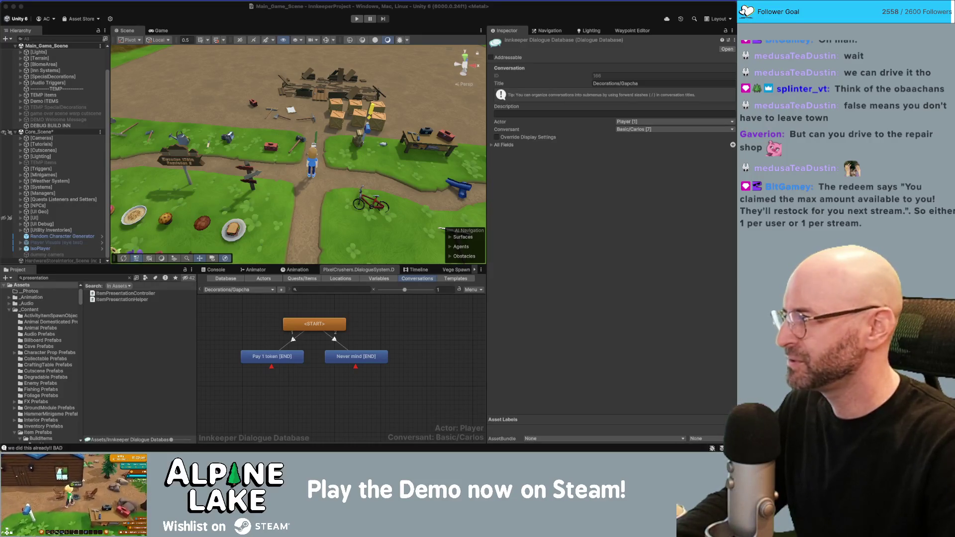
Search the Project panel for 'fishingcon' and open FishingController.cs in the code editor.
{"action": "left_click", "coordinate": [435, 378]}
{"action": "scroll", "coordinate": [407, 356], "scroll_direction": "down", "scroll_amount": 2}
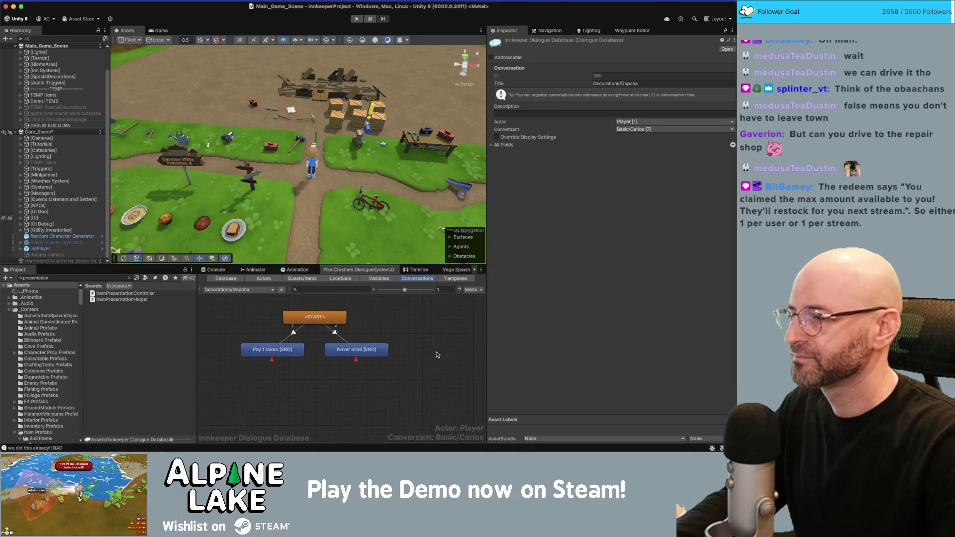
{"action": "left_click", "coordinate": [117, 279]}
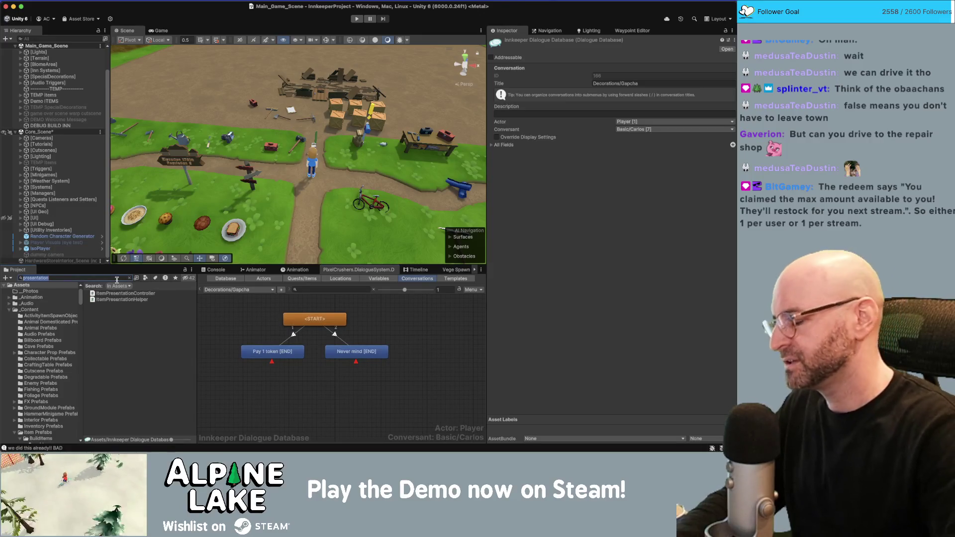
{"action": "type", "text": "fishingcon"}
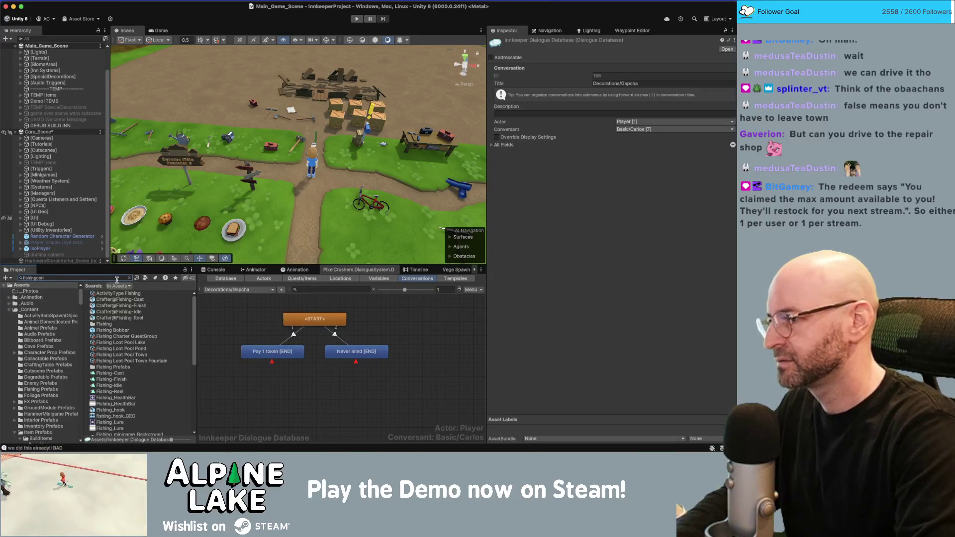
{"action": "double_click", "coordinate": [119, 294]}
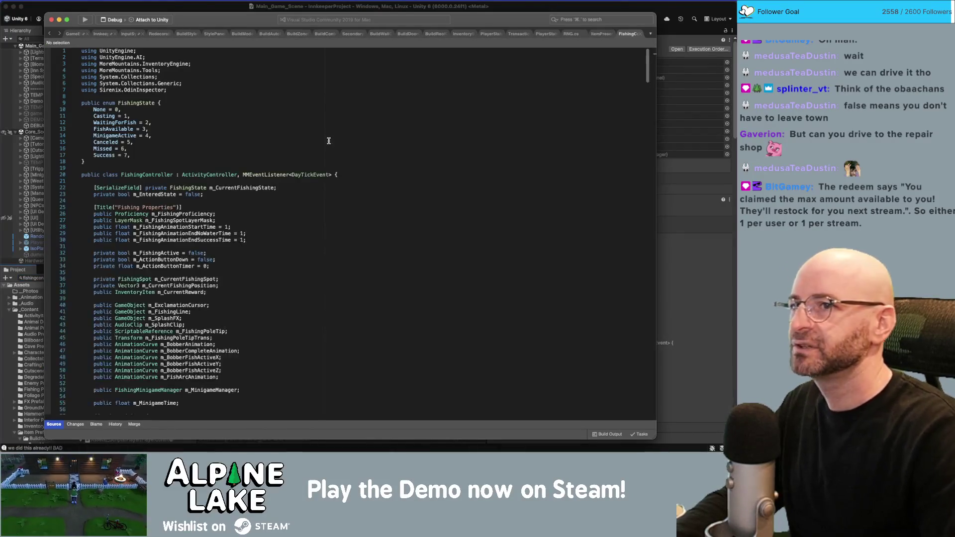
Search FishingController.cs for 'itempresentation' and step through the ItemPresentationEventType matches.
{"action": "scroll", "coordinate": [329, 140], "scroll_direction": "down", "scroll_amount": 15}
{"action": "left_click", "coordinate": [273, 174]}
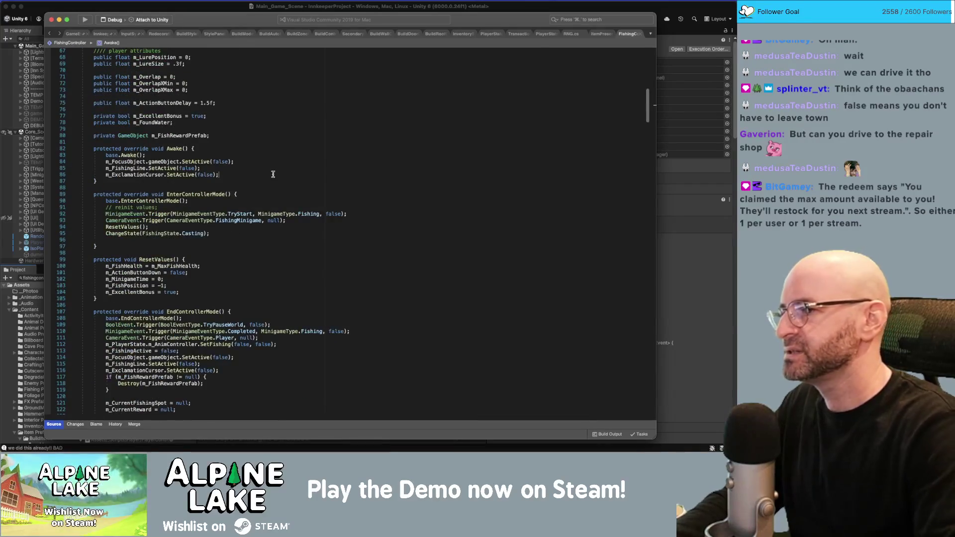
{"action": "key", "text": "super+f"}
{"action": "type", "text": "itempresentat"}
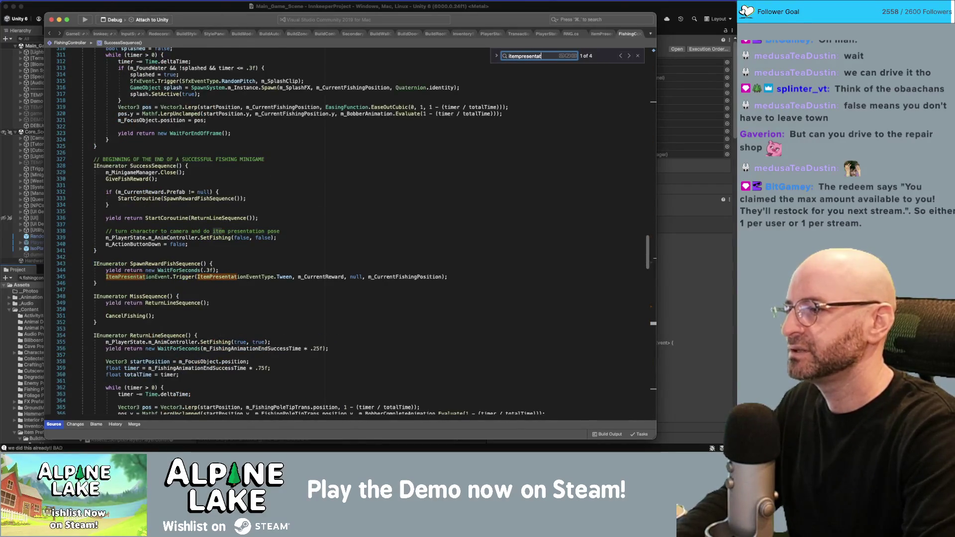
{"action": "type", "text": "ion"}
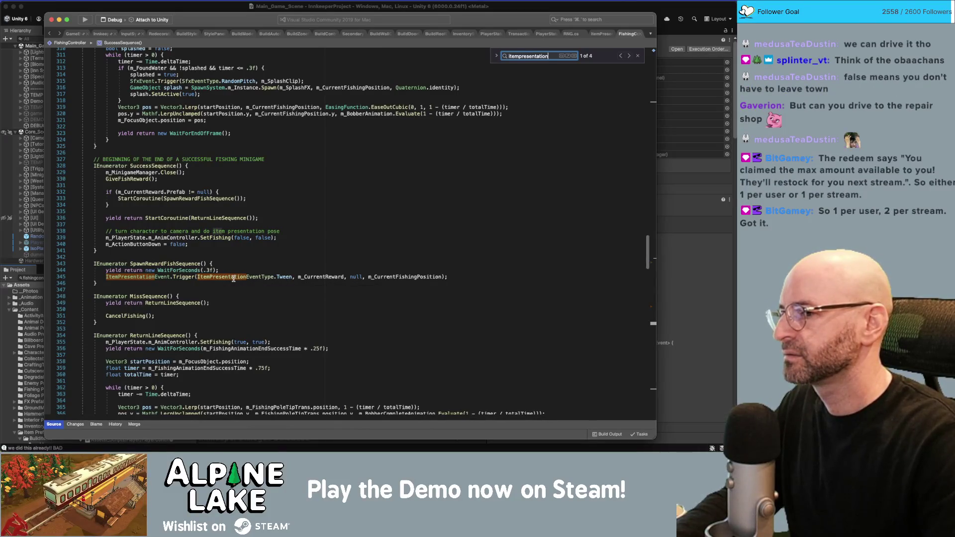
{"action": "double_click", "coordinate": [239, 277]}
{"action": "key", "text": "super+f"}
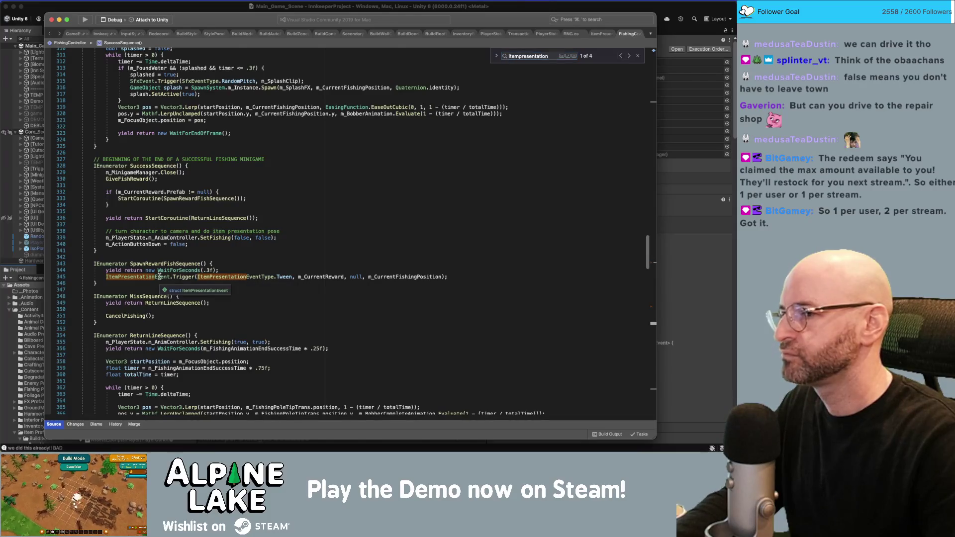
{"action": "key", "text": "Return"}
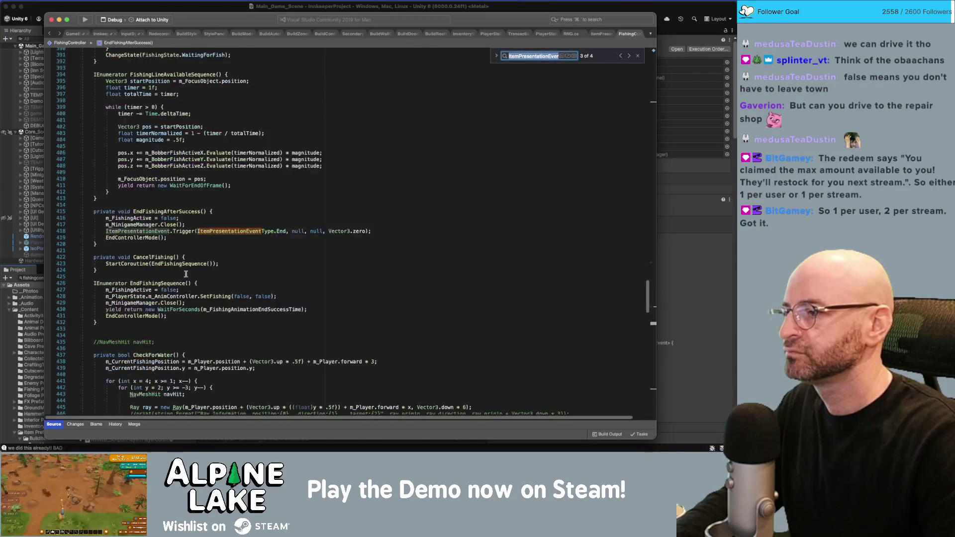
{"action": "key", "text": "shift+Return"}
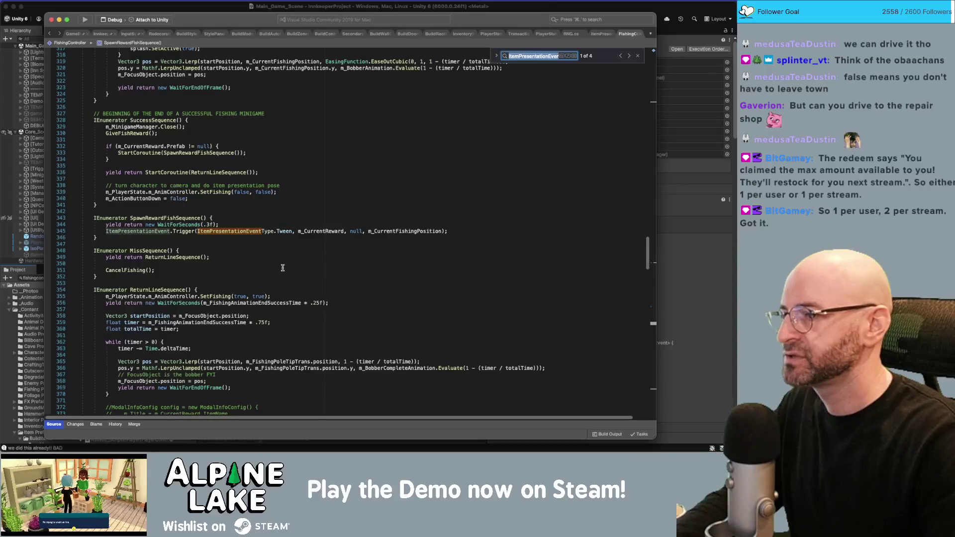
{"action": "key", "text": "shift+Return"}
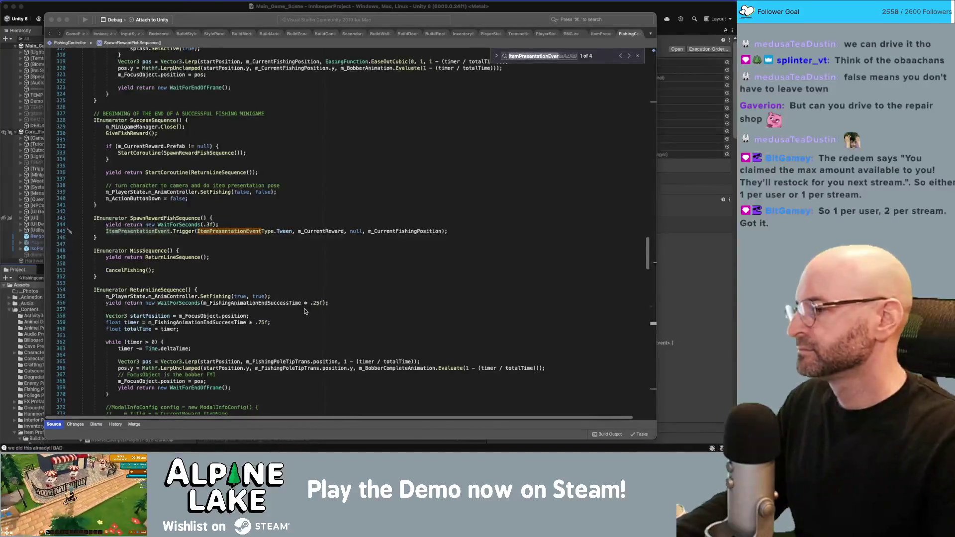
Scroll further through the code, then return to Unity's Project search field.
{"action": "left_click", "coordinate": [320, 285]}
{"action": "scroll", "coordinate": [329, 286], "scroll_direction": "down", "scroll_amount": 1}
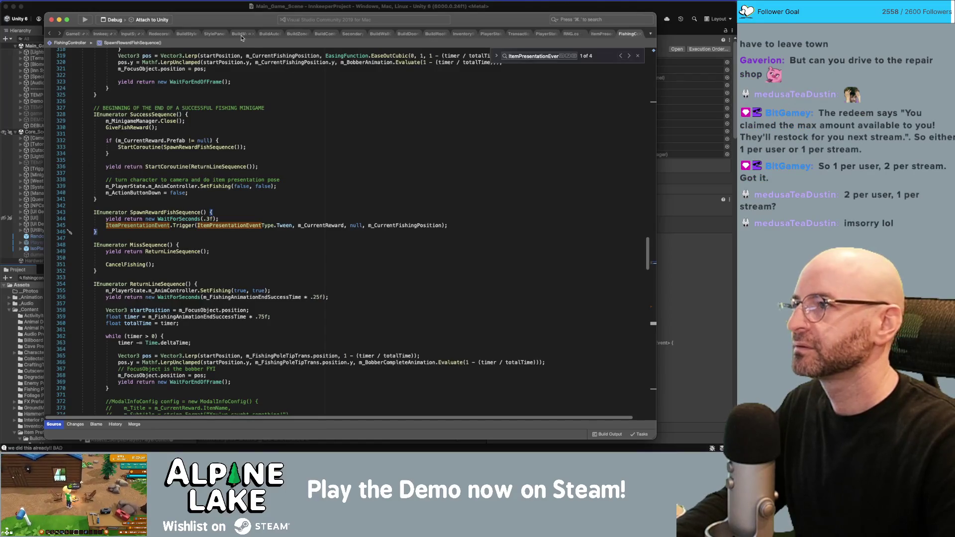
{"action": "left_click", "coordinate": [223, 10]}
{"action": "left_click", "coordinate": [87, 276]}
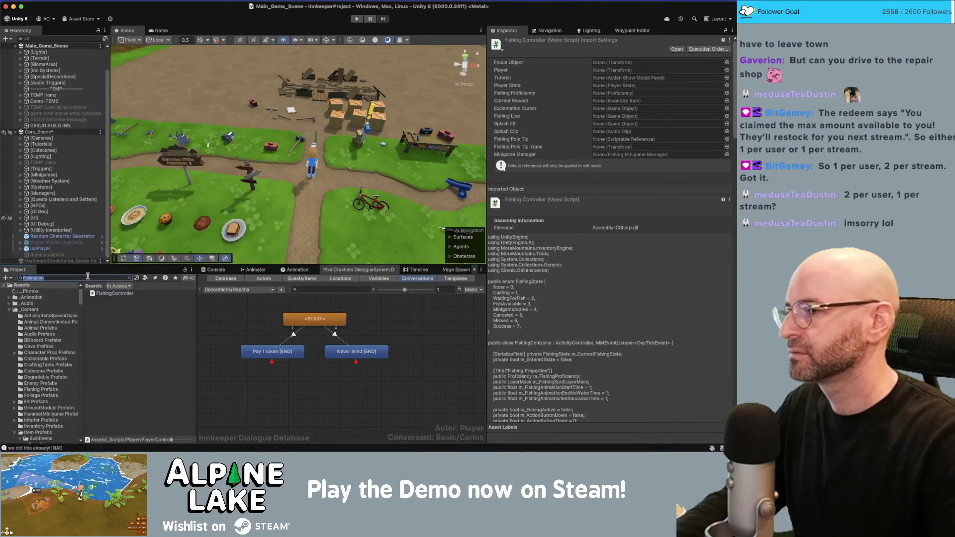
Search the Project for 'gach' and open GachaponManager.cs in Visual Studio.
{"action": "type", "text": "gach"}
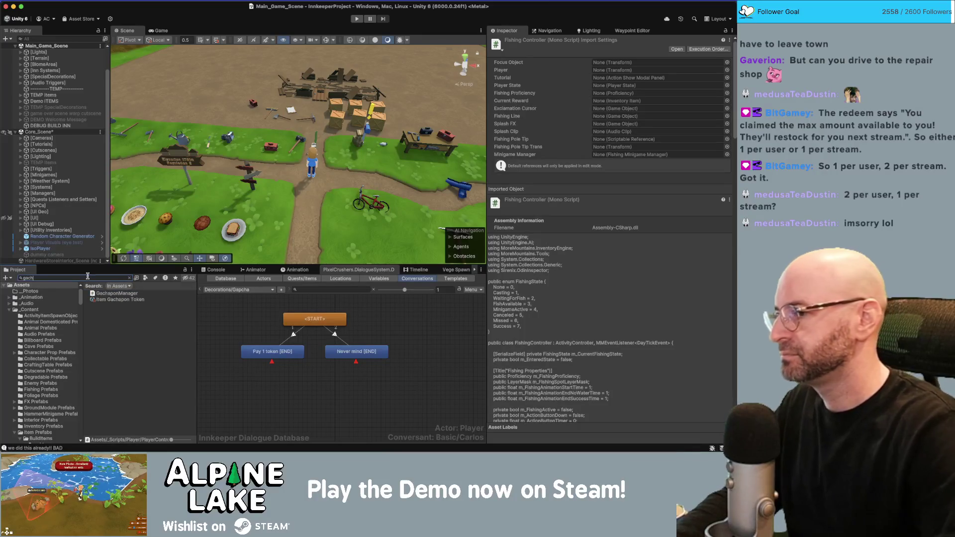
{"action": "double_click", "coordinate": [112, 294]}
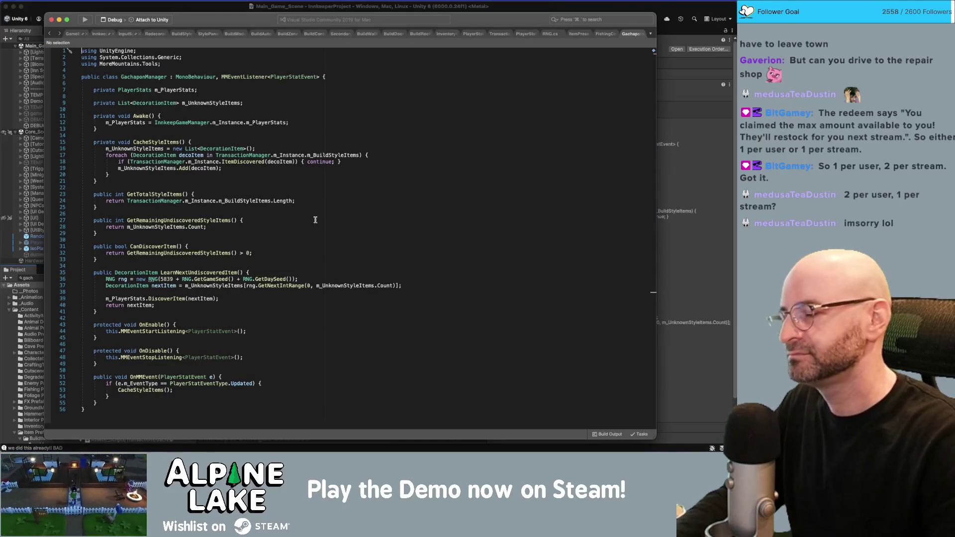
Read GachaponManager.cs from Awake to the m_UnknownStyleItems declaration, then return to Unity.
{"action": "left_click", "coordinate": [325, 151]}
{"action": "left_click", "coordinate": [323, 129]}
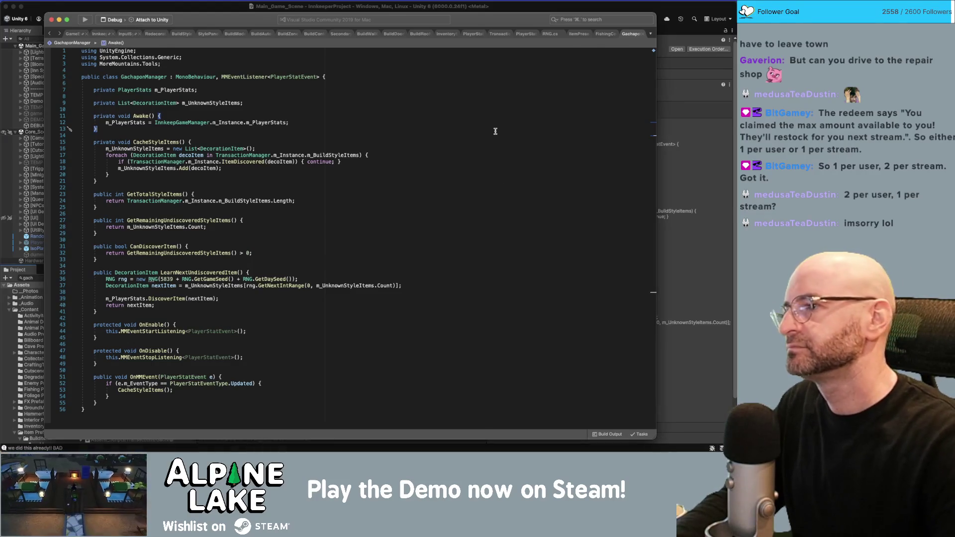
{"action": "left_click", "coordinate": [492, 103]}
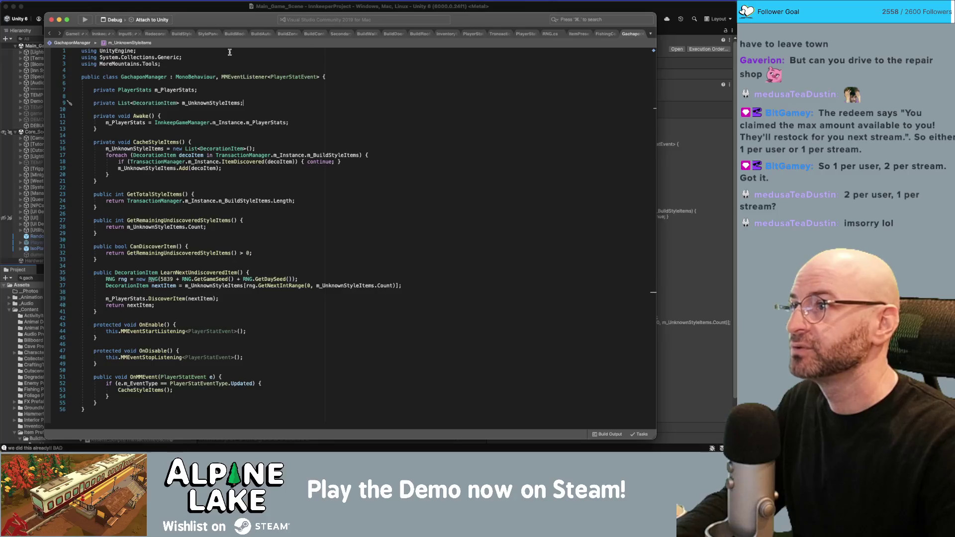
{"action": "left_click", "coordinate": [220, 10]}
Search the Project for 'npcsys', open NPCSystem.cs and scroll to its Lua.RegisterFunction calls.
{"action": "left_click", "coordinate": [66, 275]}
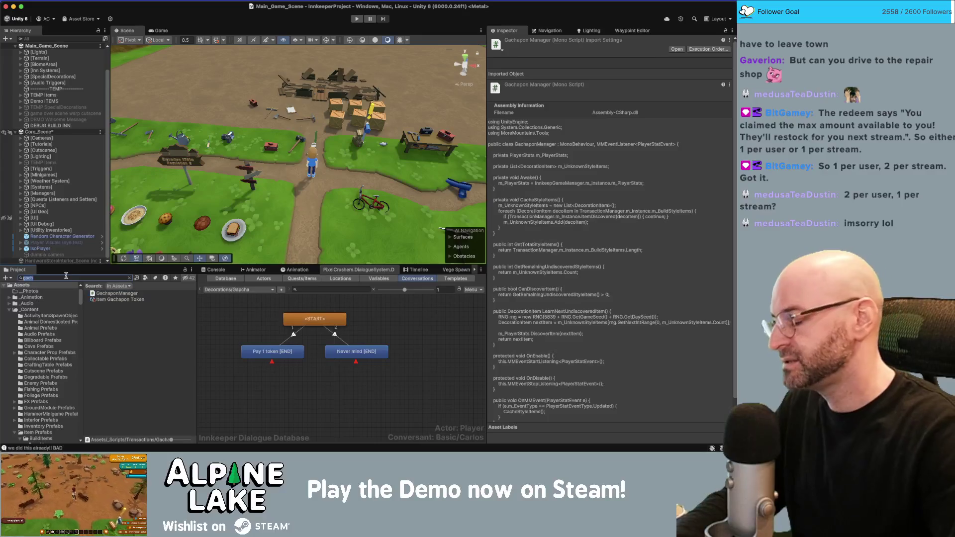
{"action": "type", "text": "npcsys"}
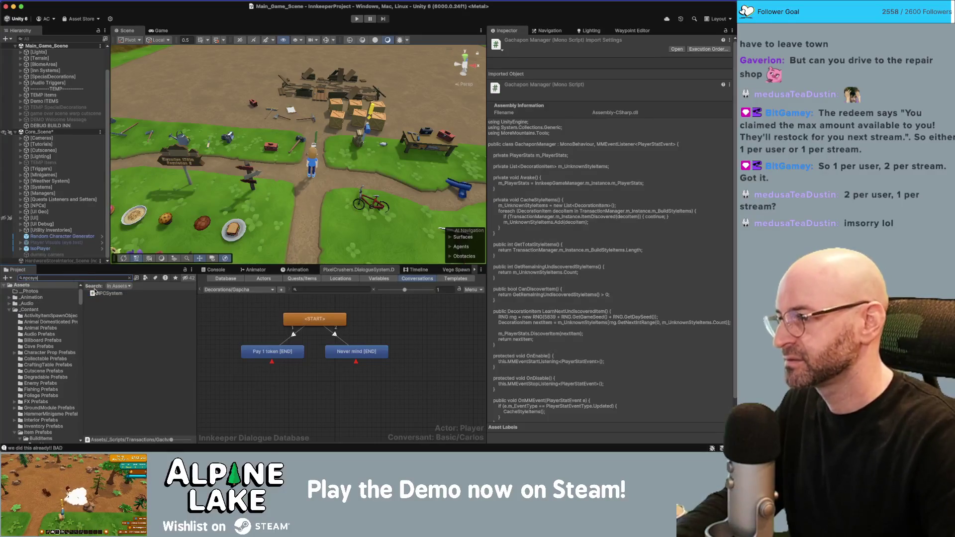
{"action": "double_click", "coordinate": [99, 293]}
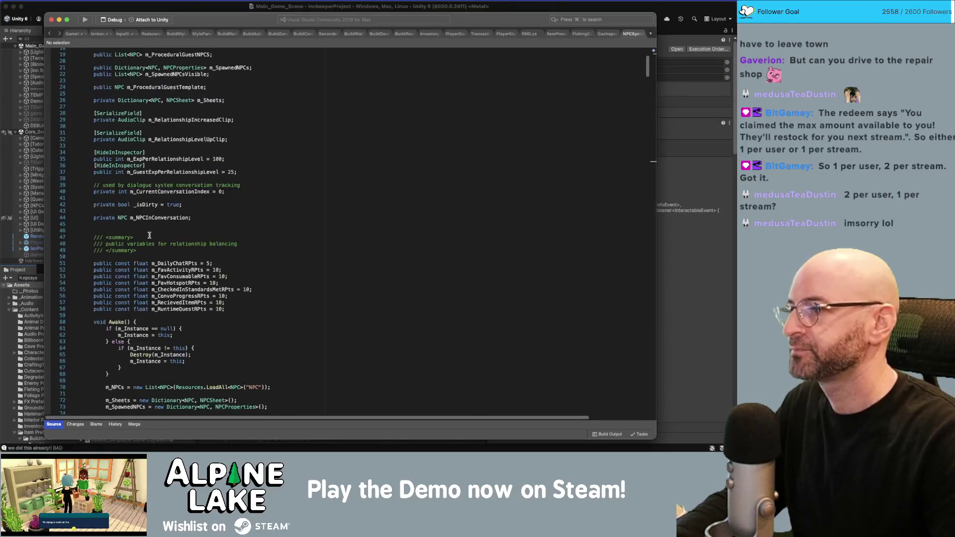
{"action": "scroll", "coordinate": [149, 234], "scroll_direction": "down", "scroll_amount": 20}
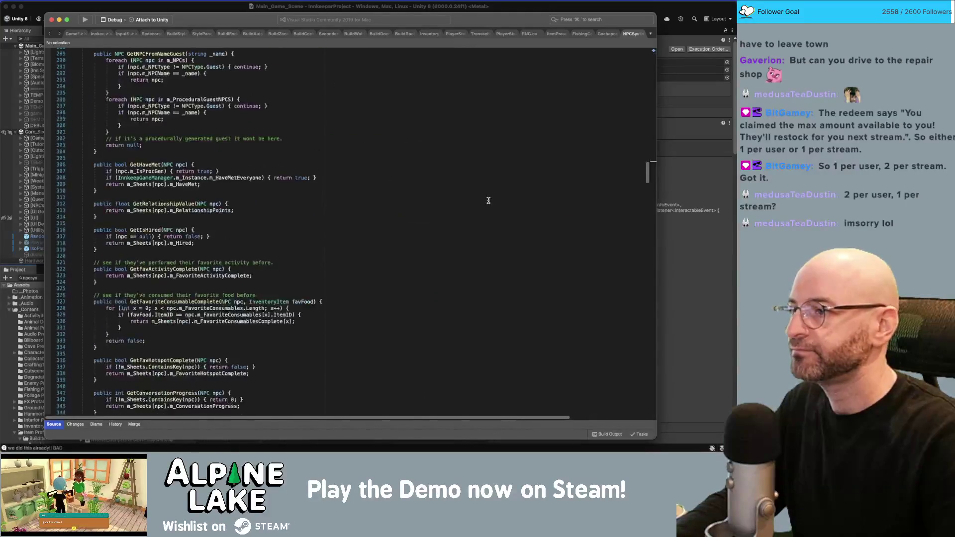
{"action": "scroll", "coordinate": [488, 200], "scroll_direction": "down", "scroll_amount": 20}
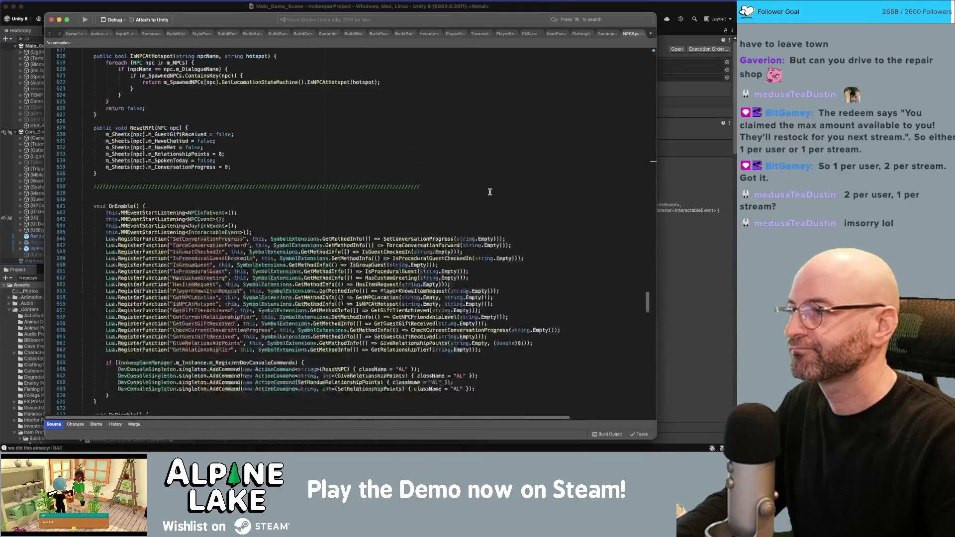
{"action": "scroll", "coordinate": [490, 192], "scroll_direction": "down", "scroll_amount": 2}
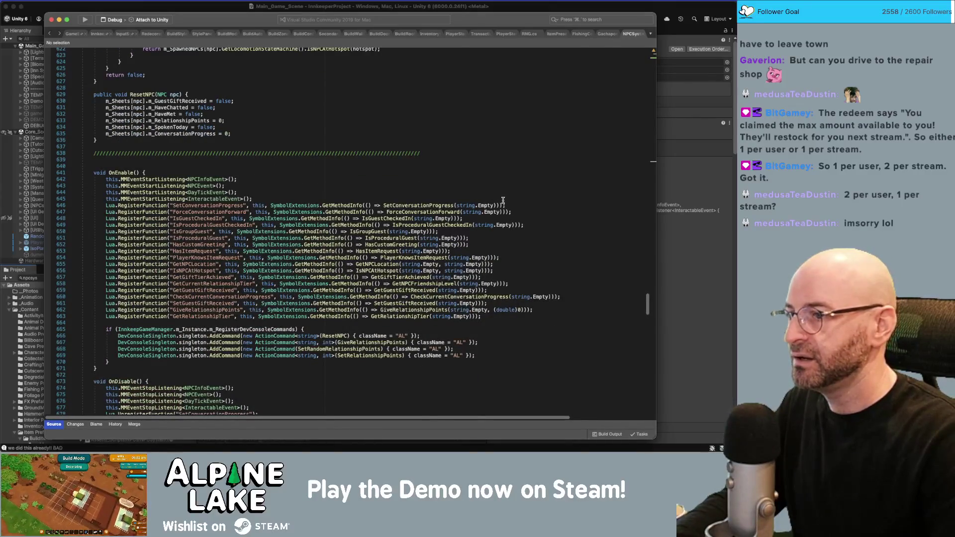
{"action": "scroll", "coordinate": [389, 216], "scroll_direction": "down", "scroll_amount": 3}
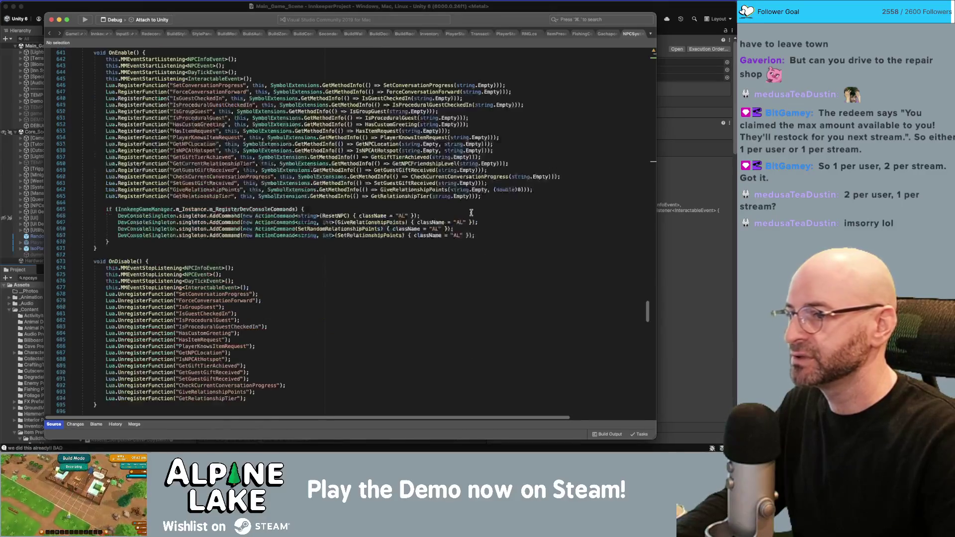
{"action": "scroll", "coordinate": [433, 206], "scroll_direction": "down", "scroll_amount": 3}
{"action": "scroll", "coordinate": [433, 206], "scroll_direction": "up", "scroll_amount": 1}
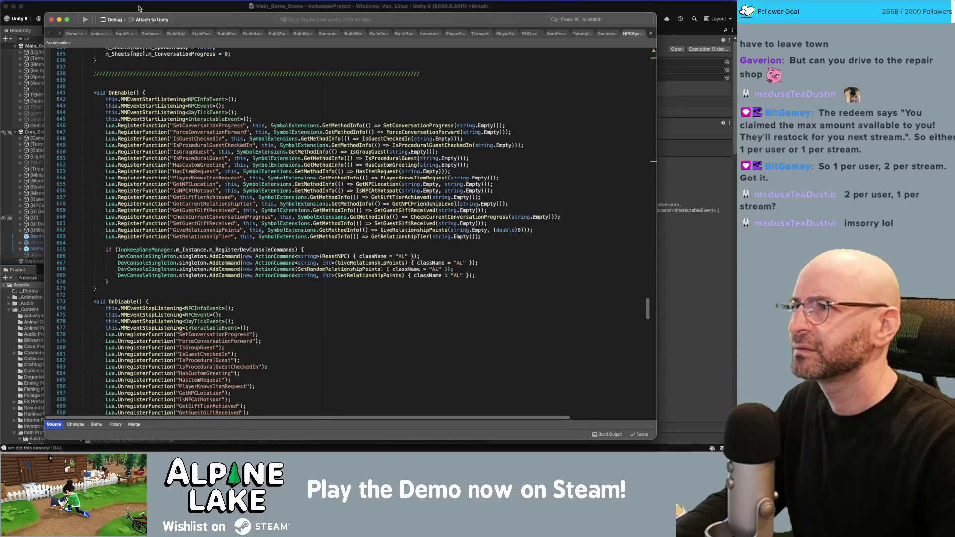
Look through InnkeepGameManager.cs, then return to the Unity editor.
{"action": "left_click", "coordinate": [106, 33]}
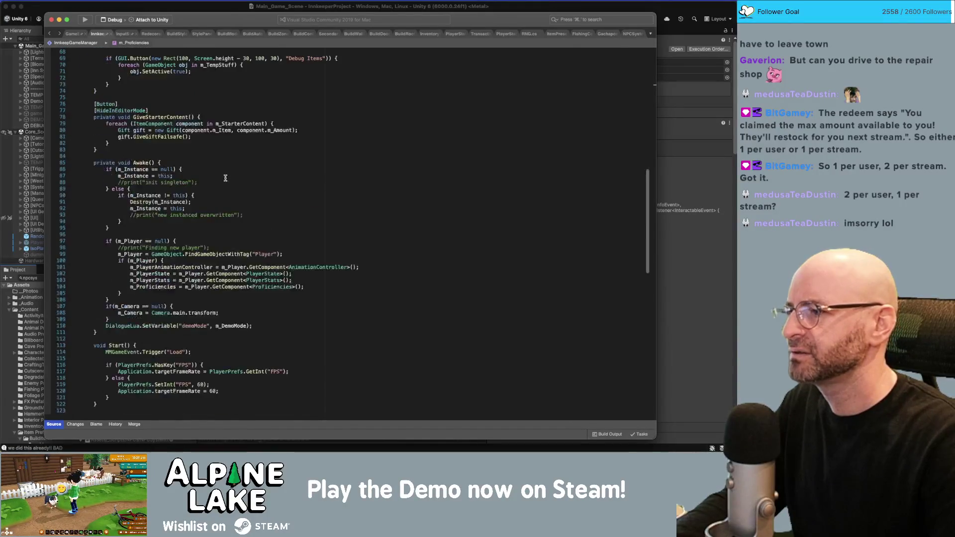
{"action": "scroll", "coordinate": [226, 178], "scroll_direction": "down", "scroll_amount": 15}
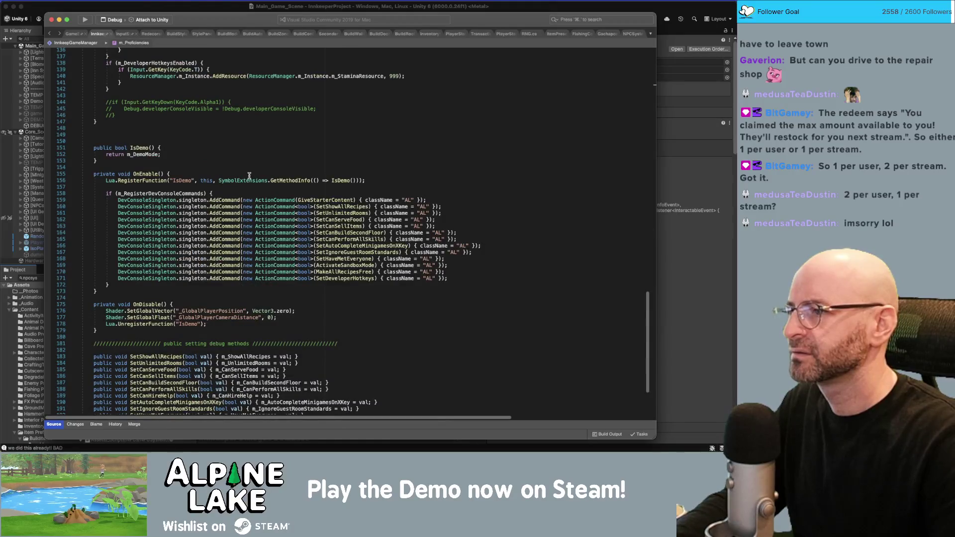
{"action": "scroll", "coordinate": [249, 175], "scroll_direction": "down", "scroll_amount": 5}
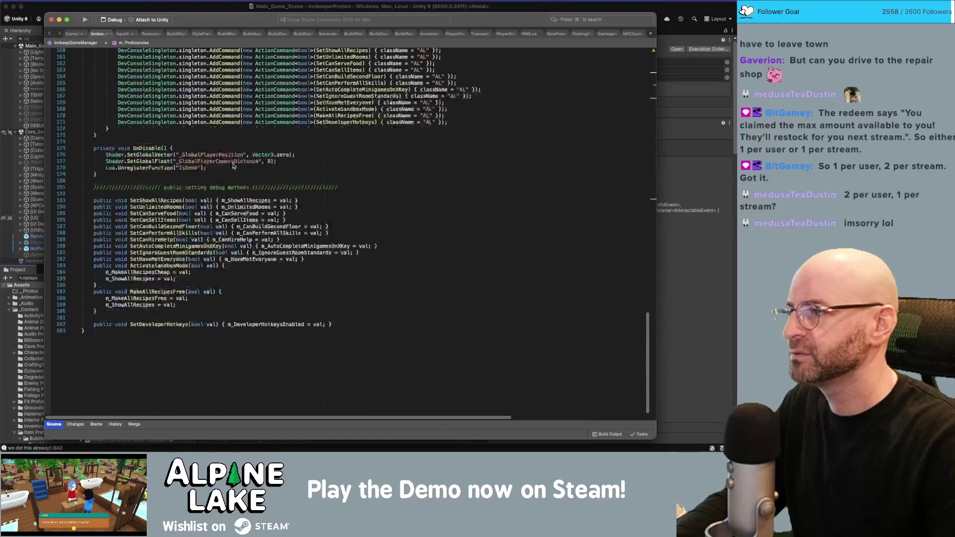
{"action": "scroll", "coordinate": [233, 165], "scroll_direction": "up", "scroll_amount": 10}
{"action": "scroll", "coordinate": [233, 165], "scroll_direction": "up", "scroll_amount": 20}
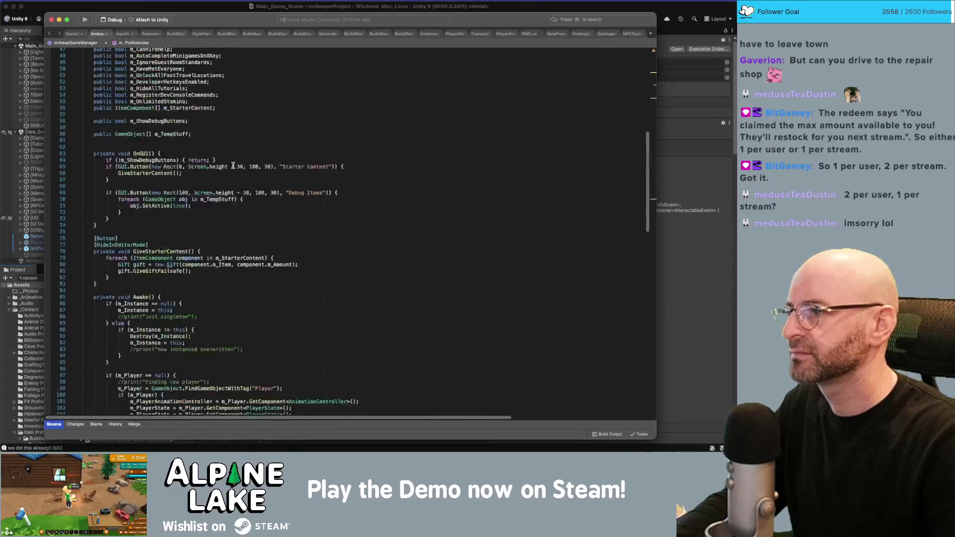
{"action": "scroll", "coordinate": [233, 166], "scroll_direction": "up", "scroll_amount": 2}
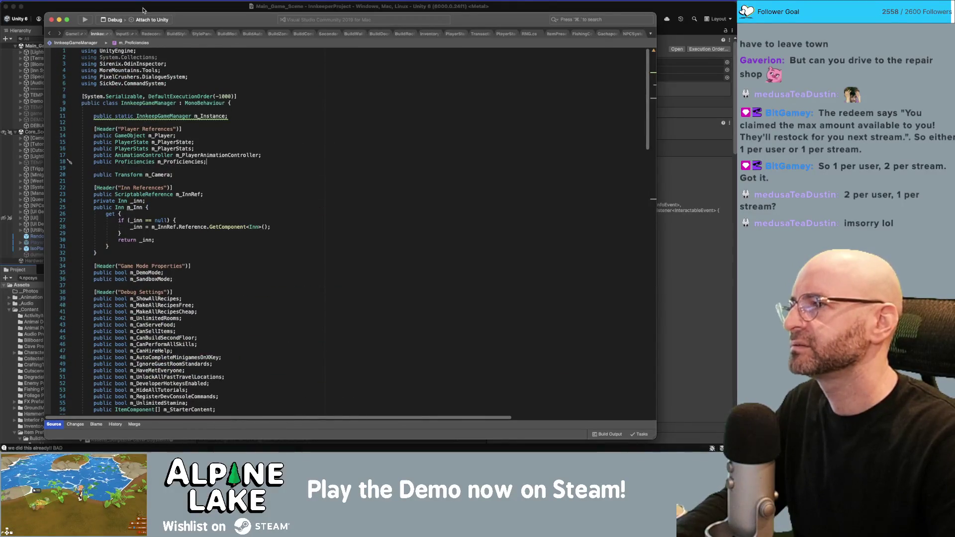
{"action": "left_click", "coordinate": [142, 10]}
{"action": "left_click", "coordinate": [78, 278]}
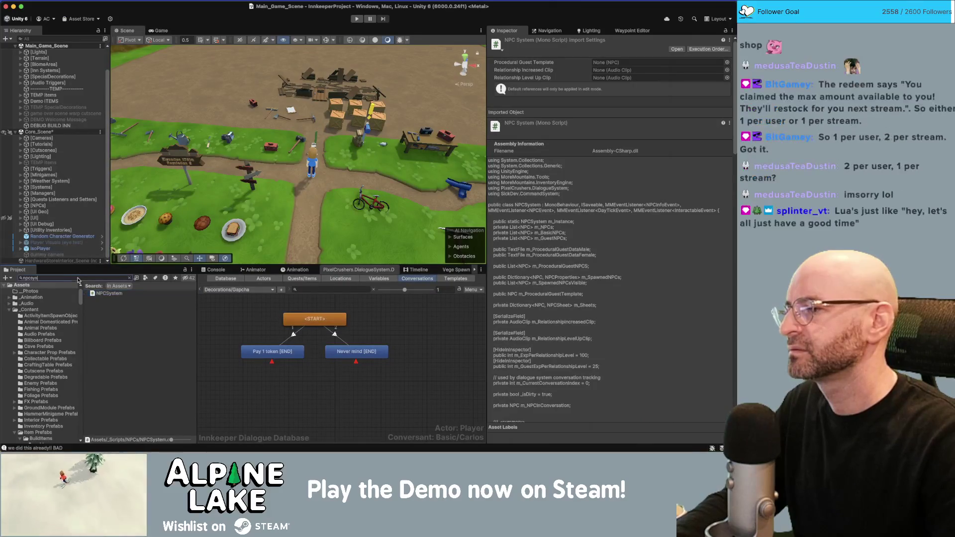
In Visual Studio, browse TransactionManager.cs, then open NPCSystem.cs at its OnEnable method.
{"action": "double_click", "coordinate": [78, 279]}
{"action": "type", "text": "transactiona"}
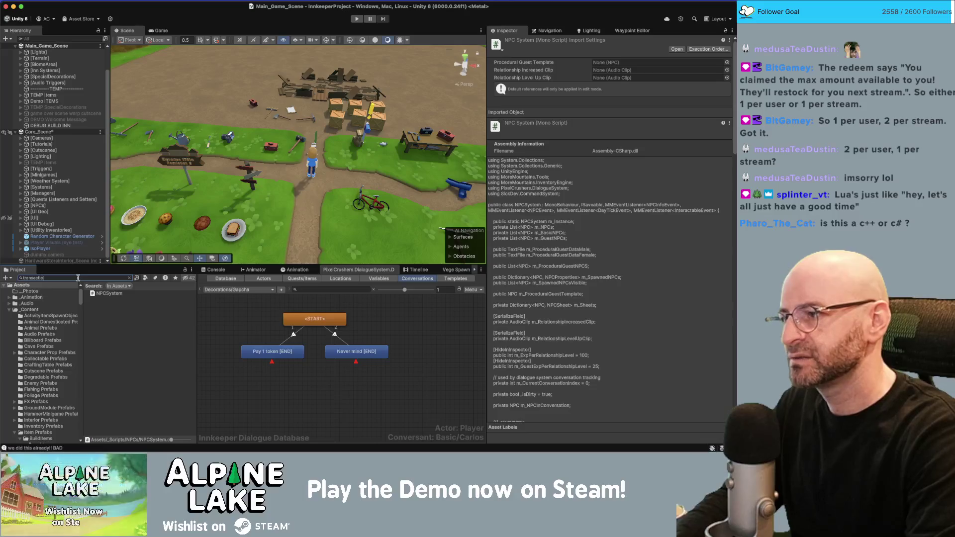
{"action": "key", "text": "super+Tab"}
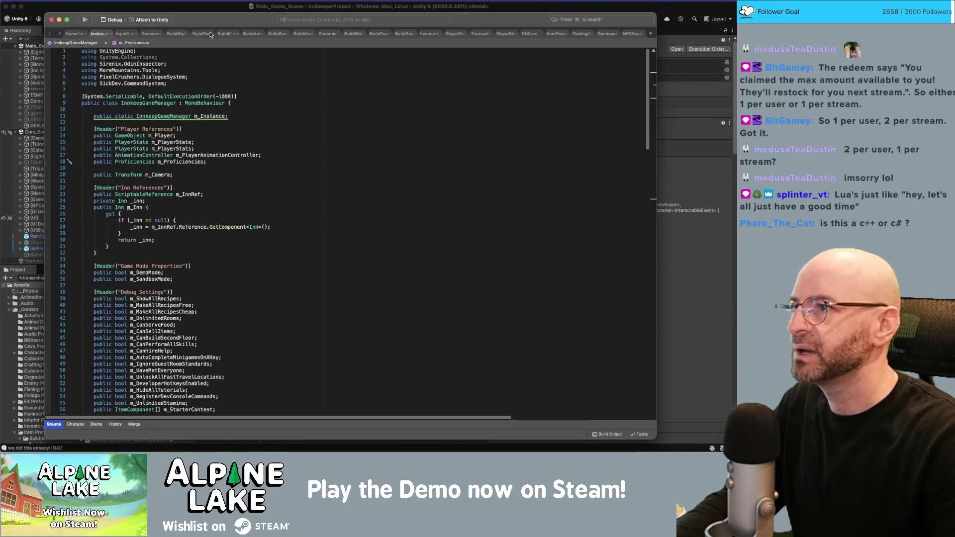
{"action": "left_click", "coordinate": [476, 33]}
{"action": "mouse_move", "coordinate": [648, 89]}
{"action": "left_mouse_down"}
{"action": "mouse_move", "coordinate": [637, 393]}
{"action": "mouse_move", "coordinate": [628, 62]}
{"action": "mouse_move", "coordinate": [649, 380]}
{"action": "left_mouse_up"}
{"action": "scroll", "coordinate": [649, 390], "scroll_direction": "up", "scroll_amount": 10}
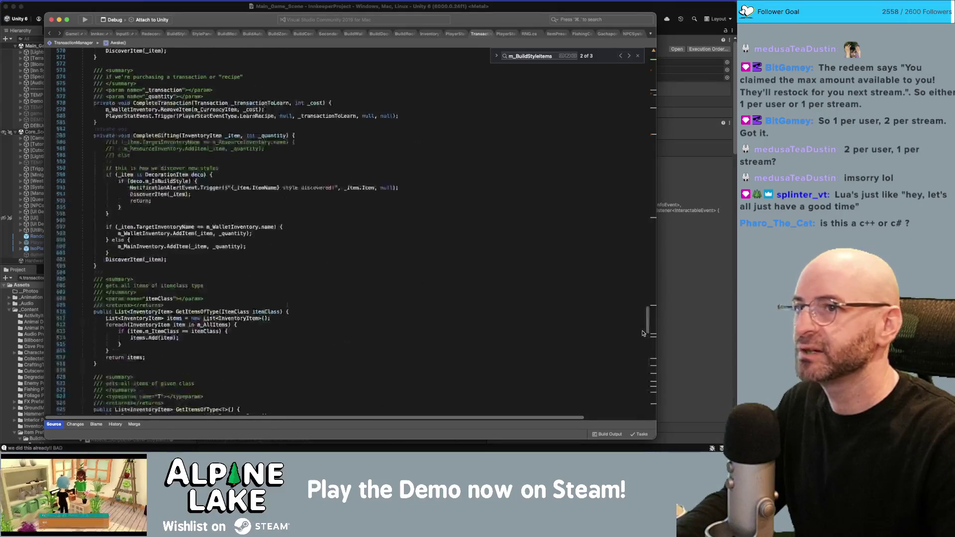
{"action": "left_click", "coordinate": [632, 34]}
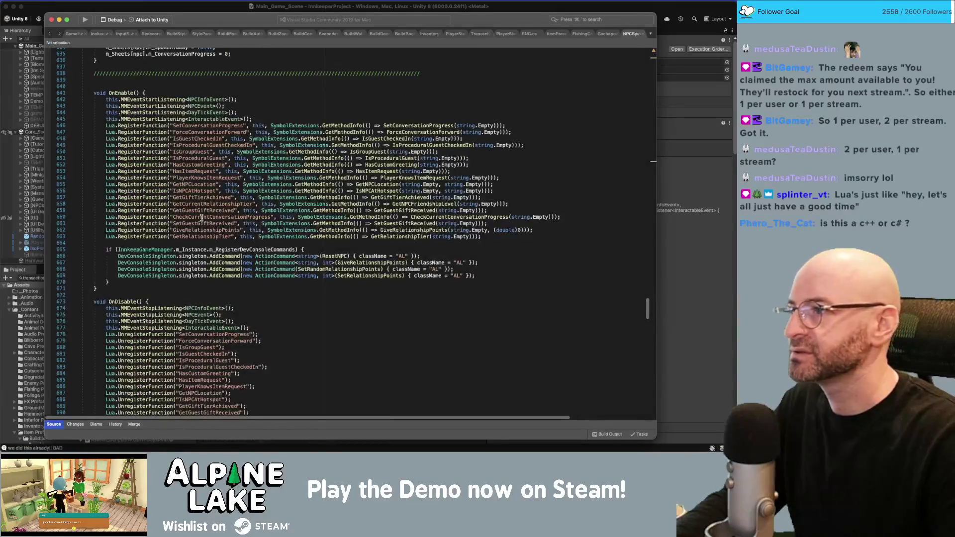
{"action": "left_click", "coordinate": [144, 106]}
Copy NPCSystem's SetConversationProgress registration into GachaponManager's OnEnable, renaming it 'CanDiscoverItem'.
{"action": "left_click", "coordinate": [268, 133]}
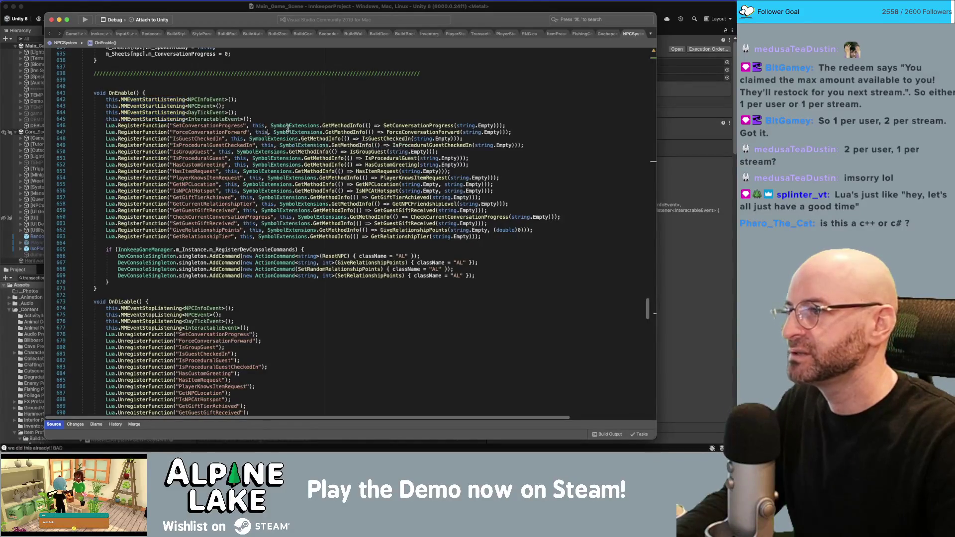
{"action": "key", "text": "super+Left"}
{"action": "key", "text": "shift+super+Right"}
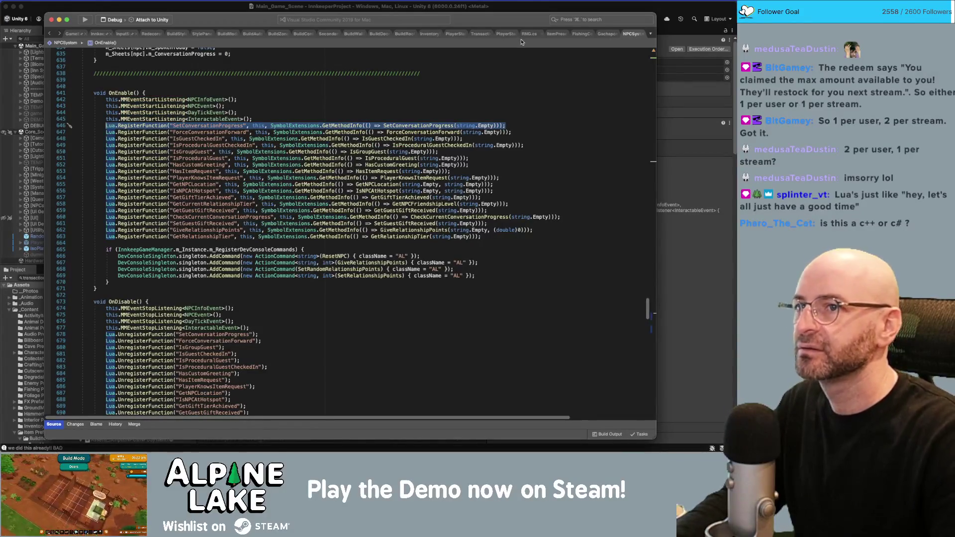
{"action": "left_click", "coordinate": [604, 34]}
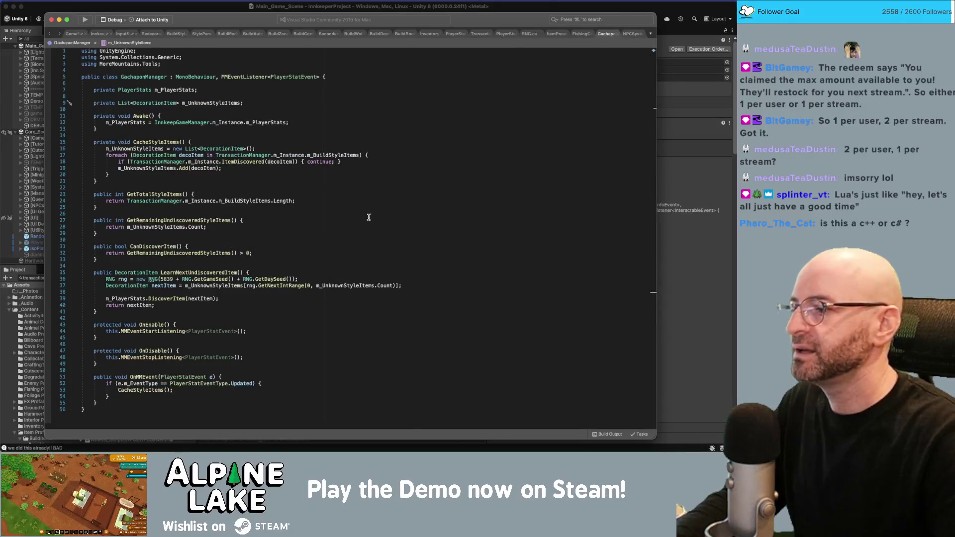
{"action": "scroll", "coordinate": [369, 215], "scroll_direction": "down", "scroll_amount": 1}
{"action": "left_click", "coordinate": [338, 328]}
{"action": "key", "text": "Return"}
{"action": "type", "text": "Lua.RegisterFunction(\"SetConversationProgress\", this, SymbolExtensions.GetMethodInfo(() => SetConversationProgress(string.Empty)));"}
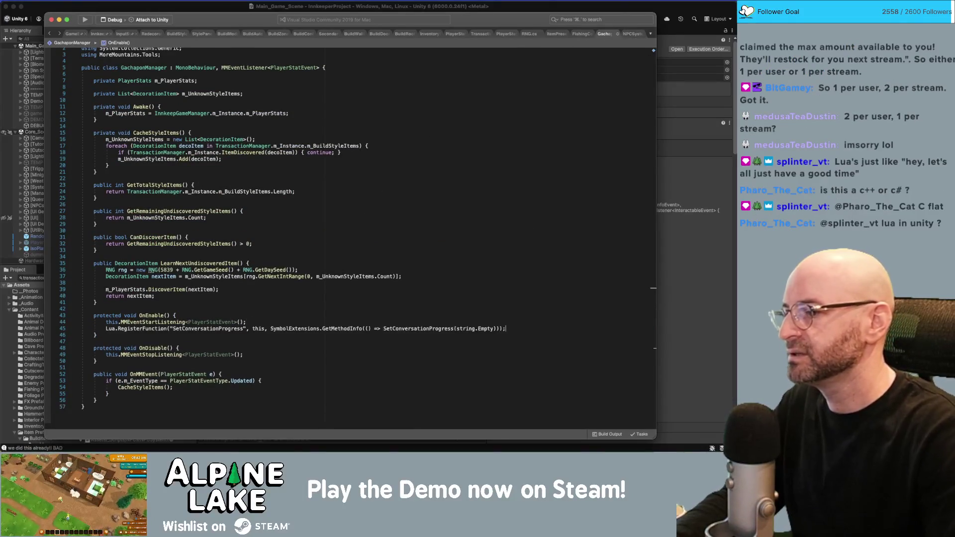
{"action": "double_click", "coordinate": [214, 329]}
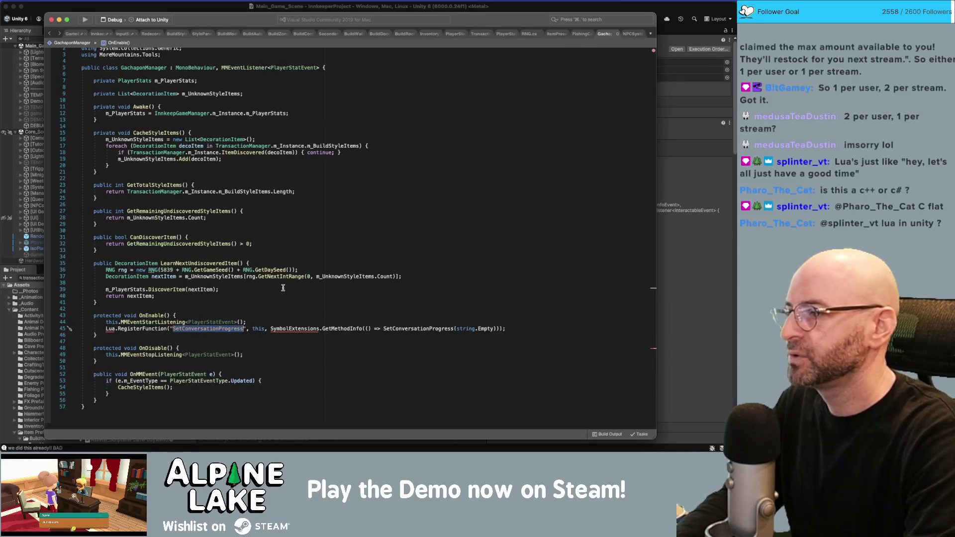
{"action": "type", "text": "CanDiscov"}
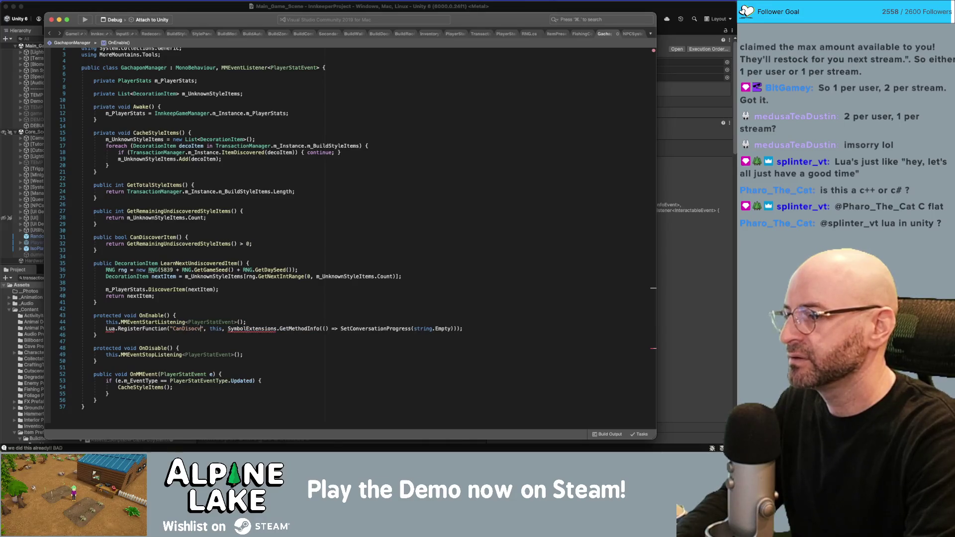
{"action": "type", "text": "erI"}
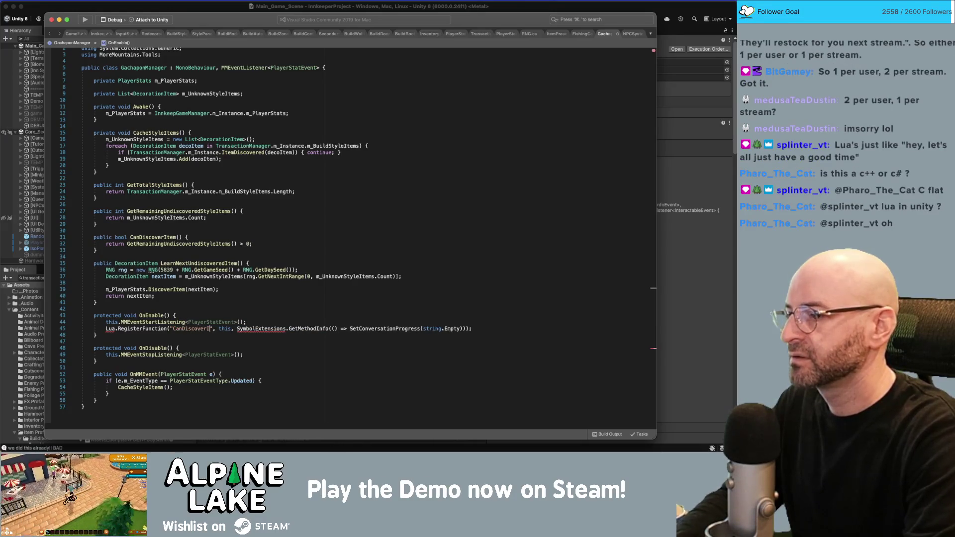
{"action": "type", "text": "tem"}
Add 'using PixelCrushers.DialogueSystem;' to the top of GachaponManager.cs.
{"action": "key", "text": "super+Up"}
{"action": "key", "text": "Down"}
{"action": "key", "text": "End"}
{"action": "key", "text": "Return"}
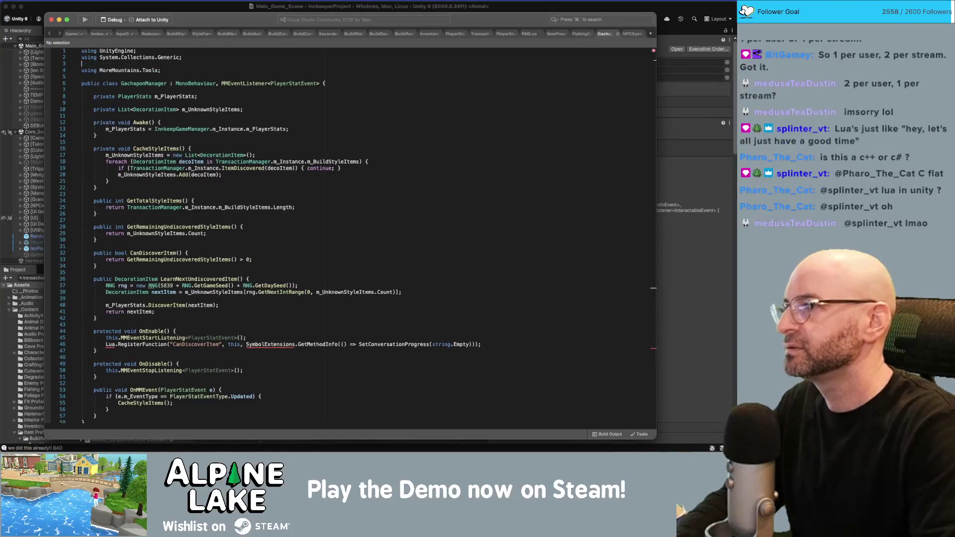
{"action": "type", "text": "using P"}
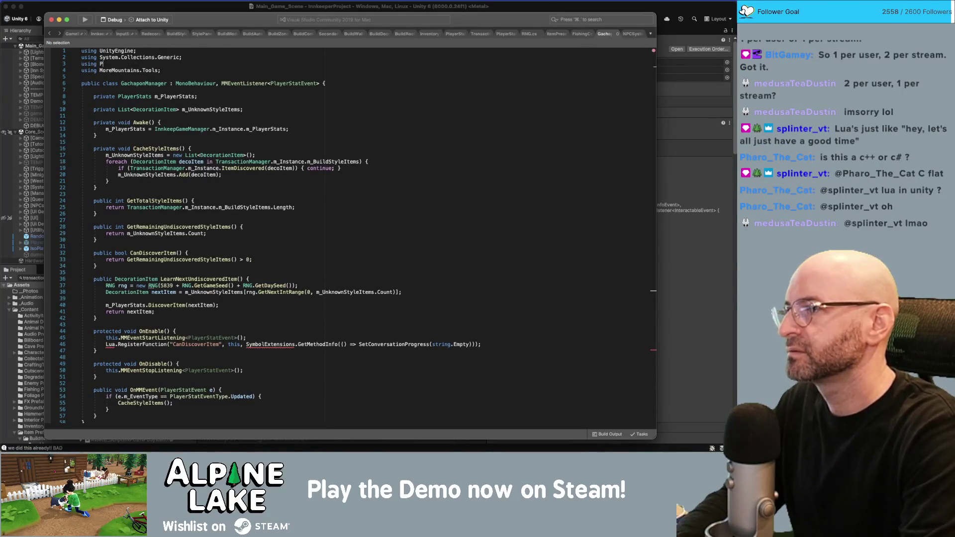
{"action": "type", "text": "ixelCrushers.dialo"}
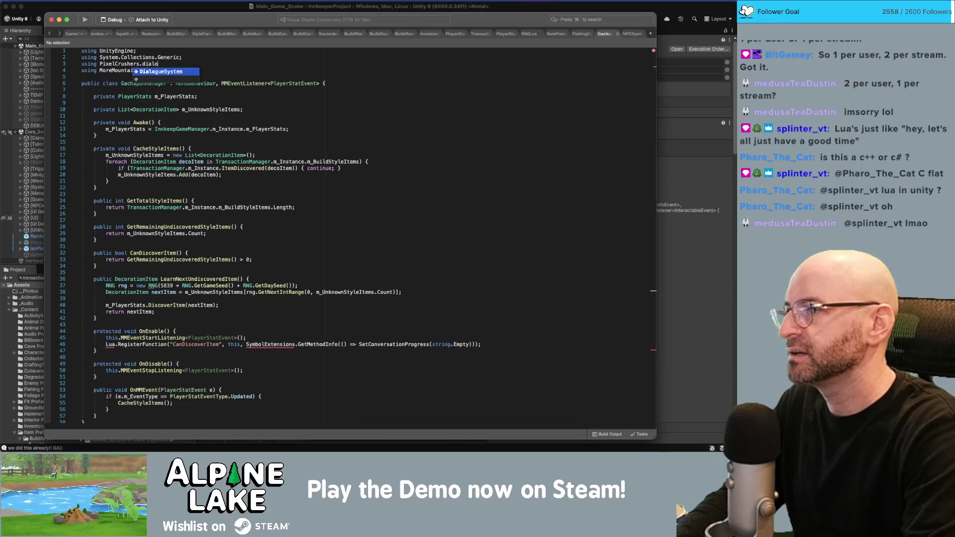
{"action": "key", "text": "Return"}
{"action": "type", "text": ";"}
Point the registration at the CanDiscoverItem method and remove the leftover string argument.
{"action": "left_click", "coordinate": [257, 344]}
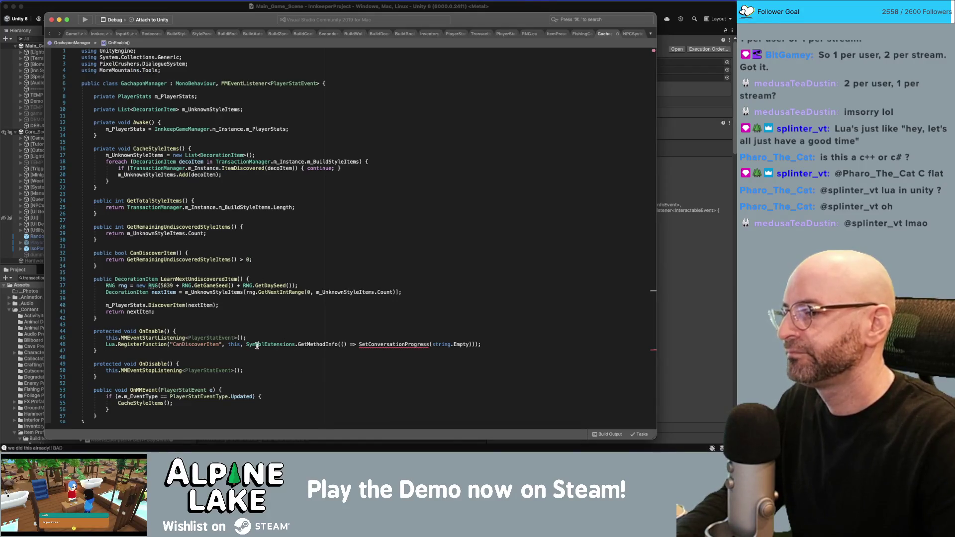
{"action": "double_click", "coordinate": [210, 344]}
{"action": "key", "text": "super+c"}
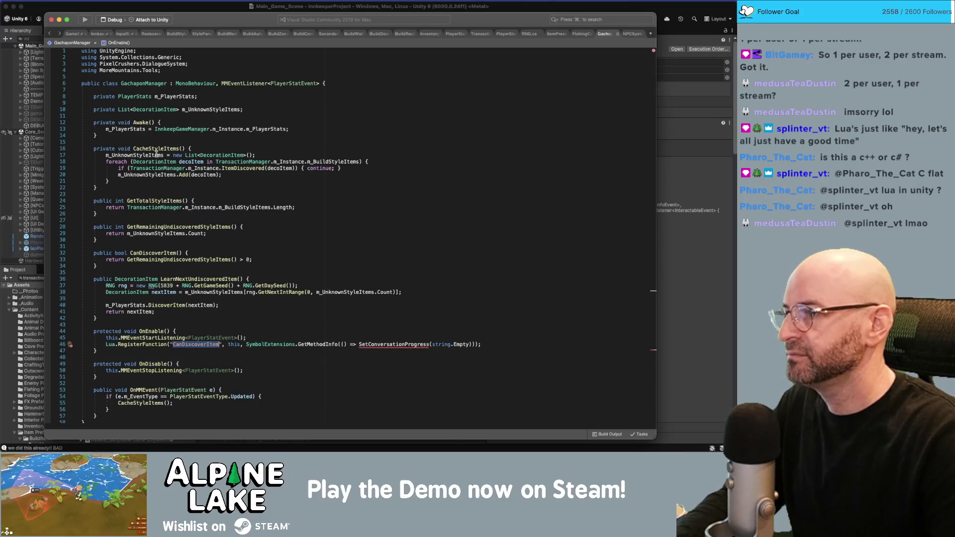
{"action": "double_click", "coordinate": [163, 253]}
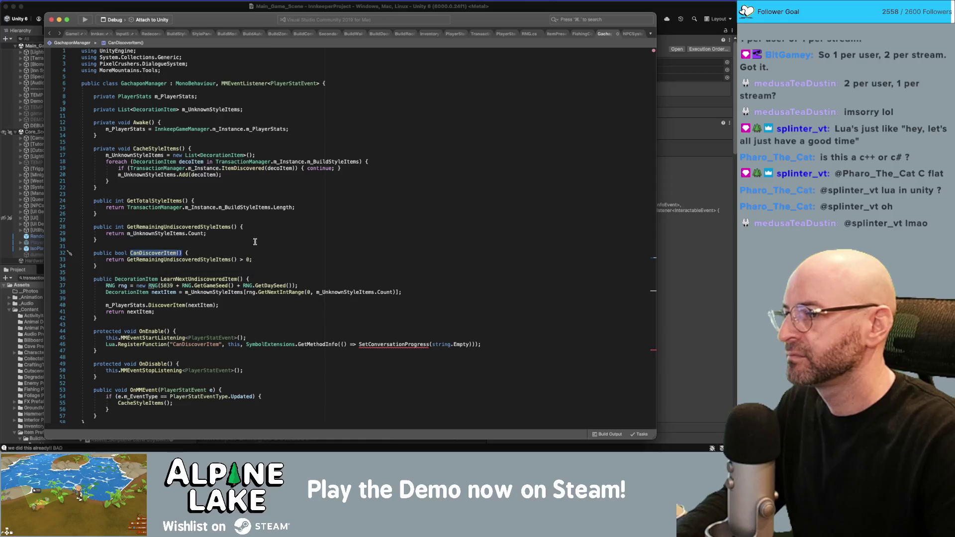
{"action": "double_click", "coordinate": [376, 344]}
{"action": "key", "text": "super+v"}
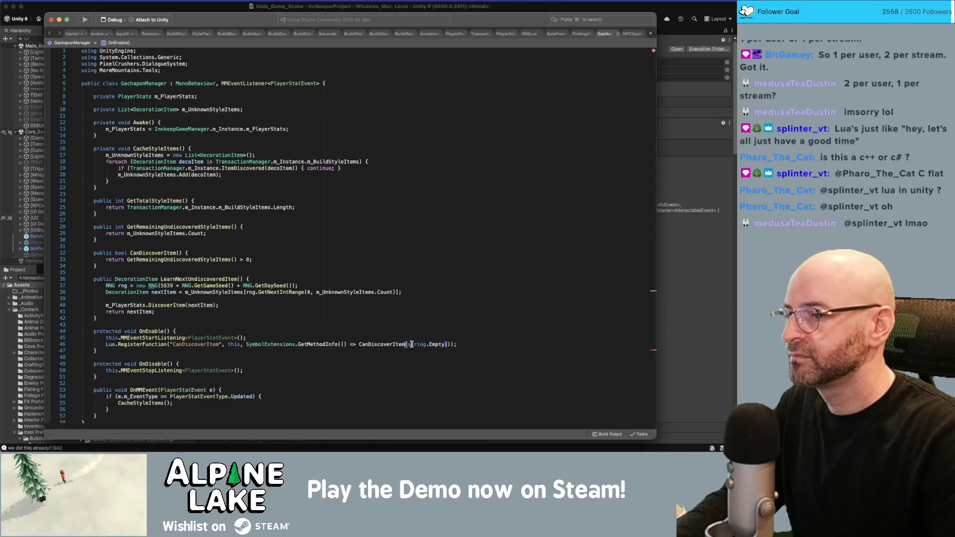
{"action": "double_click", "coordinate": [418, 344]}
{"action": "key", "text": "BackSpace"}
{"action": "key", "text": "Delete"}
{"action": "key", "text": "Delete"}
{"action": "key", "text": "Delete"}
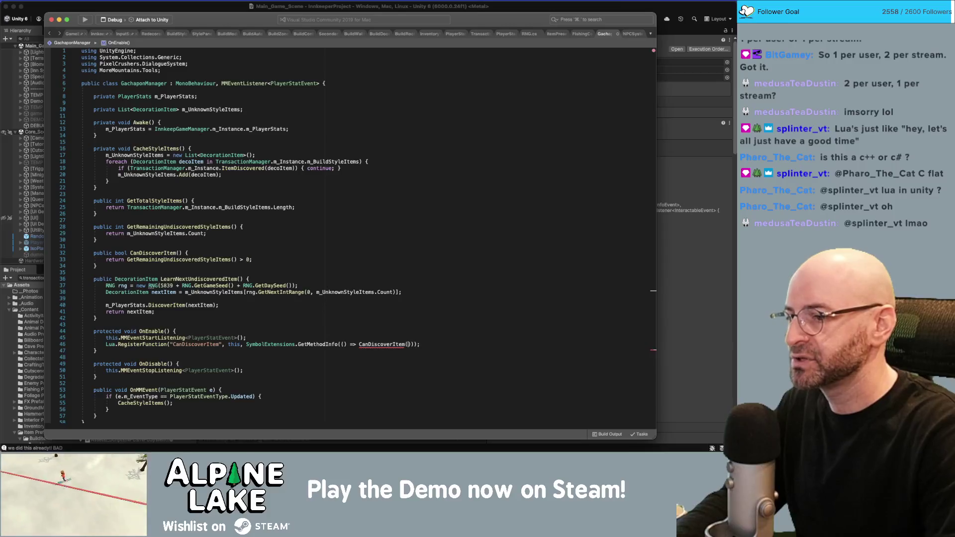
{"action": "key", "text": "super+Right"}
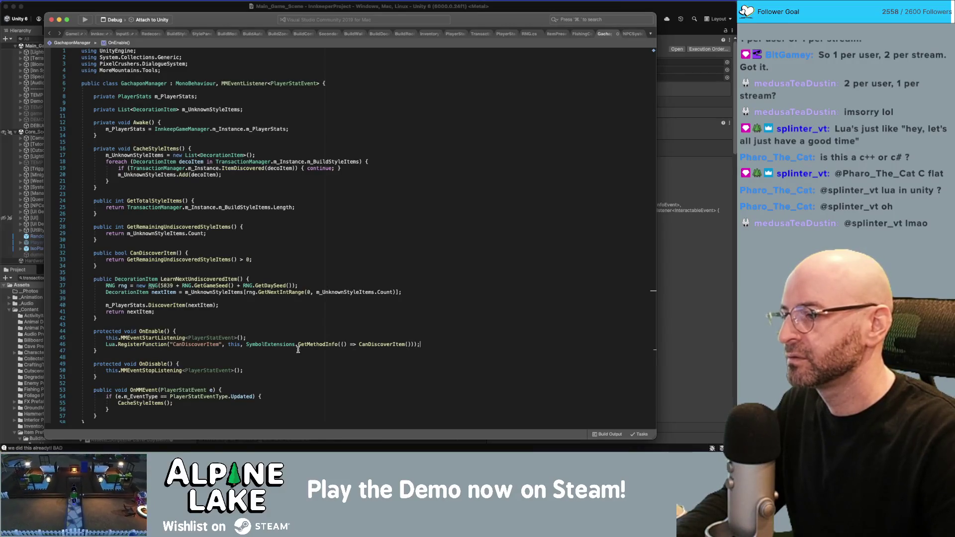
Open a new line in GachaponManager's OnDisable and go back to NPCSystem.cs.
{"action": "left_click", "coordinate": [282, 379]}
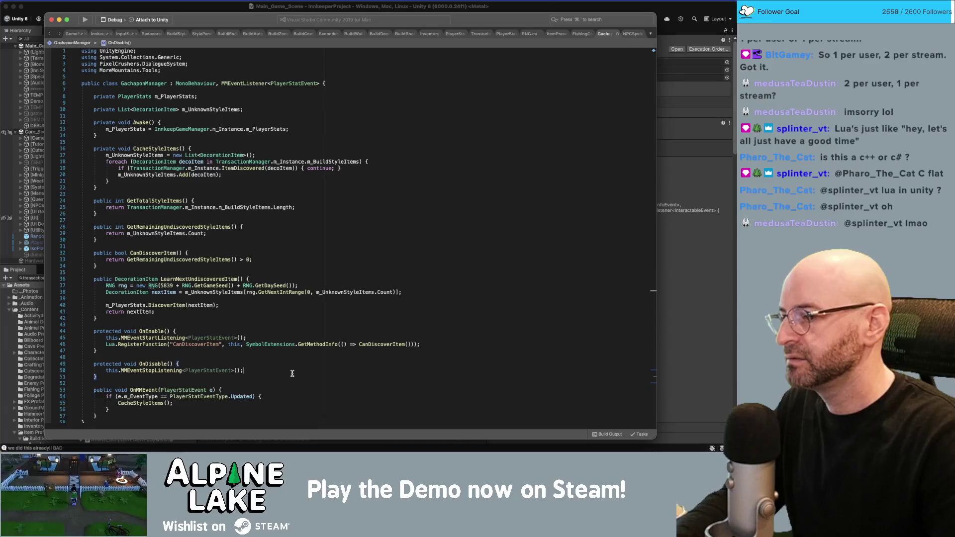
{"action": "key", "text": "Return"}
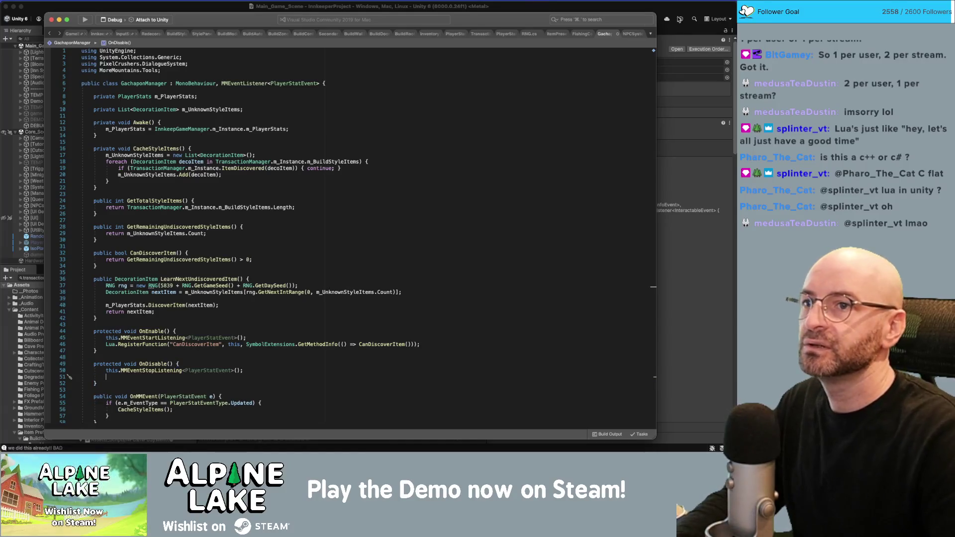
{"action": "left_click", "coordinate": [630, 34]}
Paste NPCSystem's Lua.UnregisterFunction line into GachaponManager's OnDisable, renamed to CanDiscoverItem.
{"action": "scroll", "coordinate": [279, 305], "scroll_direction": "down", "scroll_amount": 3}
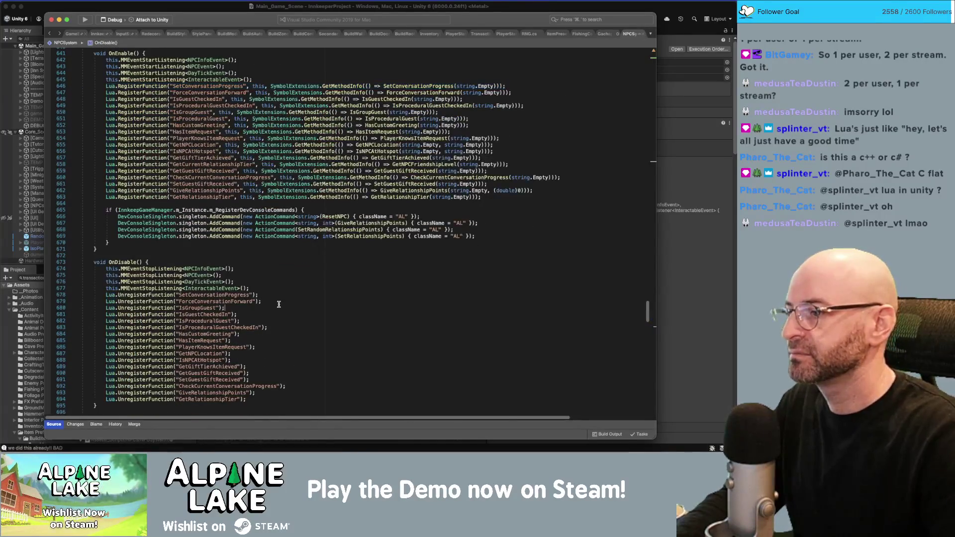
{"action": "key", "text": "shift+super+Left"}
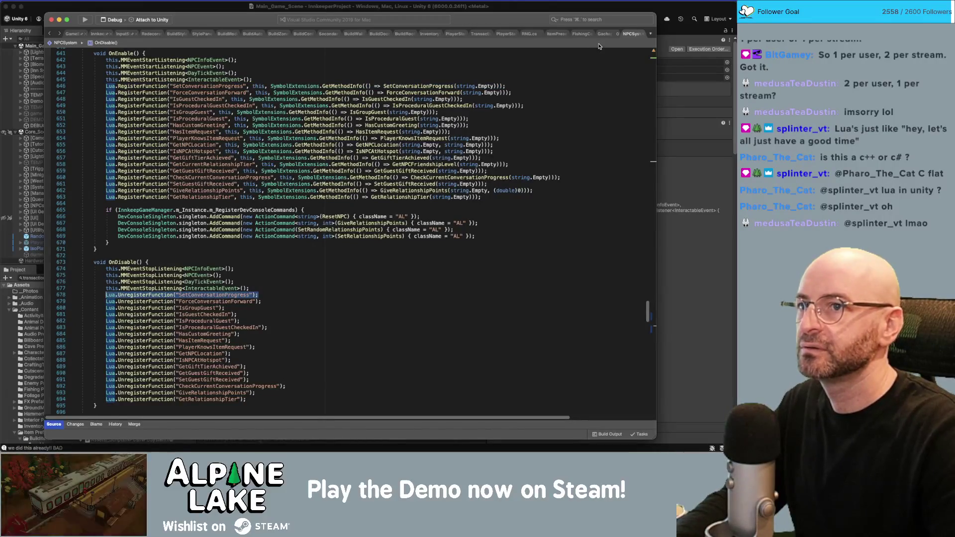
{"action": "left_click", "coordinate": [602, 37]}
{"action": "type", "text": "Lua.UnregisterFunction(\"SetConversationProgress\");"}
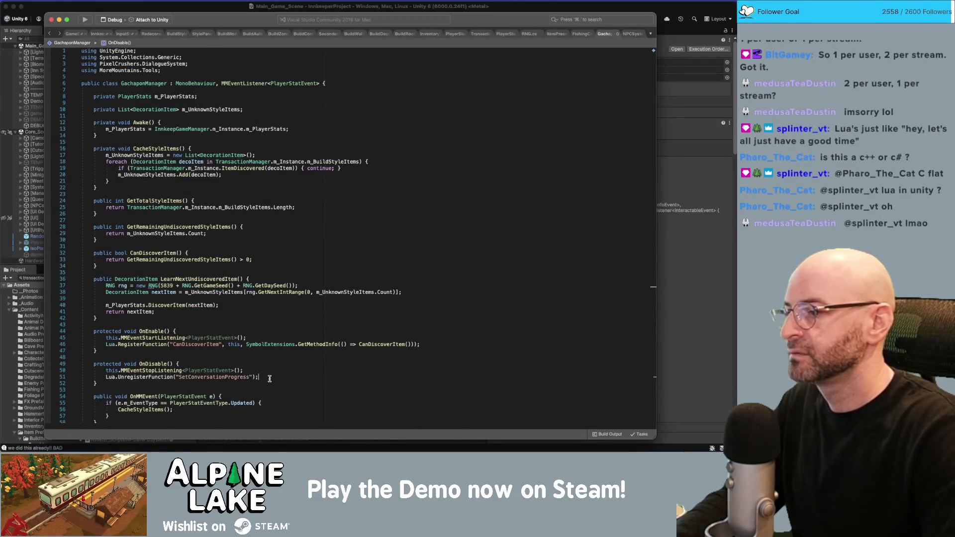
{"action": "double_click", "coordinate": [217, 344]}
{"action": "key", "text": "super+c"}
{"action": "double_click", "coordinate": [211, 377]}
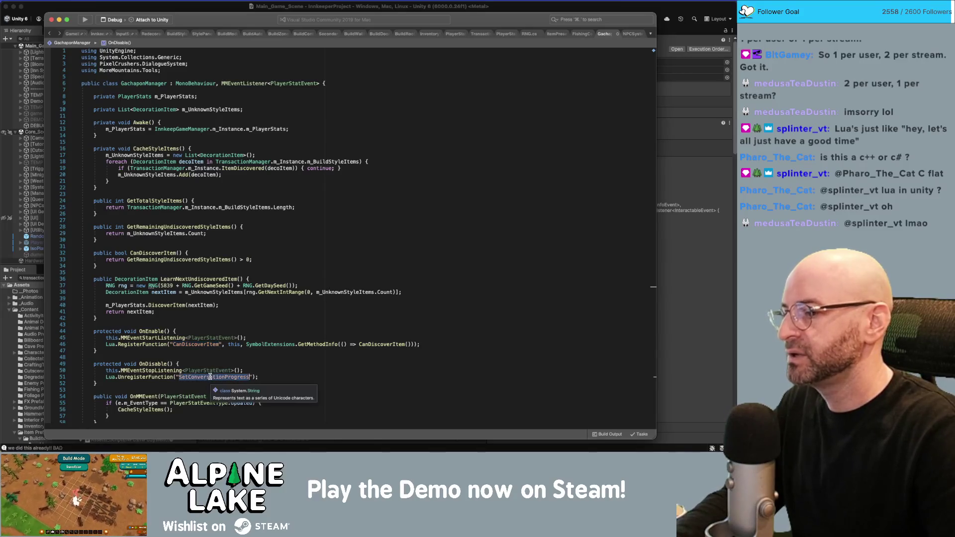
{"action": "key", "text": "super+v"}
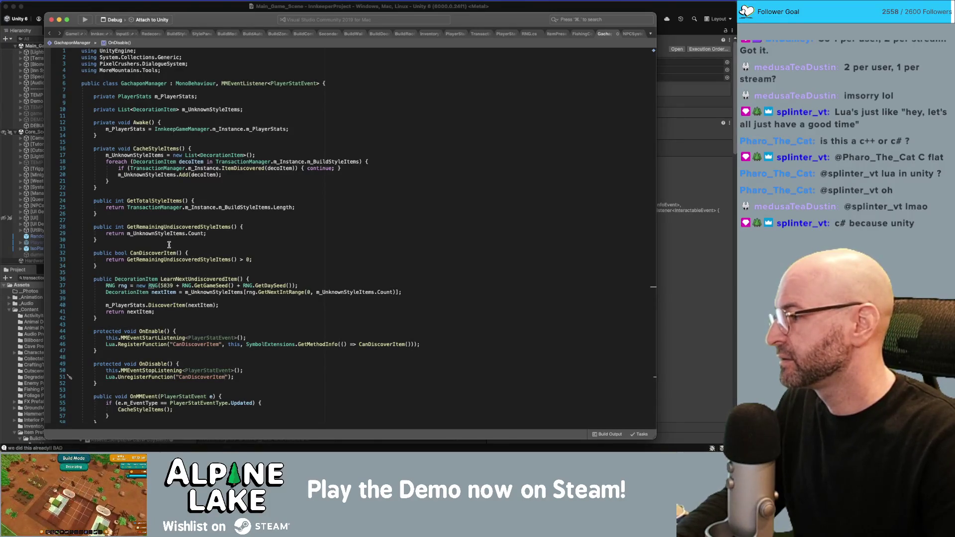
Check the code actions available in CacheStyleItems, then return to Unity.
{"action": "left_click", "coordinate": [270, 190]}
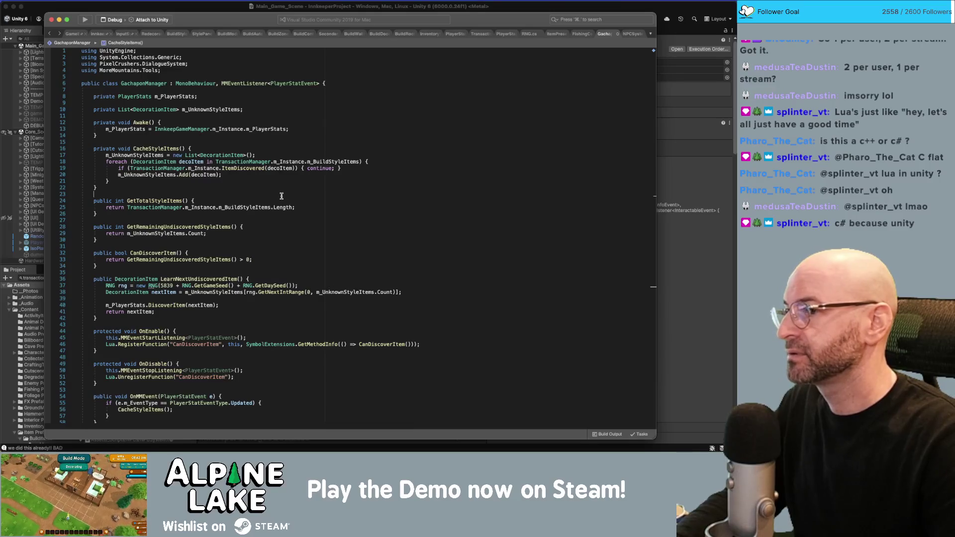
{"action": "right_click", "coordinate": [268, 190]}
{"action": "key", "text": "Escape"}
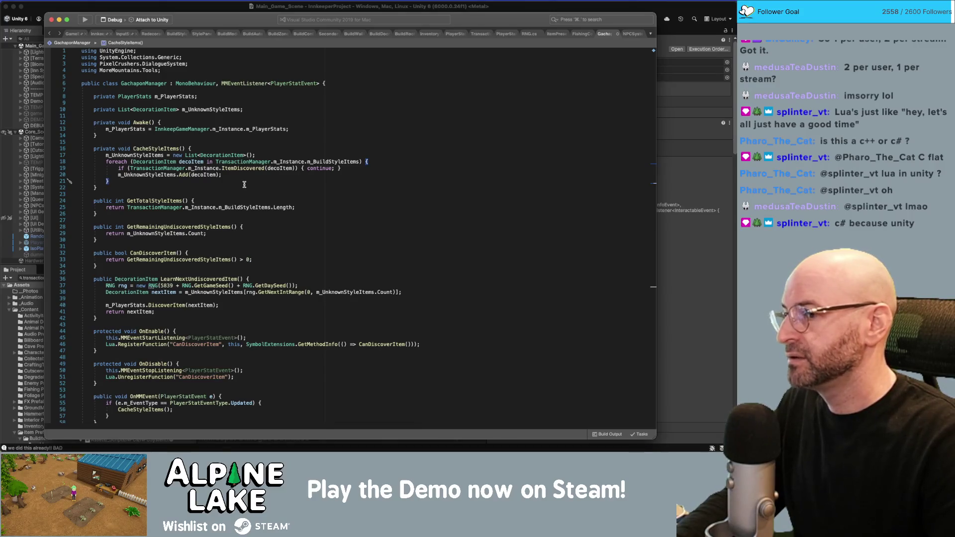
{"action": "left_click", "coordinate": [212, 7]}
Inspect the Pay 1 token node's Lua script and the Decorations/Gapcha conversation properties.
{"action": "left_click", "coordinate": [292, 354]}
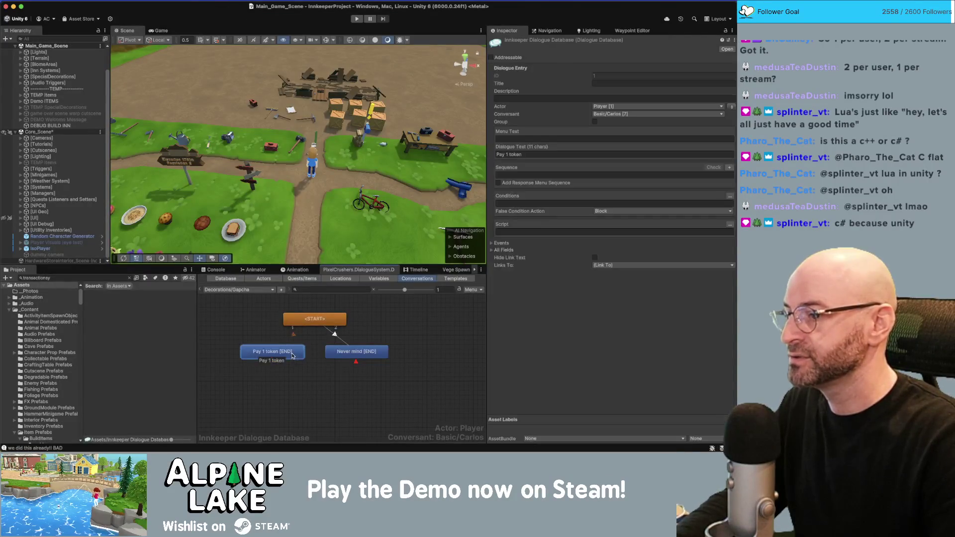
{"action": "left_click", "coordinate": [511, 230]}
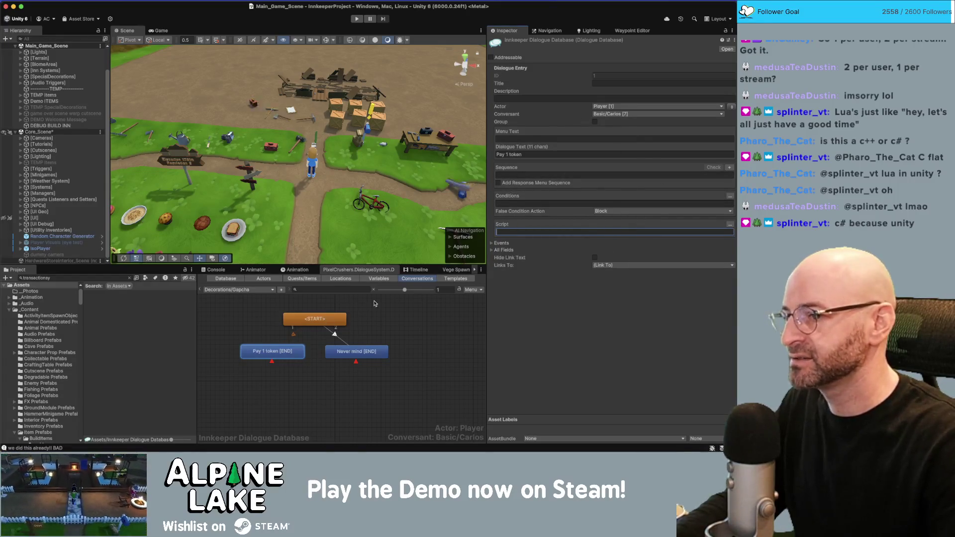
{"action": "left_click", "coordinate": [393, 312]}
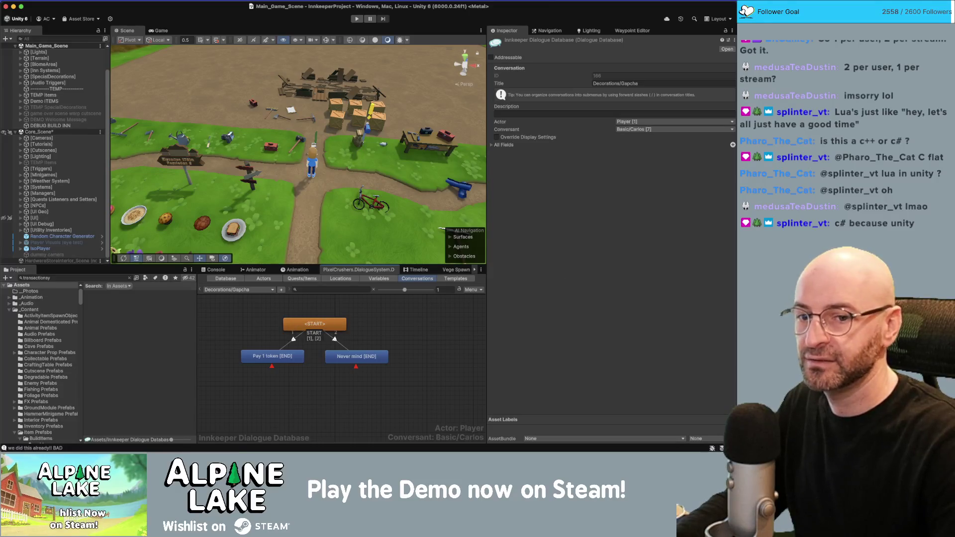
{"action": "key", "text": "super+Tab"}
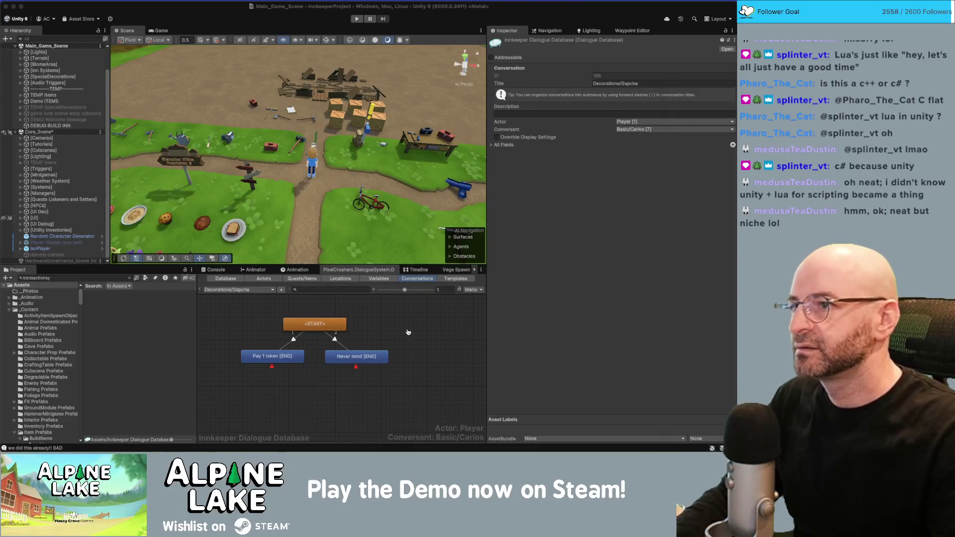
{"action": "key", "text": "super+Tab"}
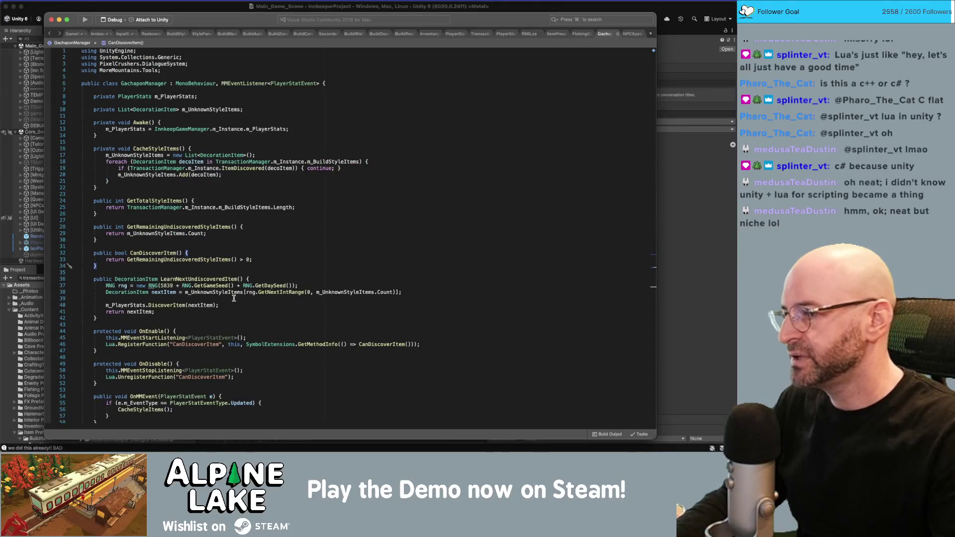
Duplicate the CanDiscoverItem Lua.RegisterFunction line in OnEnable.
{"action": "double_click", "coordinate": [166, 254]}
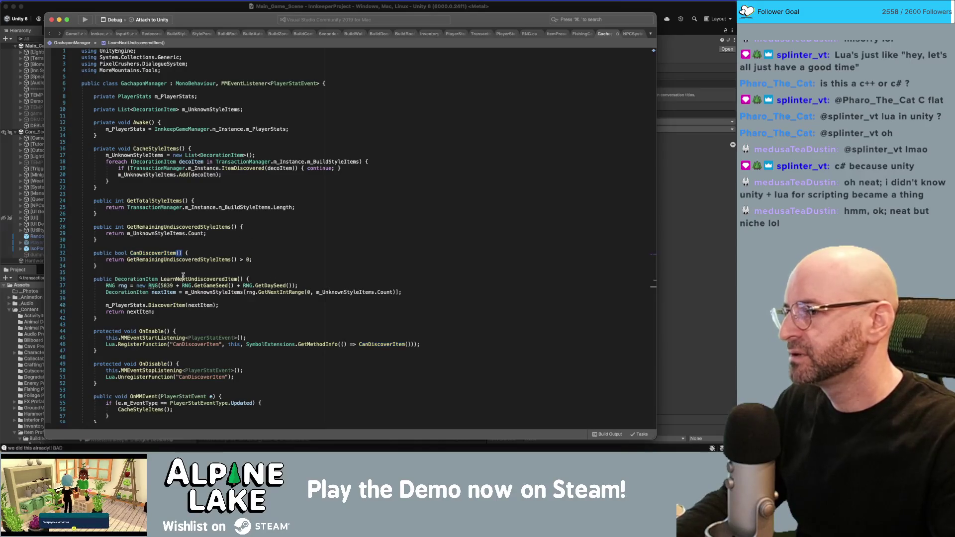
{"action": "left_click", "coordinate": [245, 292]}
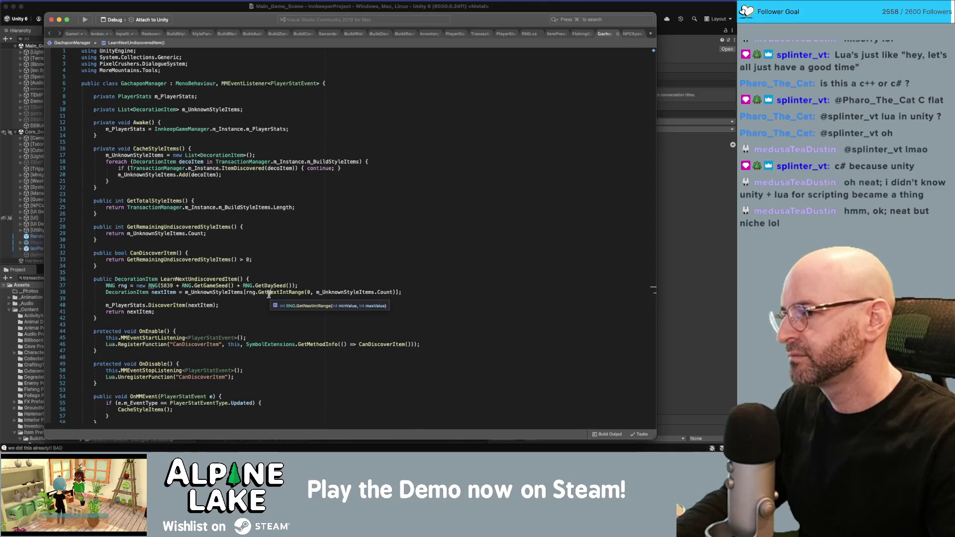
{"action": "left_click", "coordinate": [249, 297]}
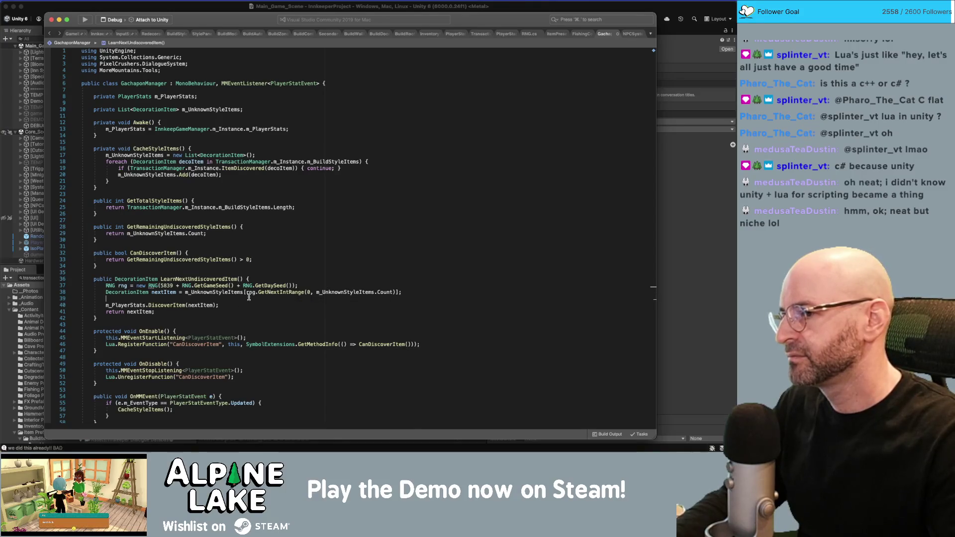
{"action": "left_click", "coordinate": [247, 345]}
{"action": "key", "text": "End"}
{"action": "key", "text": "Return"}
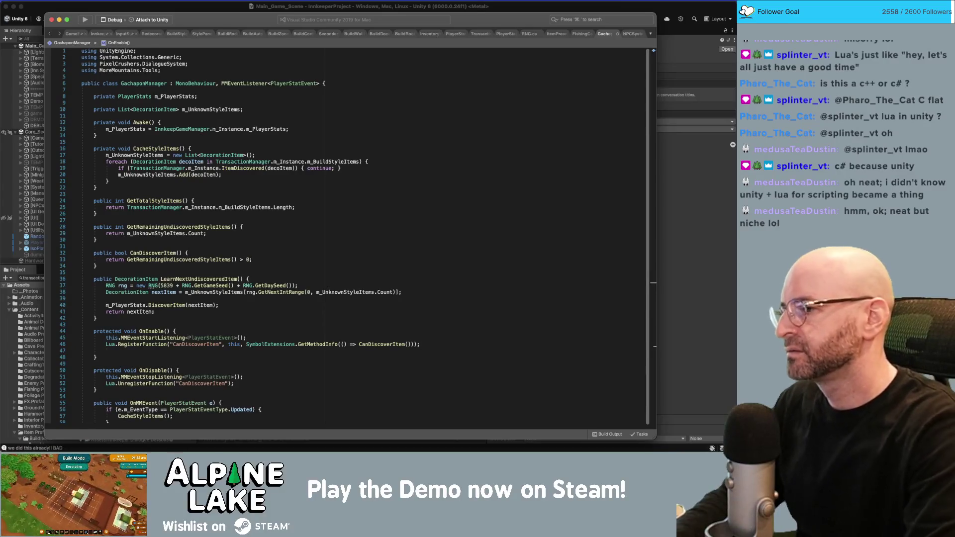
{"action": "left_click_drag", "start_coordinate": [105, 344], "coordinate": [421, 345]}
{"action": "key", "text": "ctrl+c"}
{"action": "key", "text": "Down"}
{"action": "key", "text": "ctrl+v"}
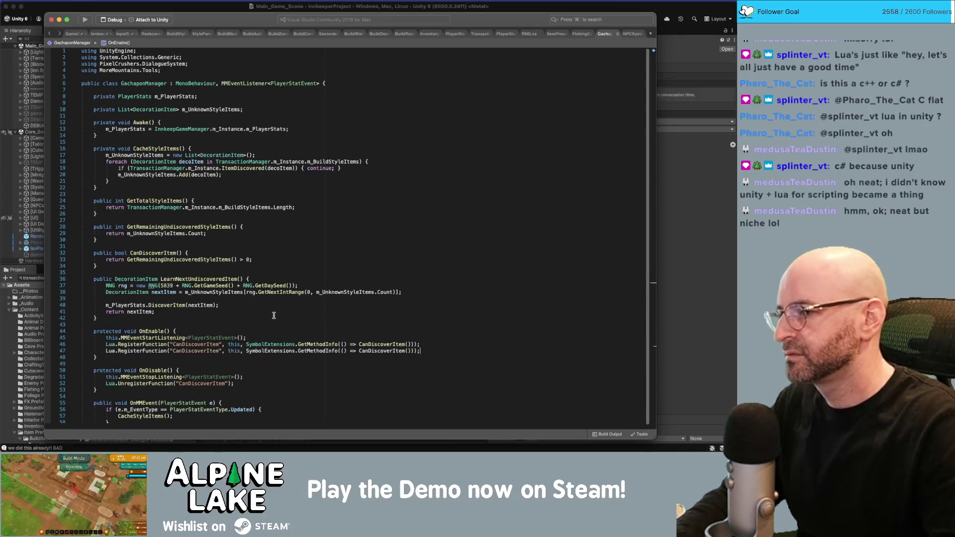
Rename the duplicate's quoted name and method reference to LearnNextUndiscoveredItem.
{"action": "double_click", "coordinate": [201, 278]}
{"action": "key", "text": "shift+Right"}
{"action": "key", "text": "shift+Right"}
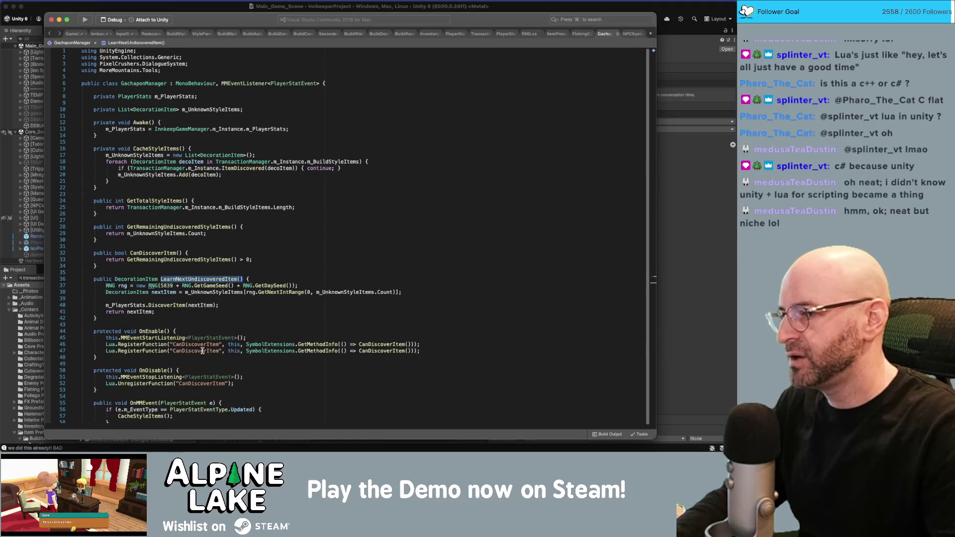
{"action": "double_click", "coordinate": [202, 351]}
{"action": "key", "text": "super+v"}
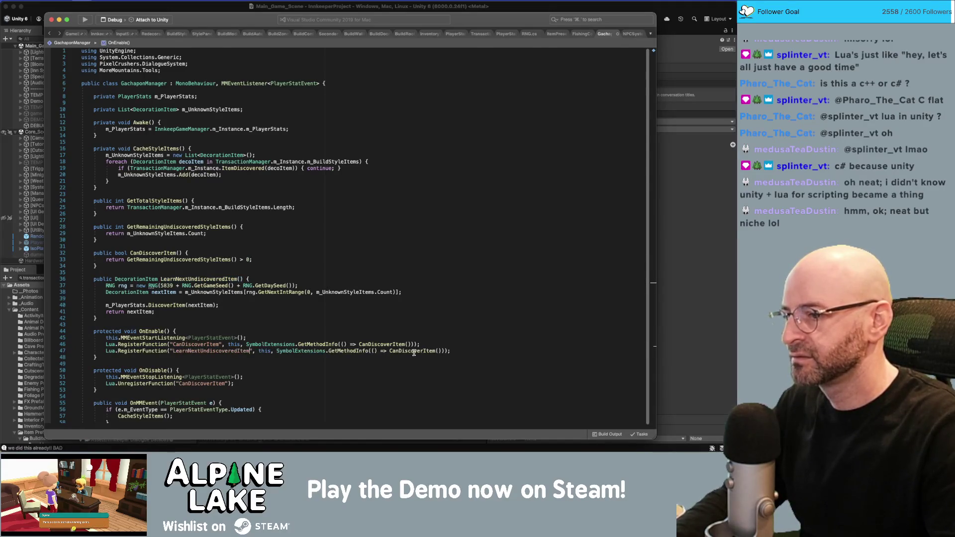
{"action": "double_click", "coordinate": [412, 351]}
{"action": "key", "text": "super+v"}
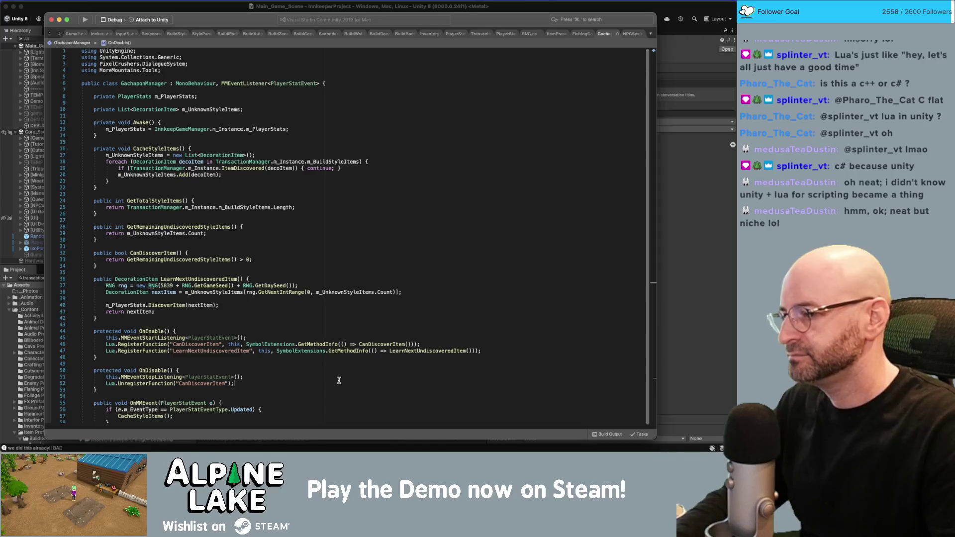
Duplicate the CanDiscoverItem unregister line in OnDisable and rename it LearnNextUndiscoveredItem.
{"action": "triple_click", "coordinate": [339, 379]}
{"action": "key", "text": "super+d"}
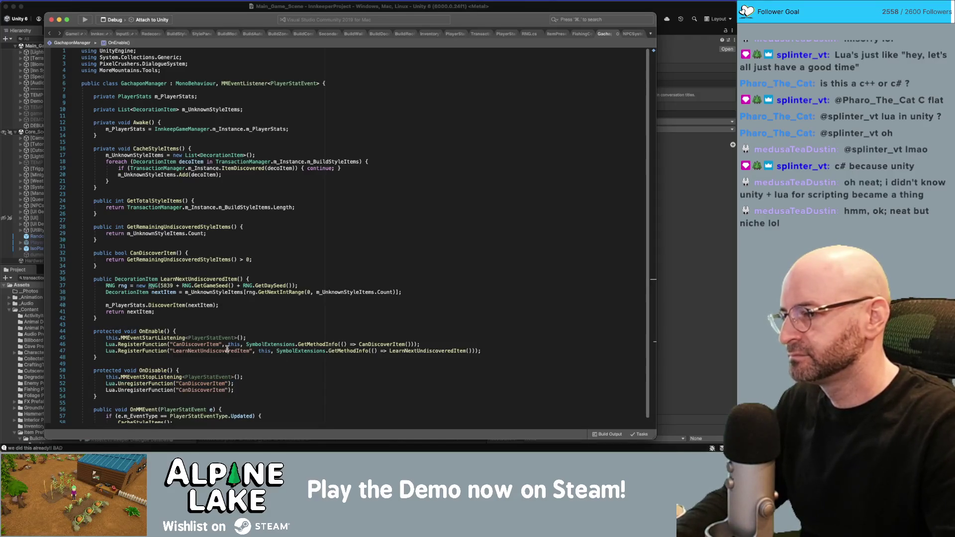
{"action": "double_click", "coordinate": [211, 351]}
{"action": "key", "text": "super+c"}
{"action": "double_click", "coordinate": [202, 390]}
{"action": "key", "text": "super+v"}
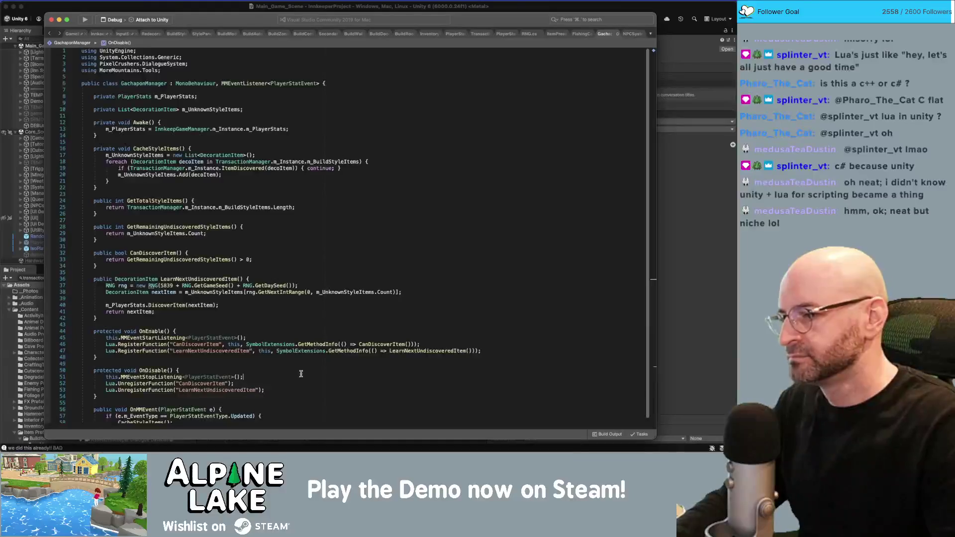
{"action": "left_click", "coordinate": [324, 363]}
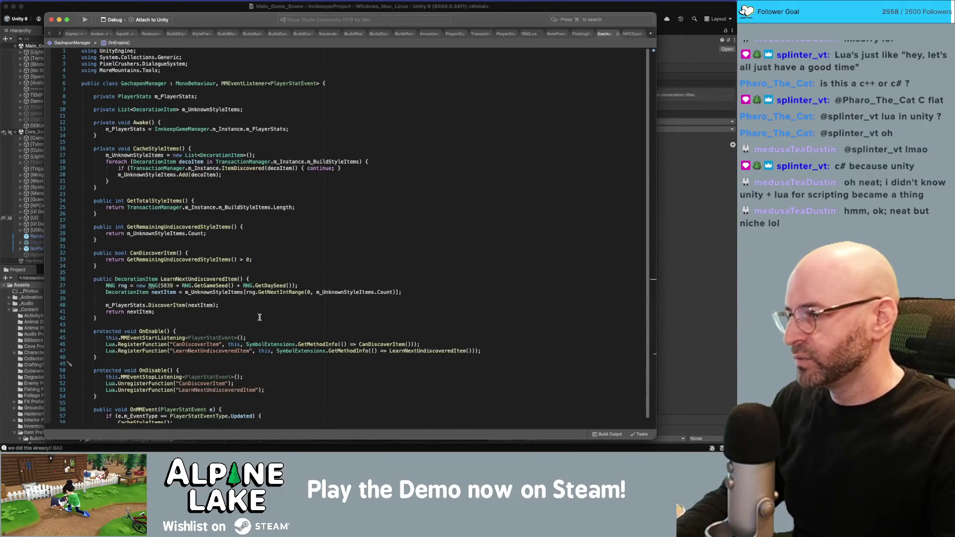
{"action": "left_click", "coordinate": [157, 305], "text": "super"}
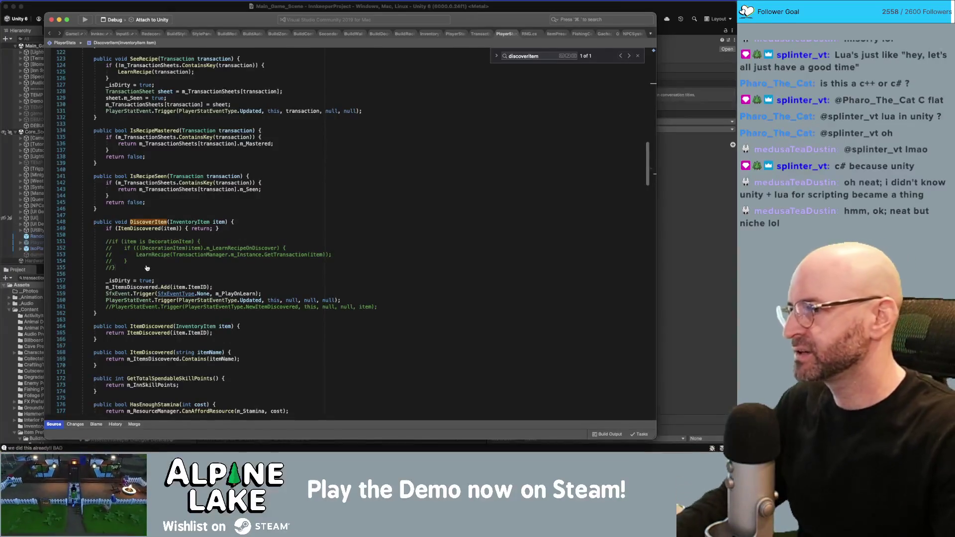
Uncomment lines 151–155, the DecorationItem recipe-learning block in PlayerStats.cs's DiscoverItem.
{"action": "left_click", "coordinate": [152, 224]}
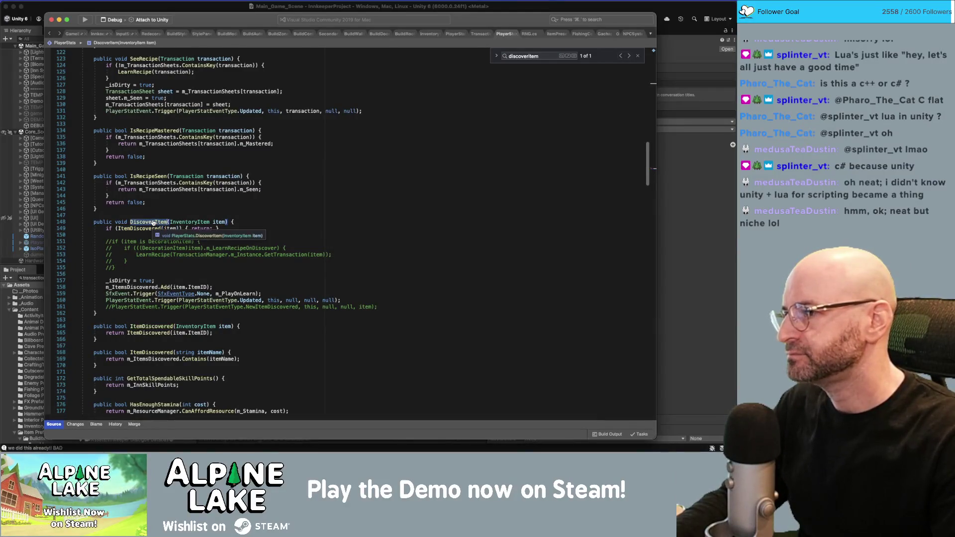
{"action": "left_click", "coordinate": [149, 229]}
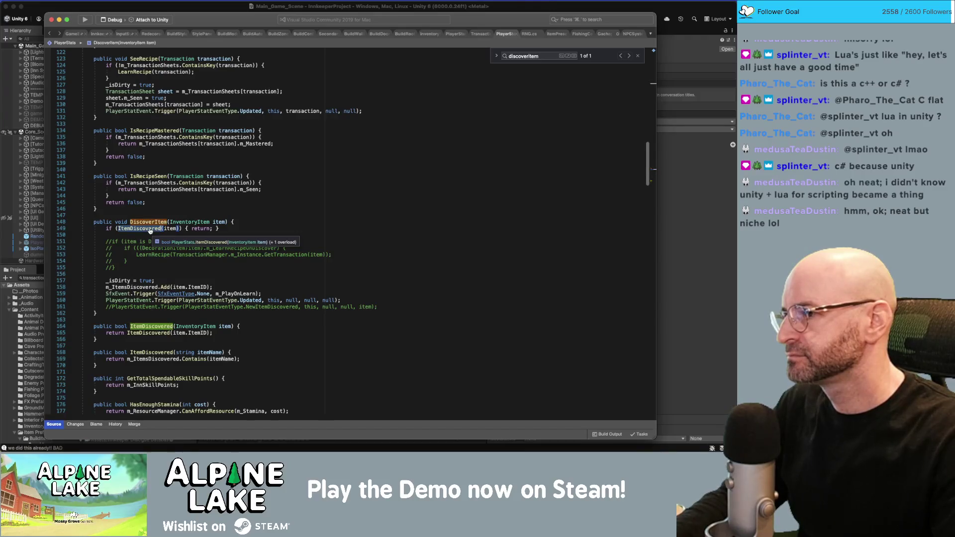
{"action": "left_click", "coordinate": [151, 270]}
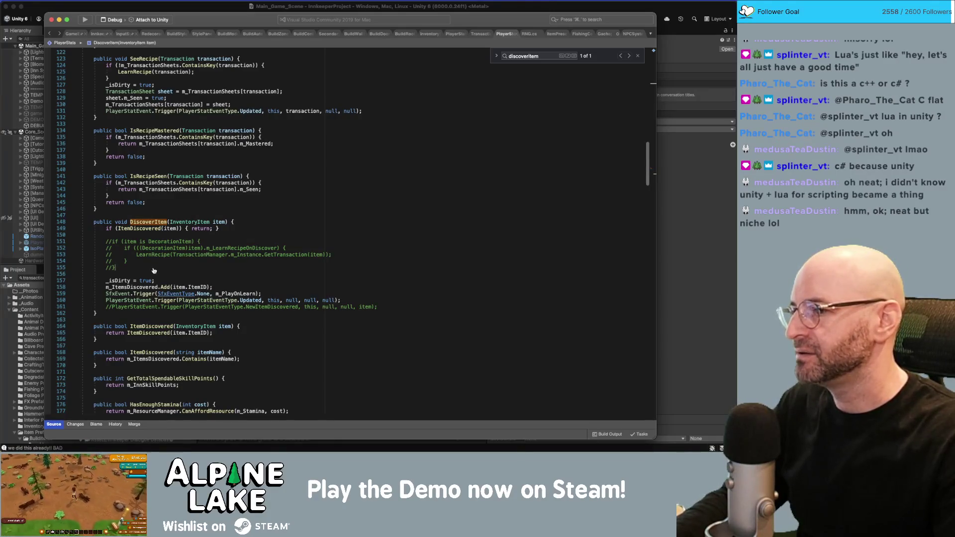
{"action": "key", "text": "shift+Home"}
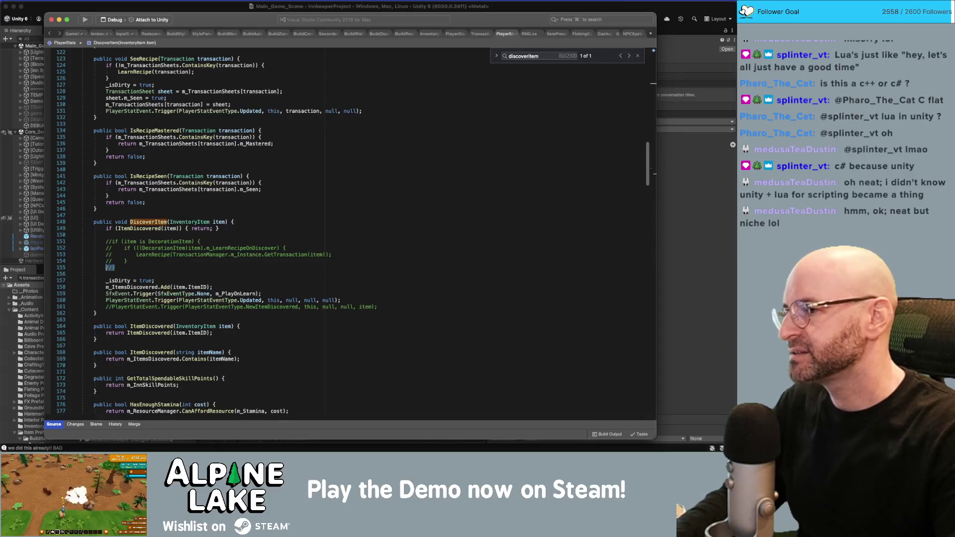
{"action": "key", "text": "shift+Up"}
{"action": "key", "text": "shift+Up"}
{"action": "key", "text": "shift+Up"}
{"action": "key", "text": "super+slash"}
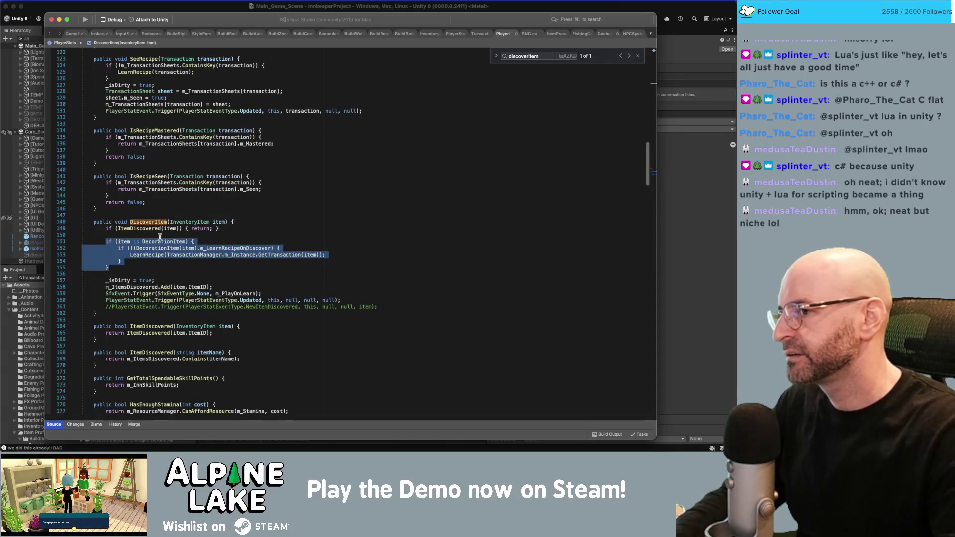
Replace m_LearnRecipeOnDiscover with m_IsBuildStyle in the decoration check.
{"action": "left_click", "coordinate": [160, 237]}
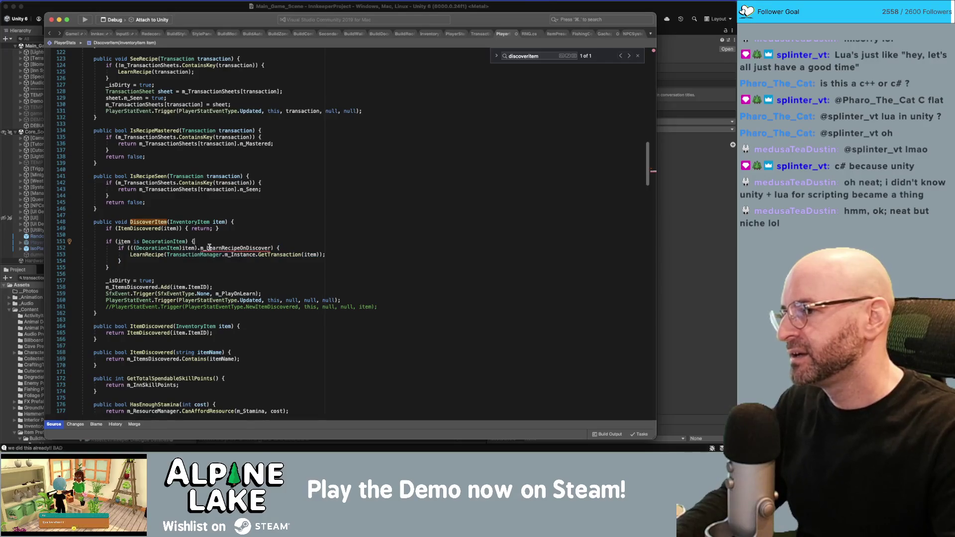
{"action": "left_click_drag", "start_coordinate": [204, 248], "coordinate": [272, 247]}
{"action": "key", "text": "BackSpace"}
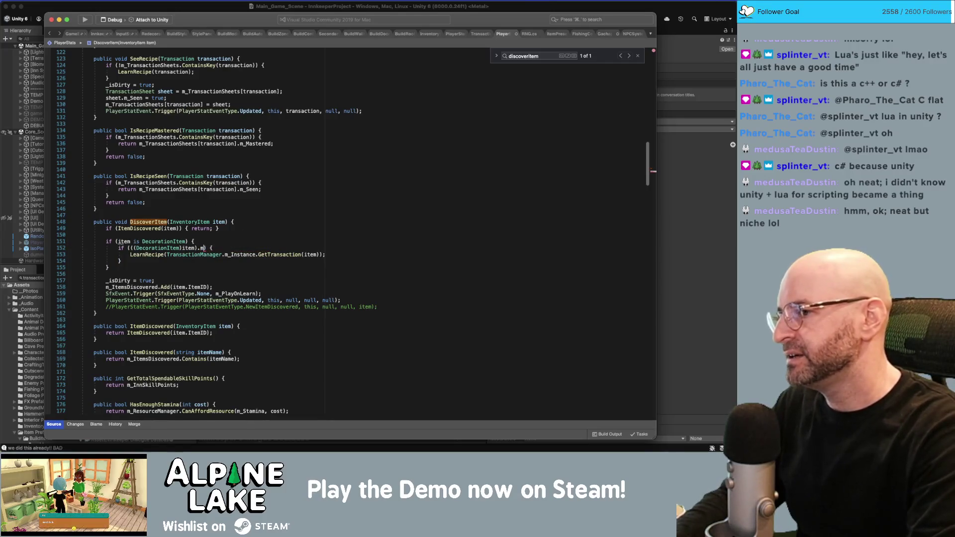
{"action": "type", "text": "_styl"}
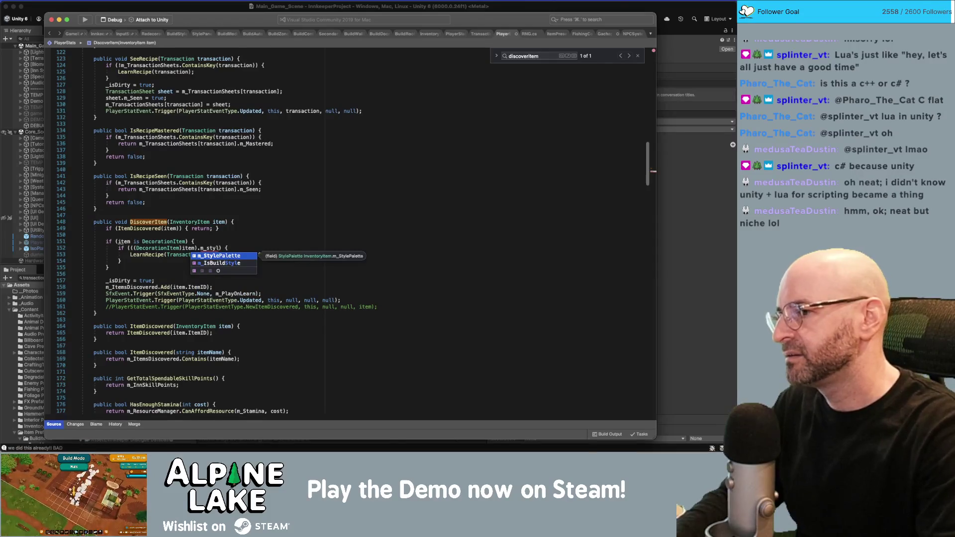
{"action": "key", "text": "Down"}
{"action": "key", "text": "Return"}
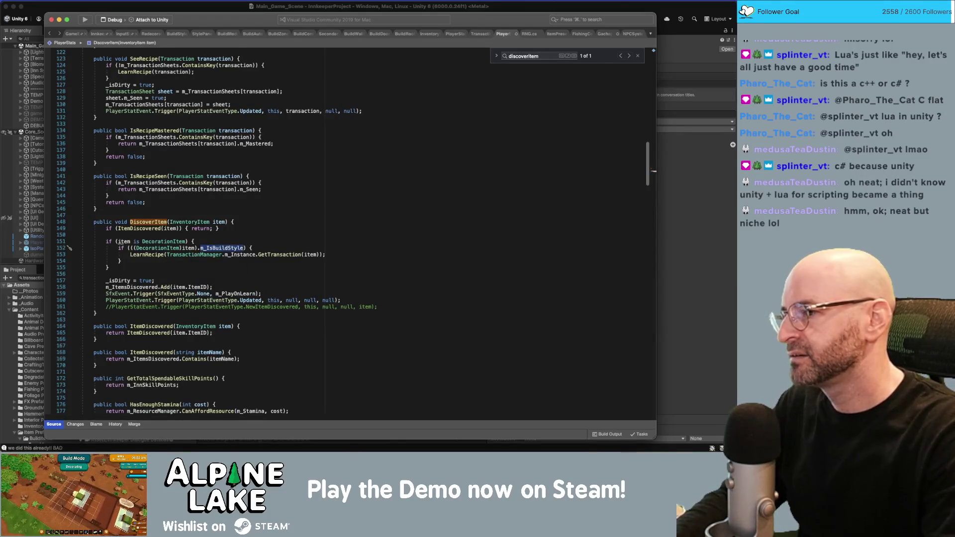
Delete the LearnRecipe statement on line 153, leaving the m_IsBuildStyle block empty.
{"action": "key", "text": "Down"}
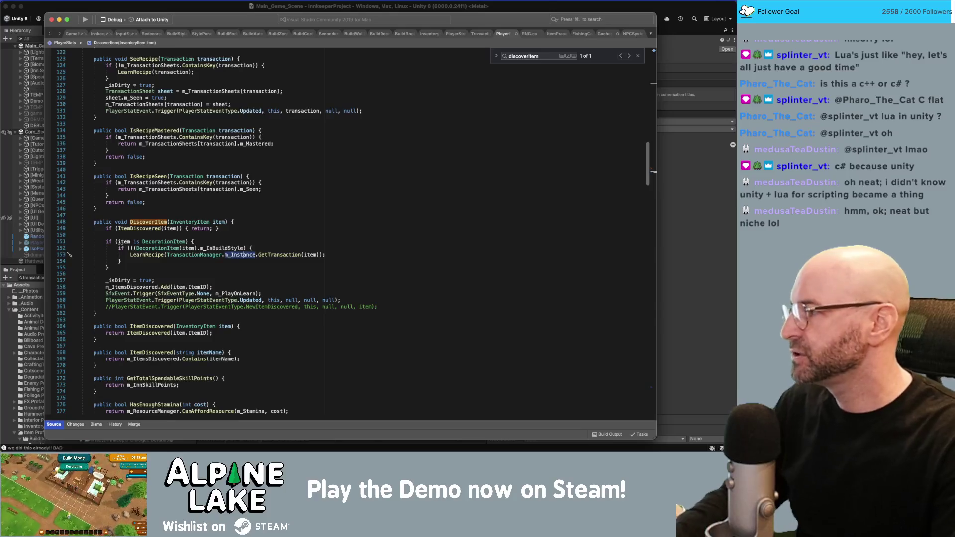
{"action": "key", "text": "End"}
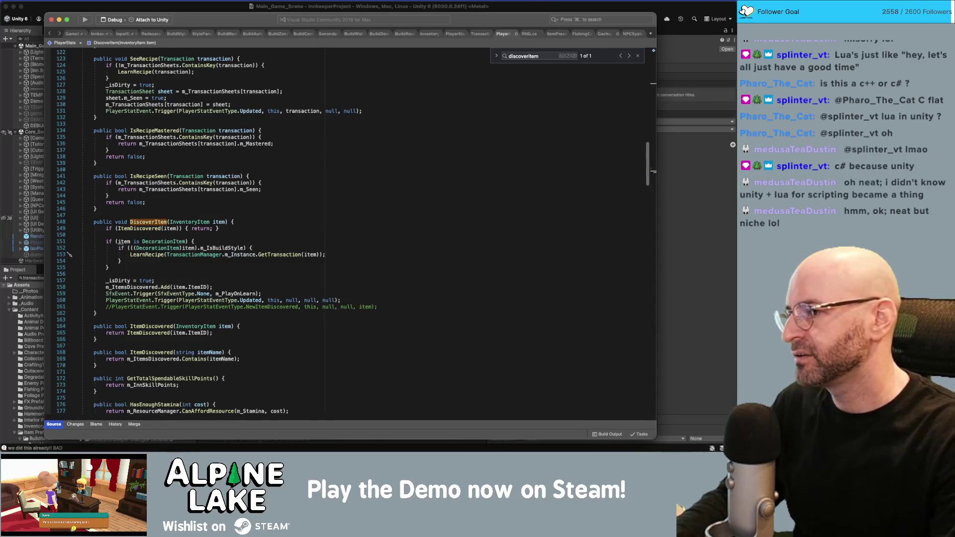
{"action": "key", "text": "shift+Home"}
{"action": "key", "text": "BackSpace"}
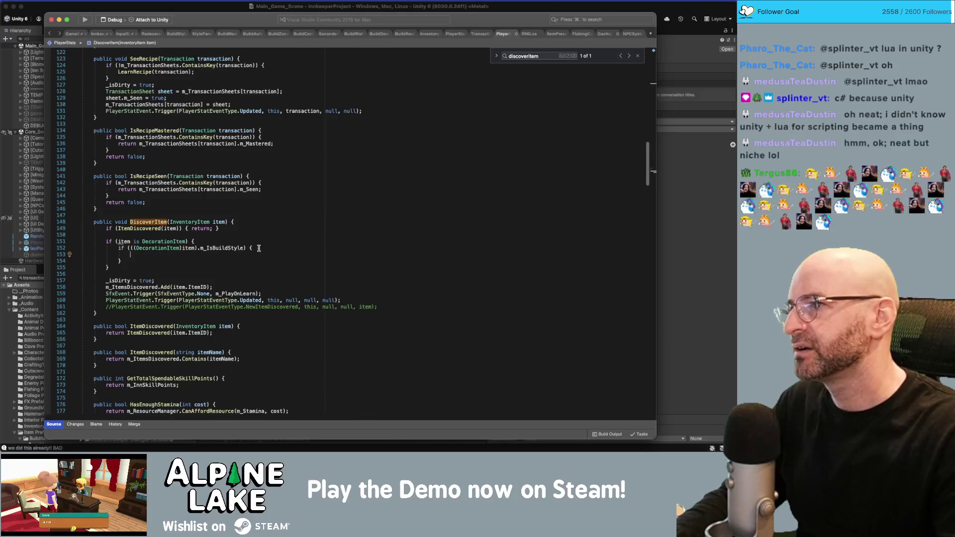
{"action": "scroll", "coordinate": [259, 248], "scroll_direction": "up", "scroll_amount": 3}
{"action": "scroll", "coordinate": [254, 268], "scroll_direction": "down", "scroll_amount": 1}
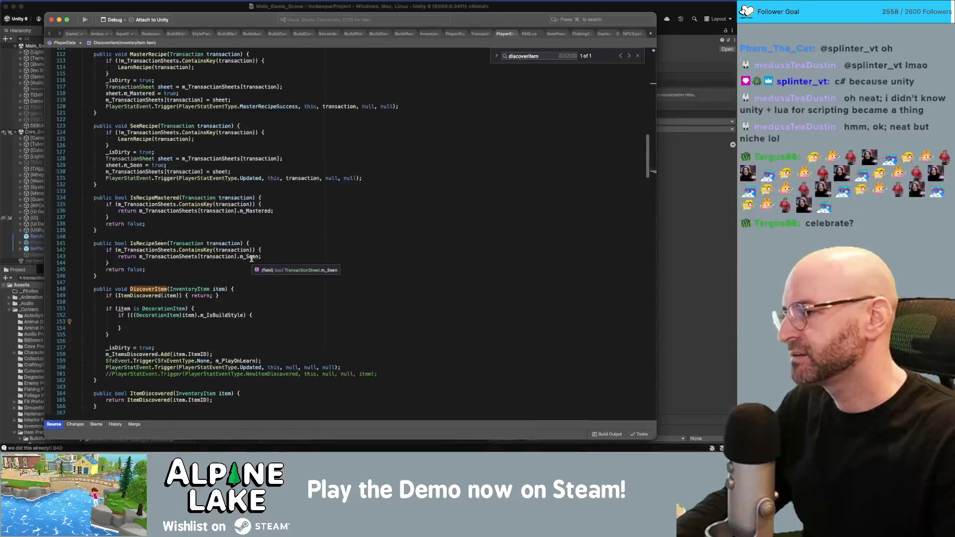
{"action": "left_click", "coordinate": [239, 327]}
{"action": "key", "text": "Down"}
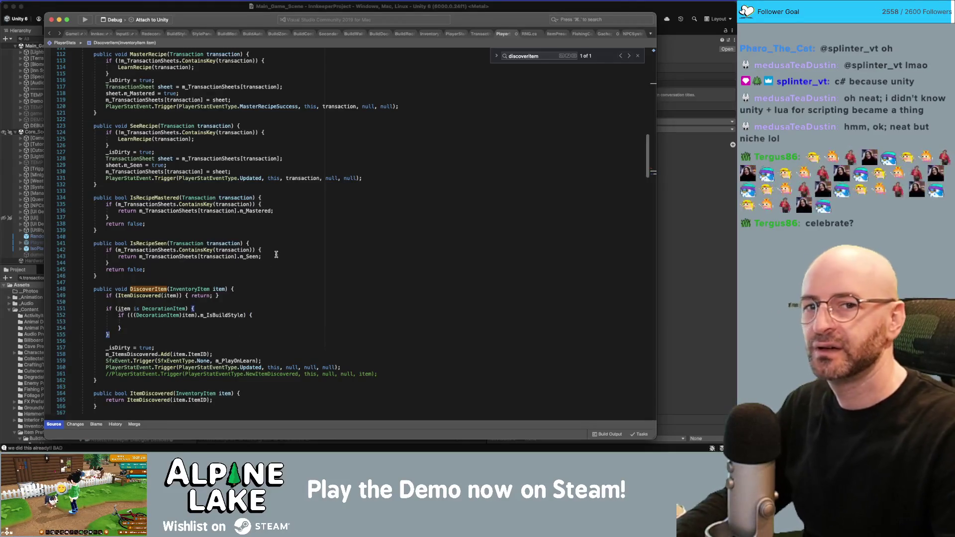
{"action": "left_click", "coordinate": [300, 229]}
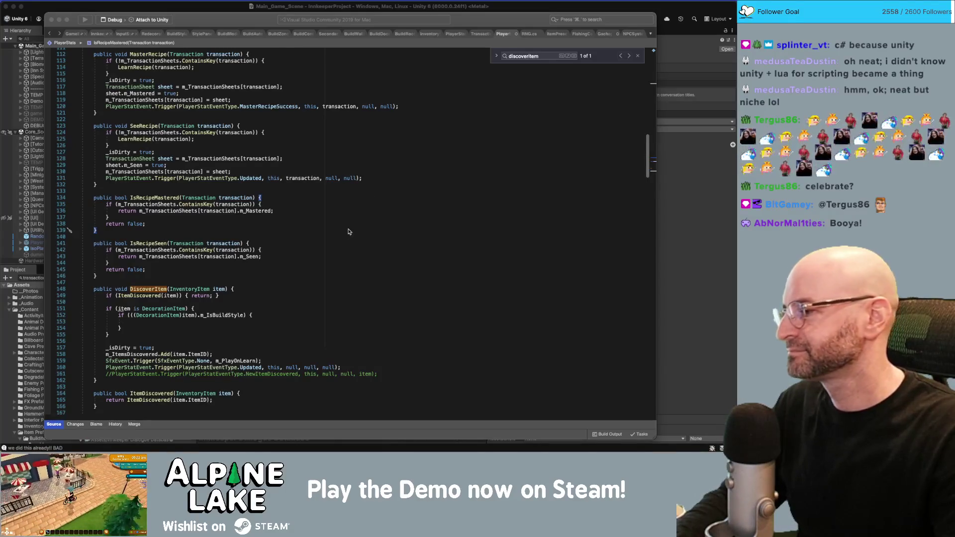
Leave the DiscoverItem code and return to Unity's Decorations/Gapcha conversation graph.
{"action": "left_click", "coordinate": [284, 238]}
{"action": "left_click", "coordinate": [245, 322]}
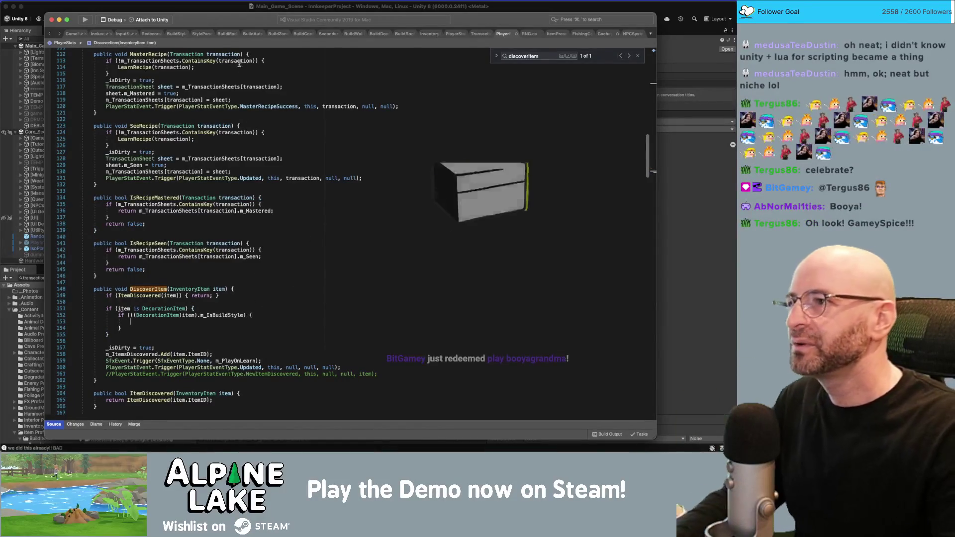
{"action": "left_click", "coordinate": [201, 8]}
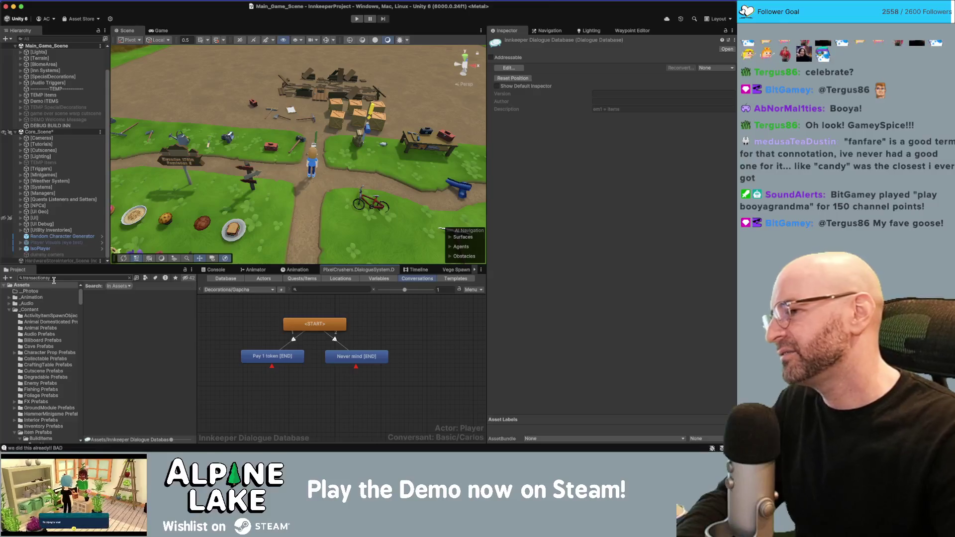
Search the Project panel for 'gift' and open the Gift script in Visual Studio.
{"action": "left_click", "coordinate": [59, 277]}
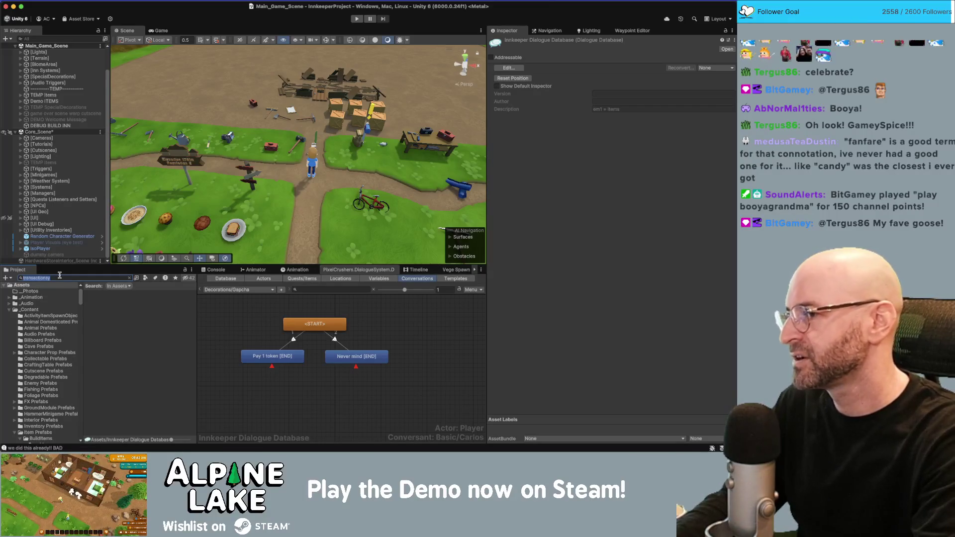
{"action": "type", "text": "gift"}
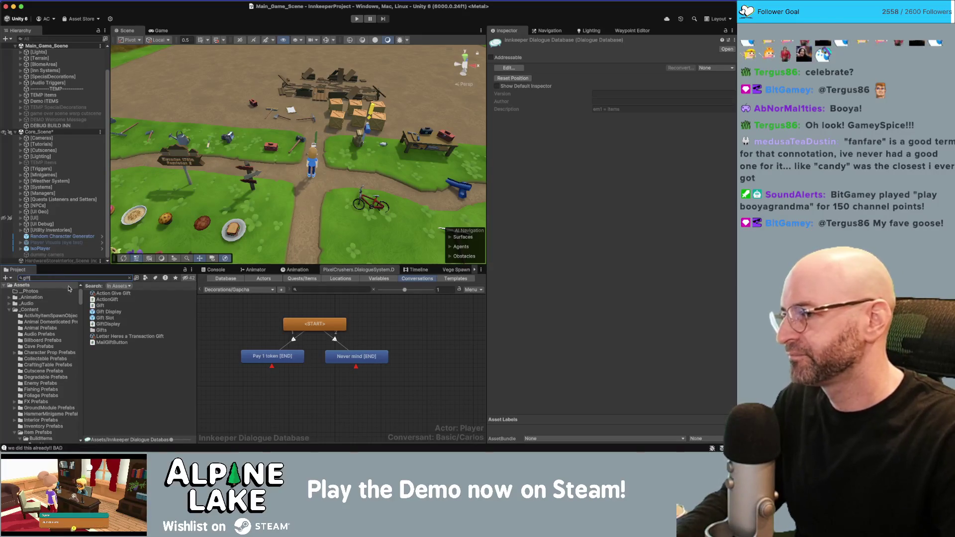
{"action": "left_click", "coordinate": [101, 306]}
{"action": "double_click", "coordinate": [101, 305]}
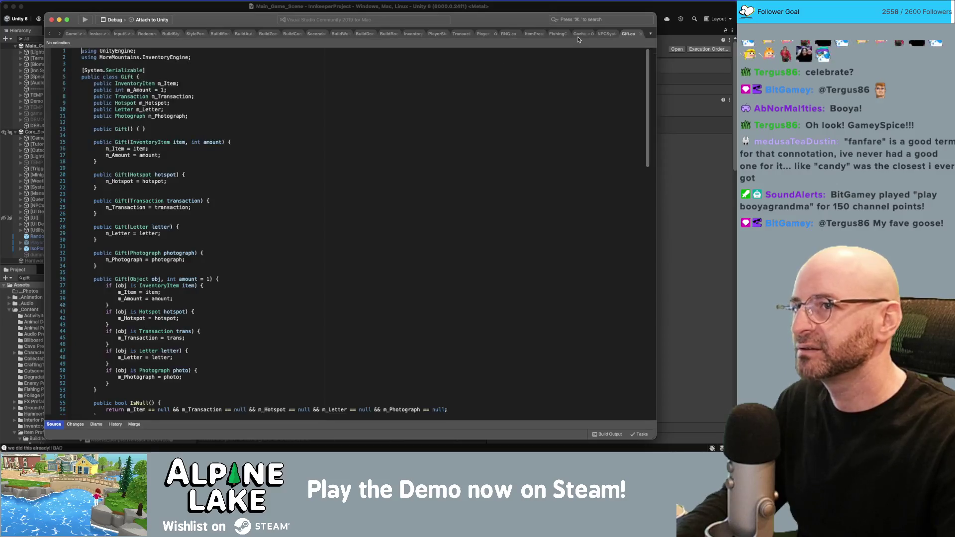
Bring up Gift.cs and scroll to the GiveNonItemGifts method.
{"action": "left_click", "coordinate": [580, 35]}
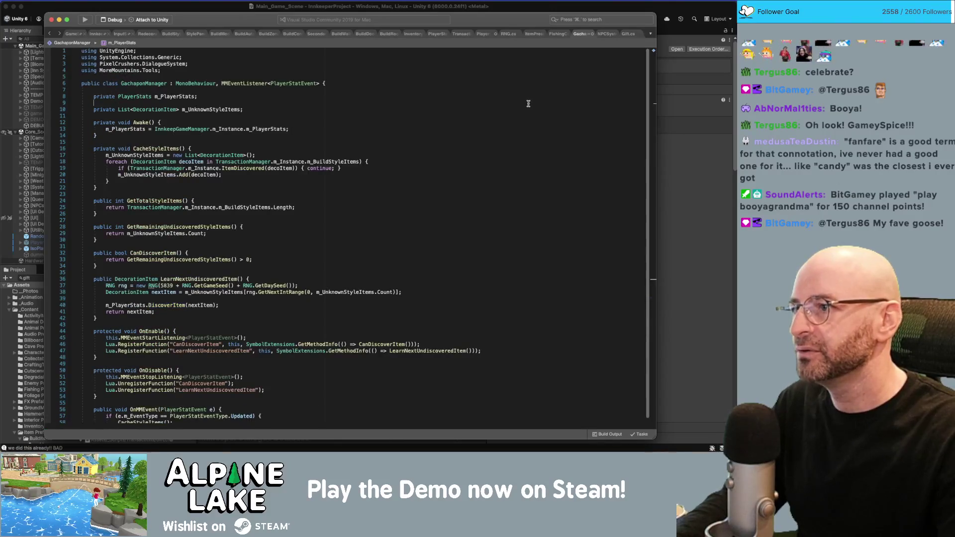
{"action": "left_click", "coordinate": [627, 34]}
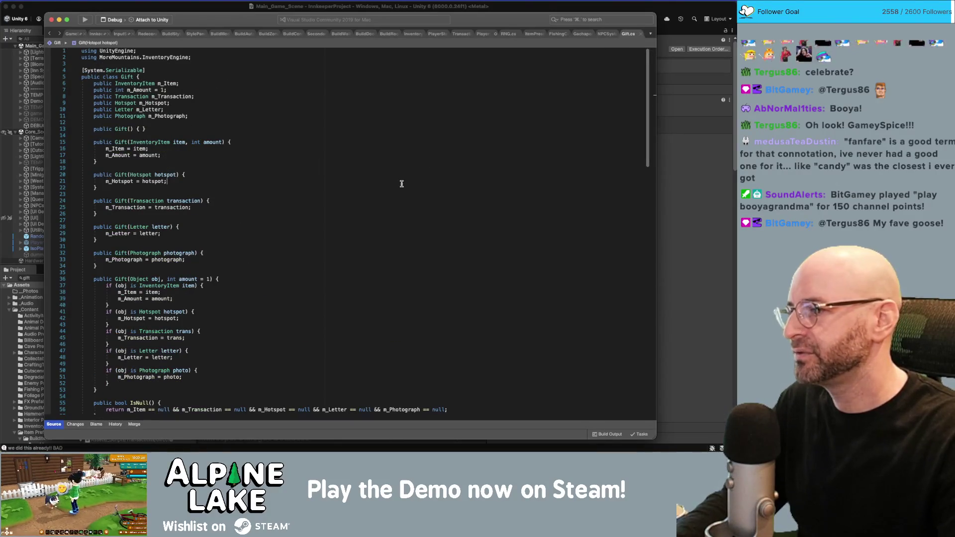
{"action": "scroll", "coordinate": [402, 184], "scroll_direction": "down", "scroll_amount": 4}
{"action": "scroll", "coordinate": [399, 189], "scroll_direction": "down", "scroll_amount": 20}
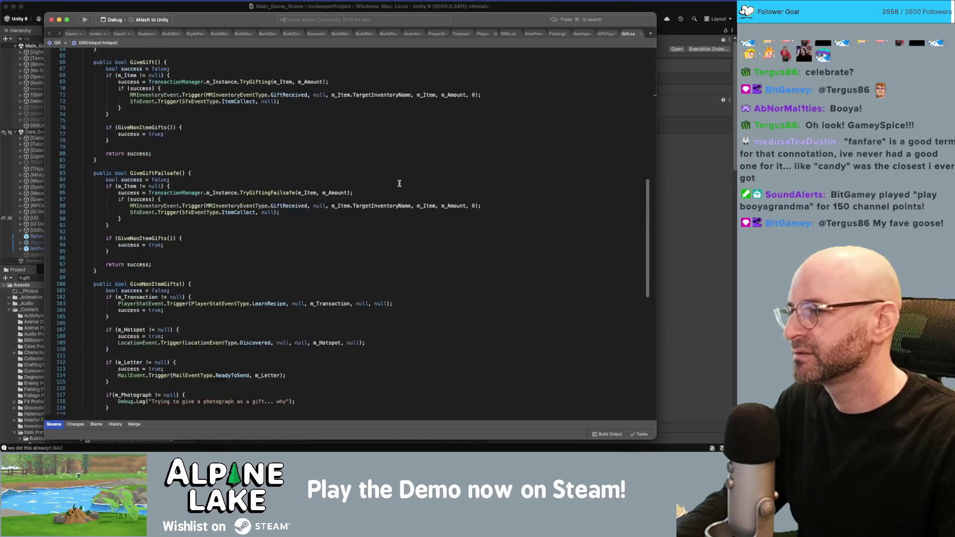
{"action": "scroll", "coordinate": [398, 181], "scroll_direction": "down", "scroll_amount": 1}
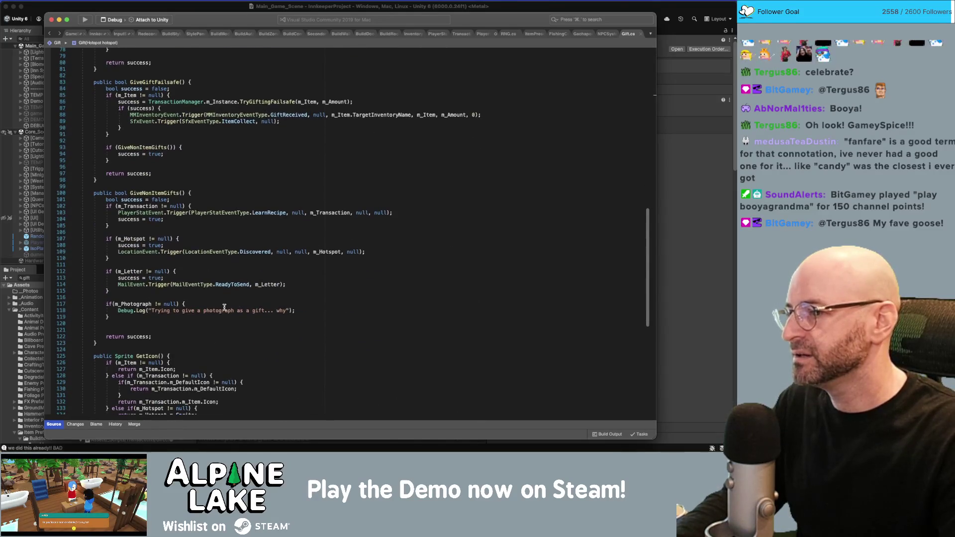
{"action": "scroll", "coordinate": [226, 286], "scroll_direction": "up", "scroll_amount": 15}
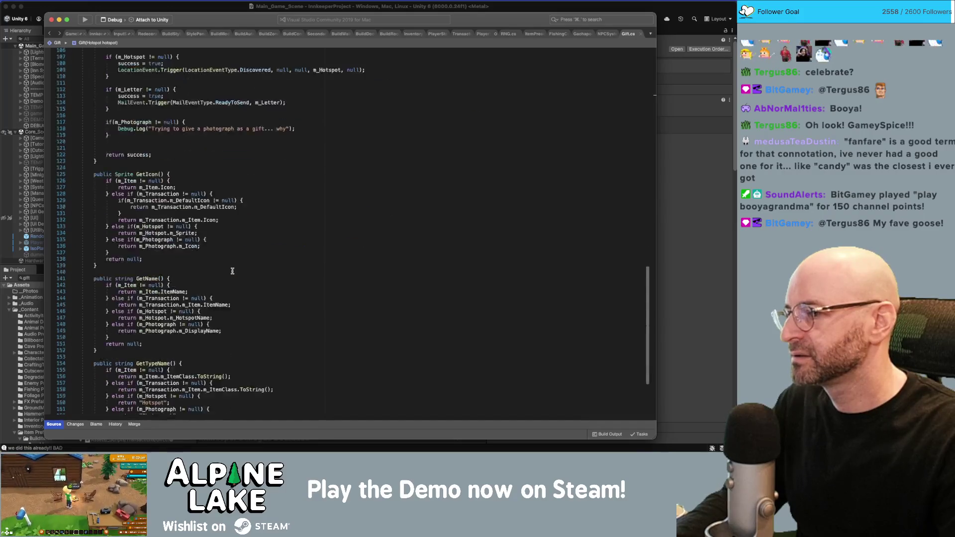
{"action": "scroll", "coordinate": [224, 280], "scroll_direction": "up", "scroll_amount": 9}
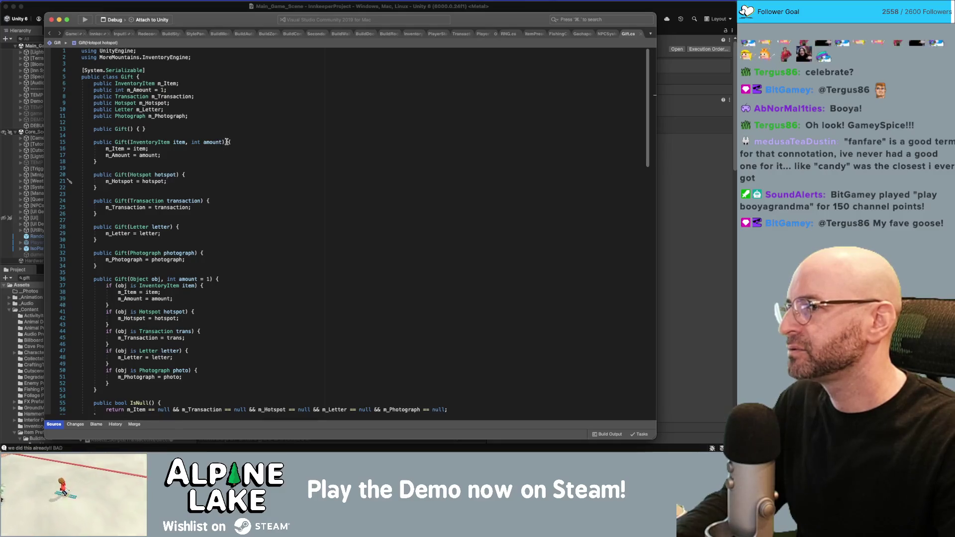
{"action": "scroll", "coordinate": [229, 139], "scroll_direction": "down", "scroll_amount": 15}
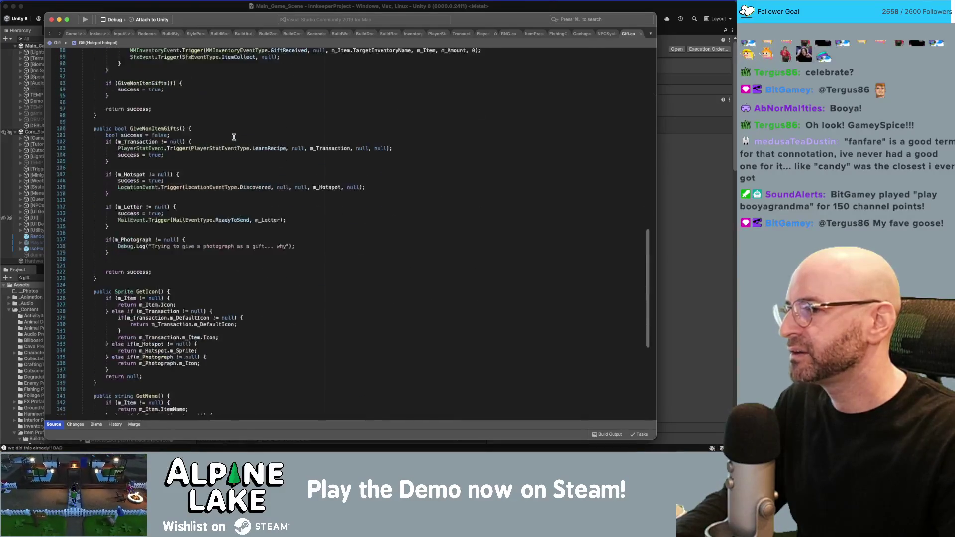
{"action": "scroll", "coordinate": [233, 137], "scroll_direction": "up", "scroll_amount": 3}
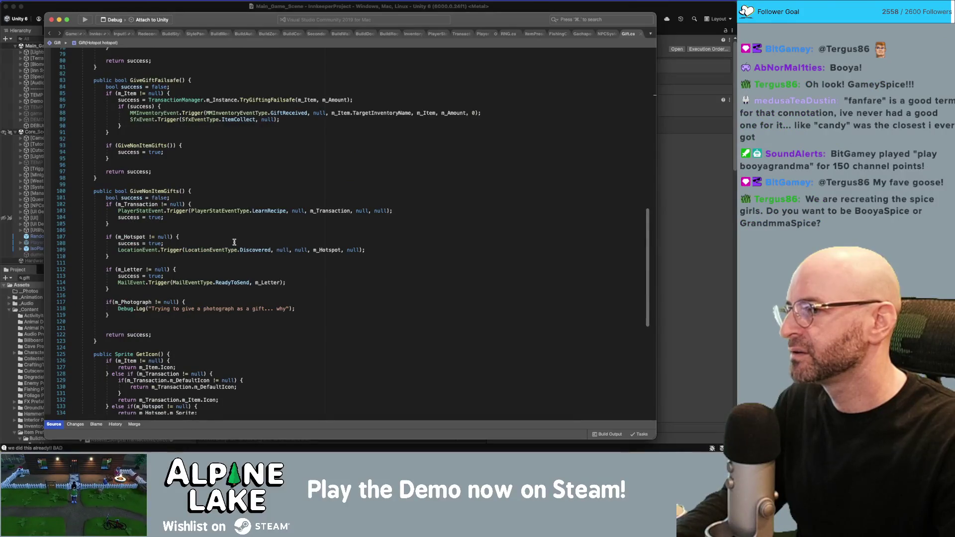
{"action": "scroll", "coordinate": [231, 243], "scroll_direction": "down", "scroll_amount": 1}
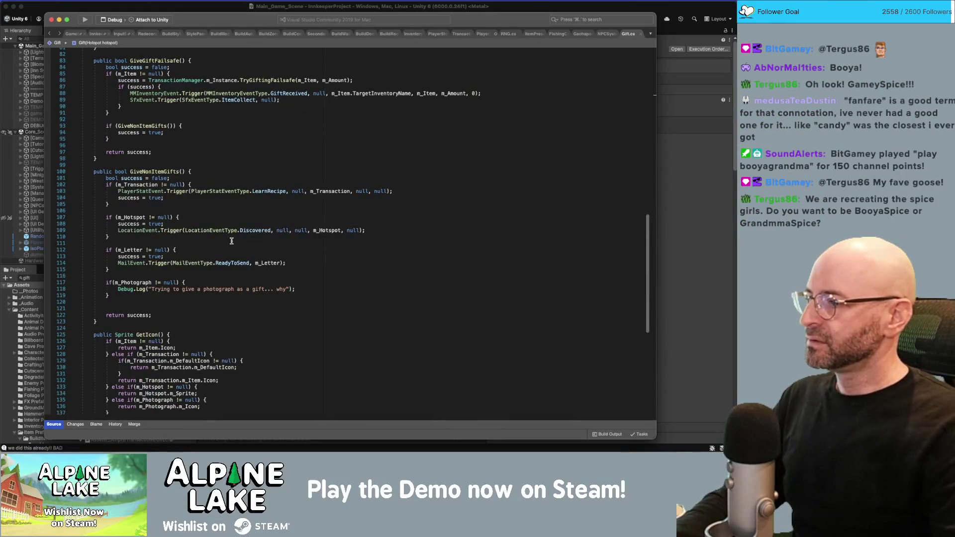
{"action": "scroll", "coordinate": [231, 243], "scroll_direction": "down", "scroll_amount": 1}
Retype GiveNonItemGifts' closing brace so the photograph check reformats to 'if (m_Photograph'.
{"action": "left_click", "coordinate": [169, 306]}
{"action": "left_click", "coordinate": [177, 319]}
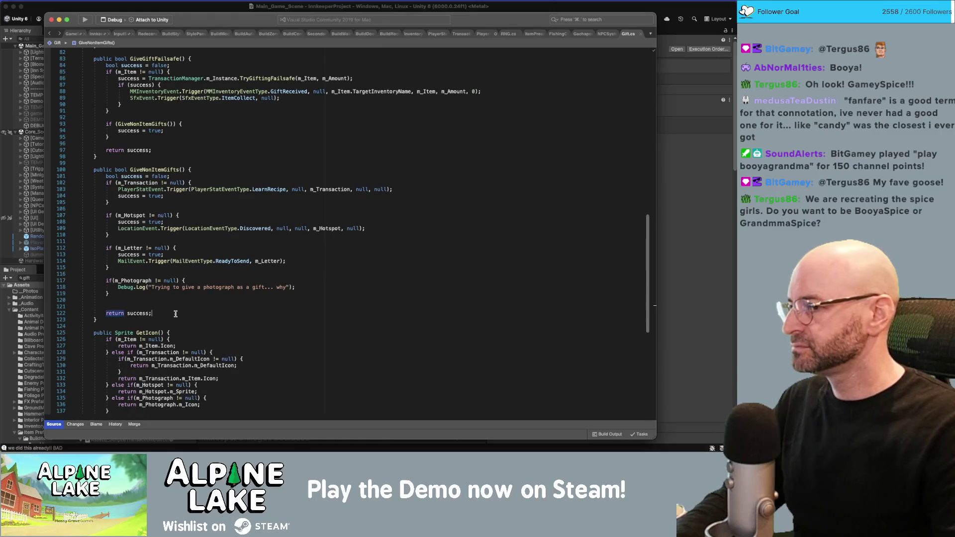
{"action": "key", "text": "BackSpace"}
{"action": "type", "text": "}"}
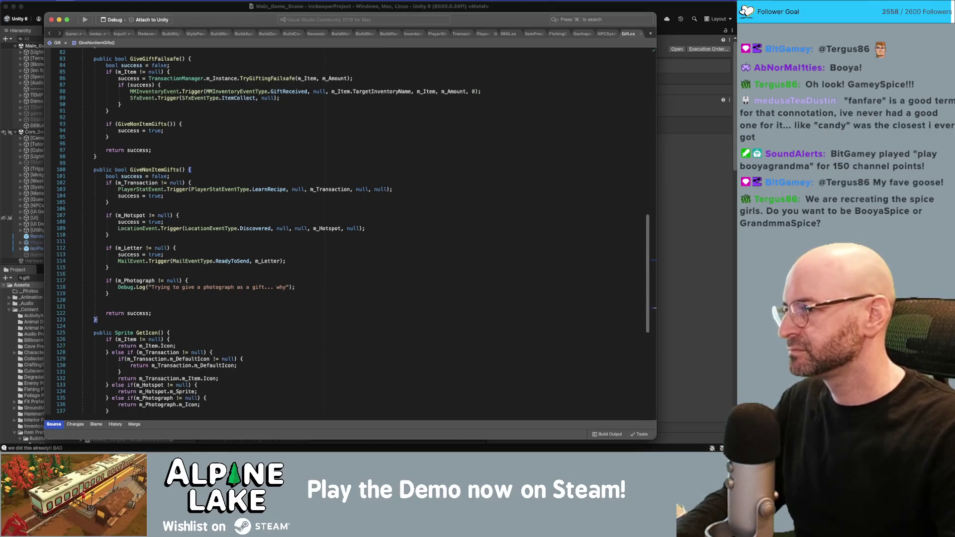
{"action": "scroll", "coordinate": [196, 287], "scroll_direction": "down", "scroll_amount": 10}
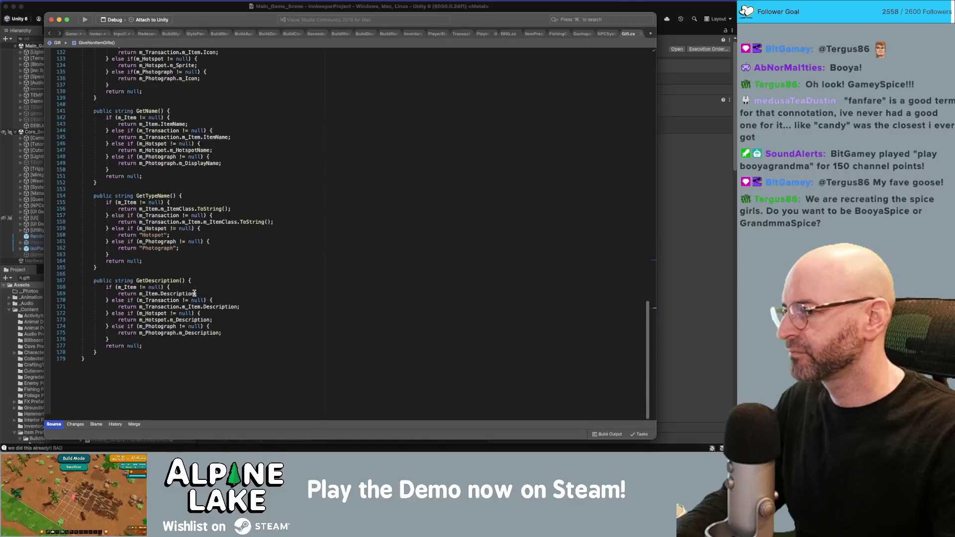
{"action": "scroll", "coordinate": [195, 293], "scroll_direction": "up", "scroll_amount": 14}
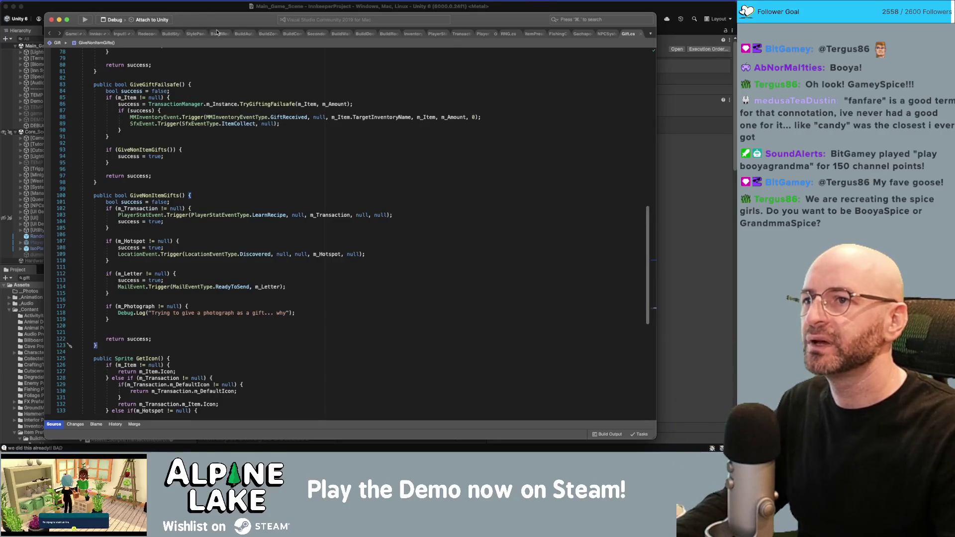
Glance at PlayerStats' DiscoverItem, revisit GiveGift in Gift.cs, and go back to Unity.
{"action": "left_click", "coordinate": [482, 34]}
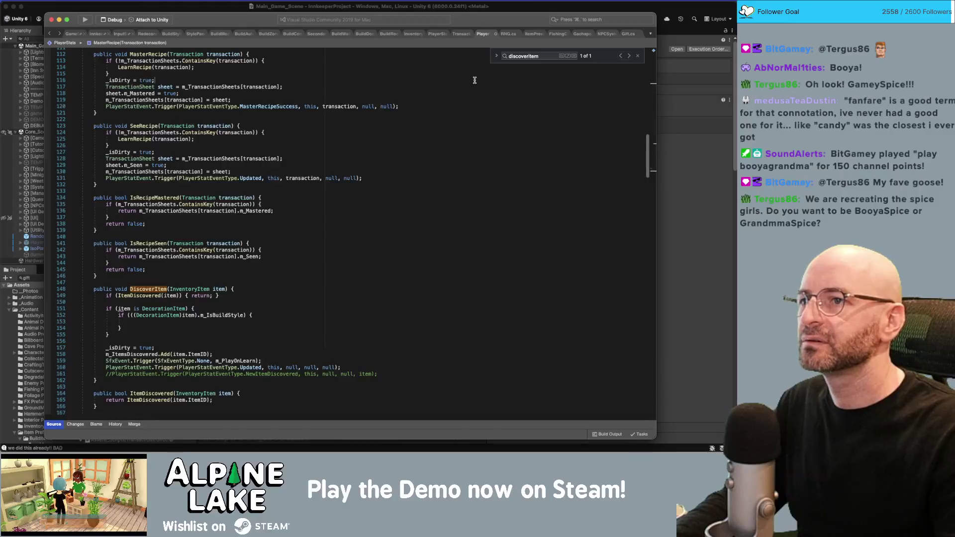
{"action": "left_click", "coordinate": [628, 34]}
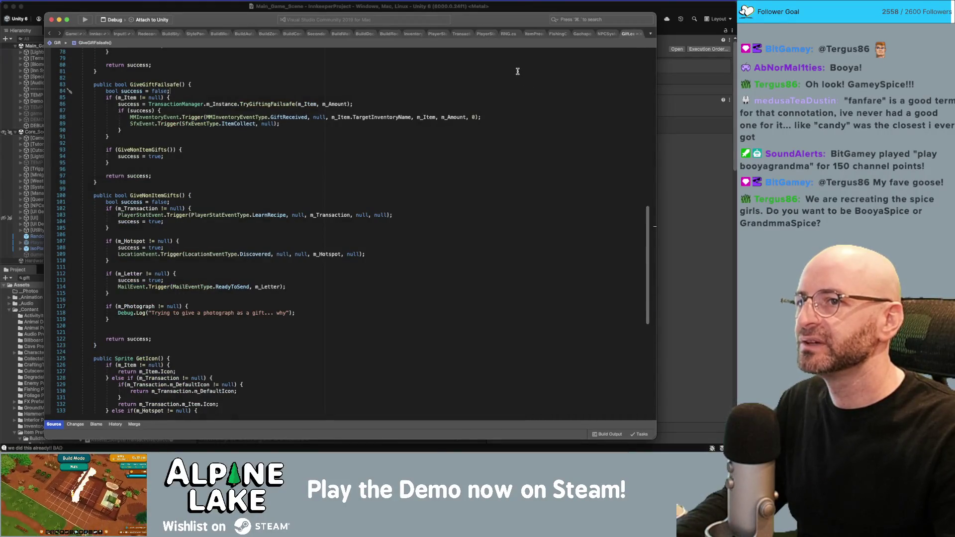
{"action": "key", "text": "Up"}
{"action": "key", "text": "Up"}
{"action": "key", "text": "Up"}
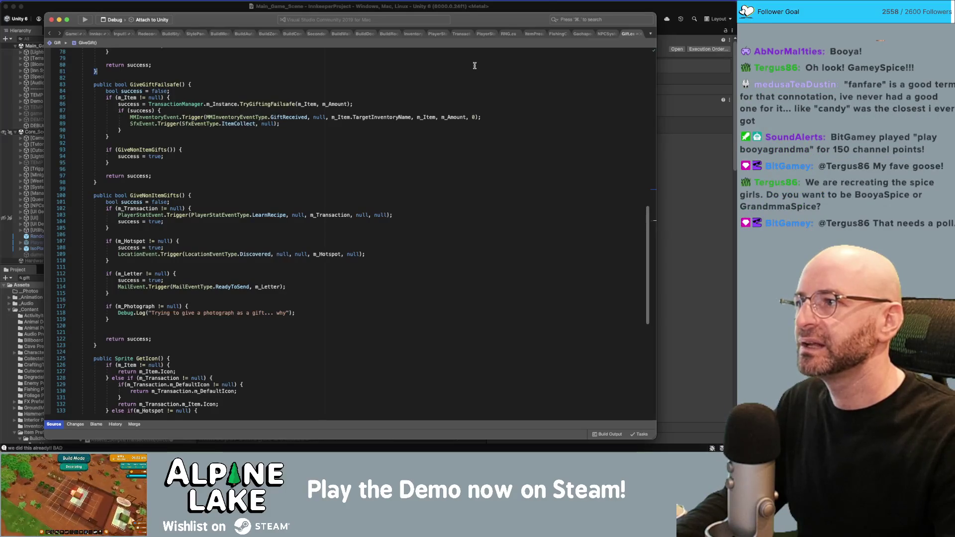
{"action": "key", "text": "Down"}
{"action": "left_click", "coordinate": [157, 11]}
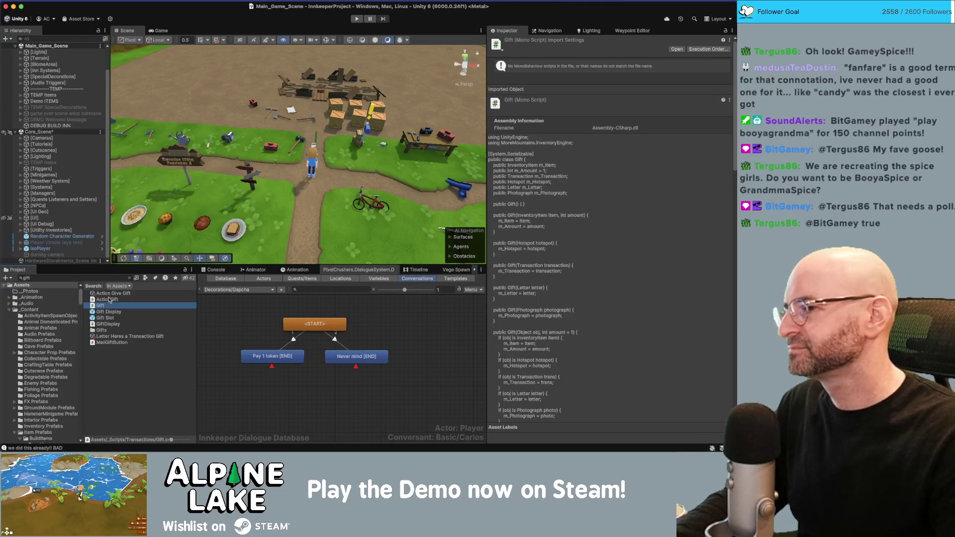
Open ActionGift.cs, trim its trailing blank lines to 25 lines, and bring up TransactionManager.cs.
{"action": "left_click", "coordinate": [108, 300]}
{"action": "double_click", "coordinate": [108, 300]}
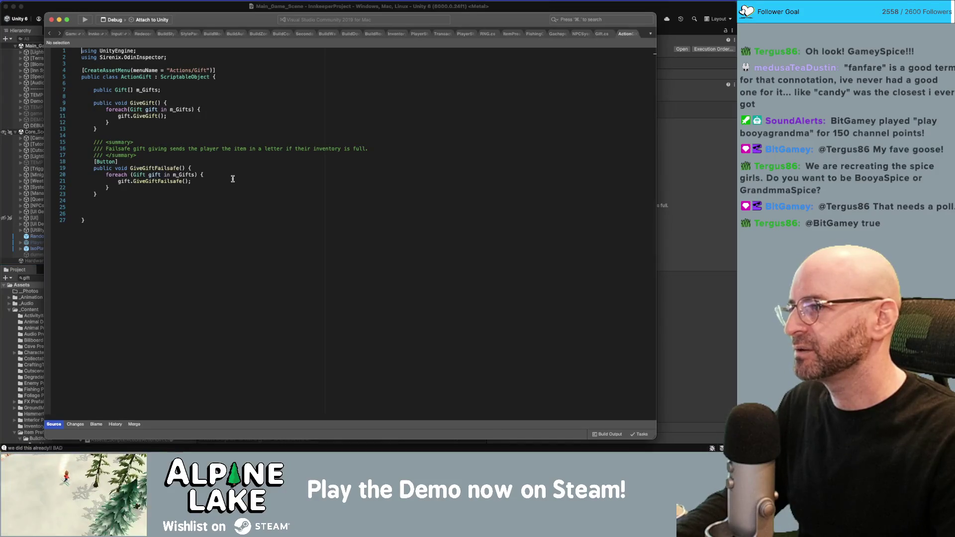
{"action": "left_click", "coordinate": [175, 192]}
{"action": "key", "text": "shift+Down"}
{"action": "key", "text": "shift+Down"}
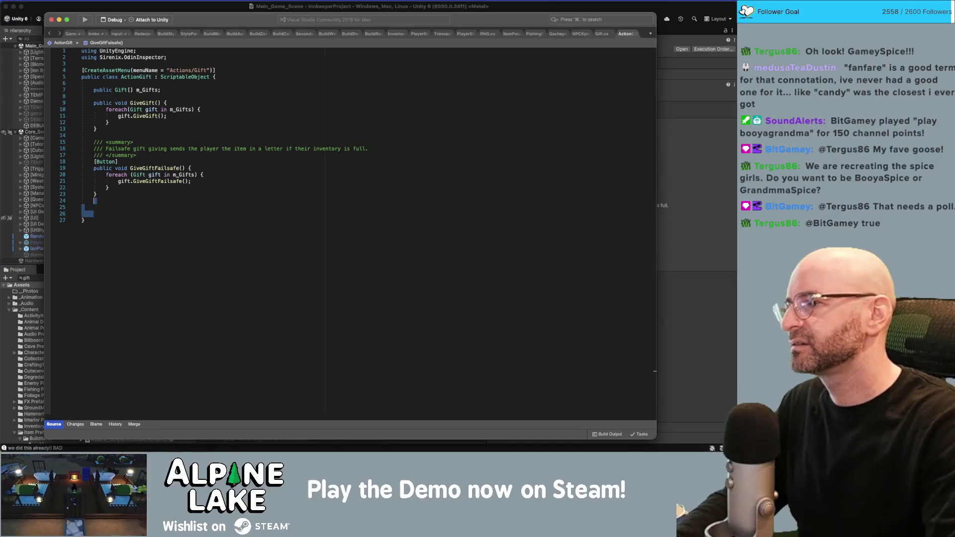
{"action": "key", "text": "BackSpace"}
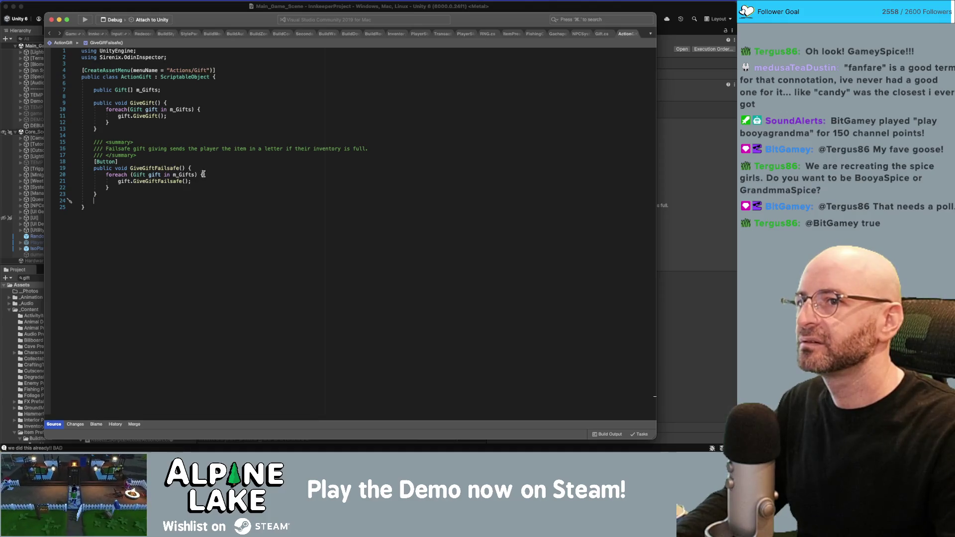
{"action": "left_click", "coordinate": [183, 104]}
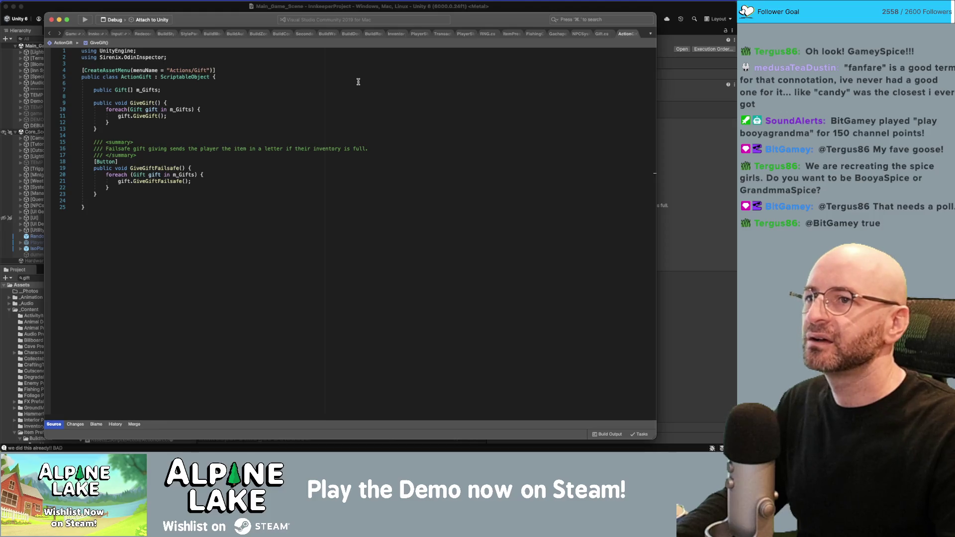
{"action": "left_click", "coordinate": [441, 34]}
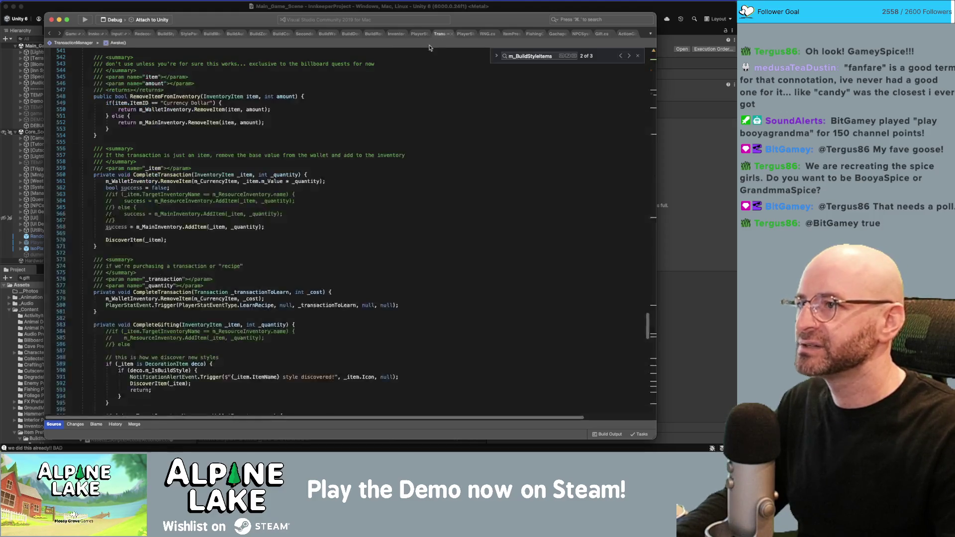
Search TransactionManager.cs, trying 'learn' and 'discover' before settling on 'style'.
{"action": "key", "text": "super+f"}
{"action": "type", "text": "{"}
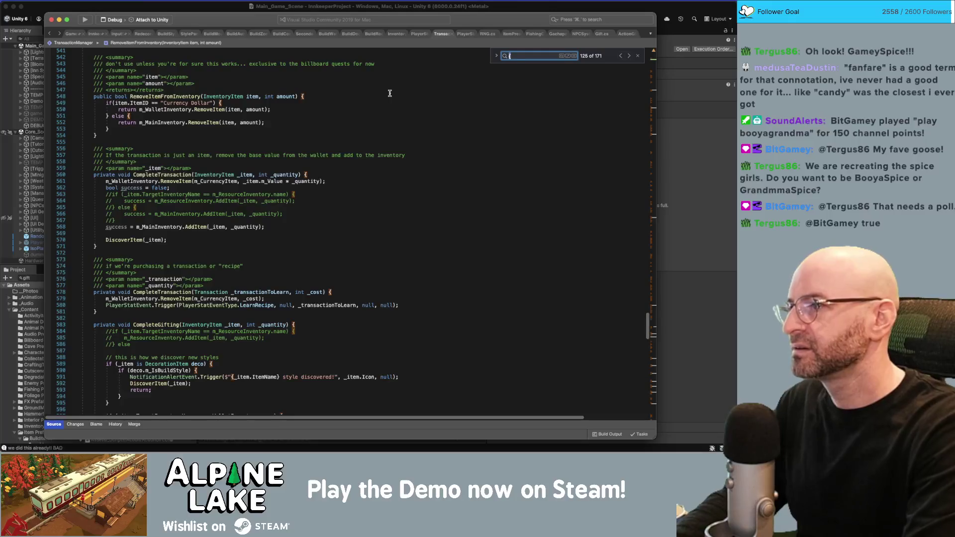
{"action": "key", "text": "BackSpace"}
{"action": "type", "text": "learn"}
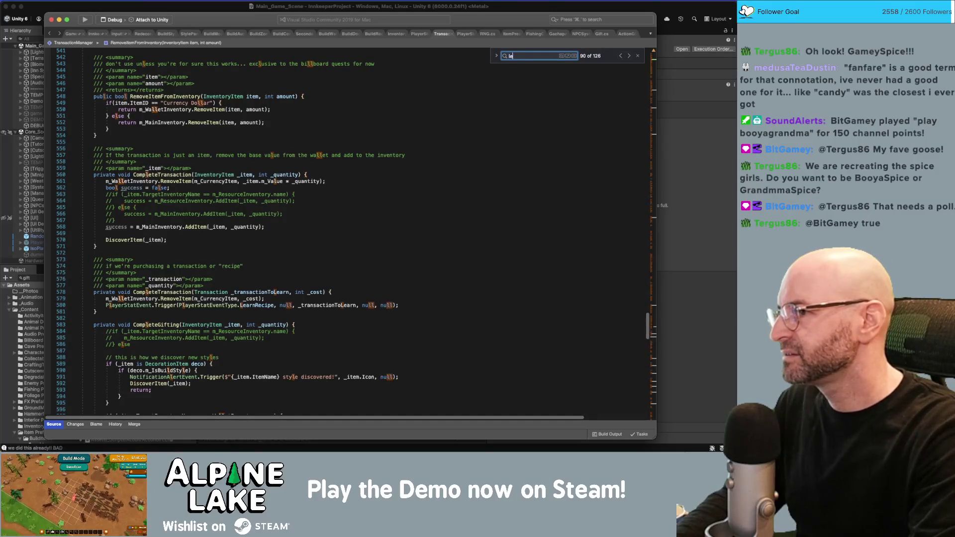
{"action": "key", "text": "BackSpace"}
{"action": "key", "text": "BackSpace"}
{"action": "key", "text": "BackSpace"}
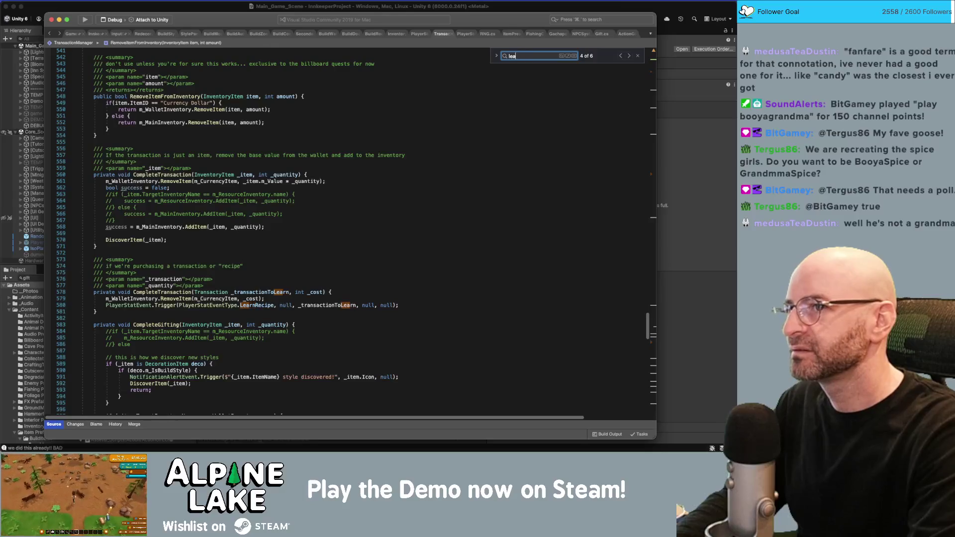
{"action": "type", "text": "discover"}
{"action": "key", "text": "BackSpace"}
{"action": "key", "text": "BackSpace"}
{"action": "key", "text": "BackSpace"}
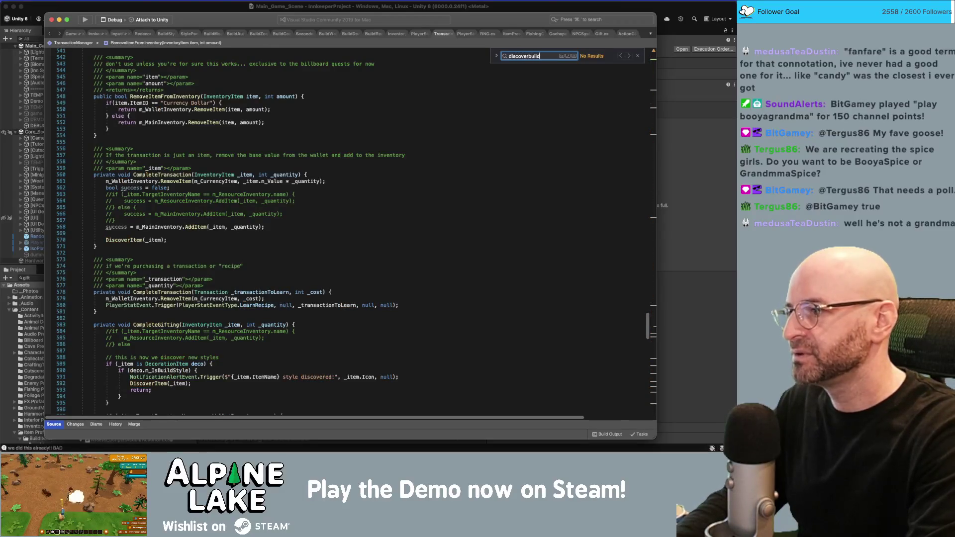
{"action": "type", "text": "style"}
{"action": "key", "text": "Return"}
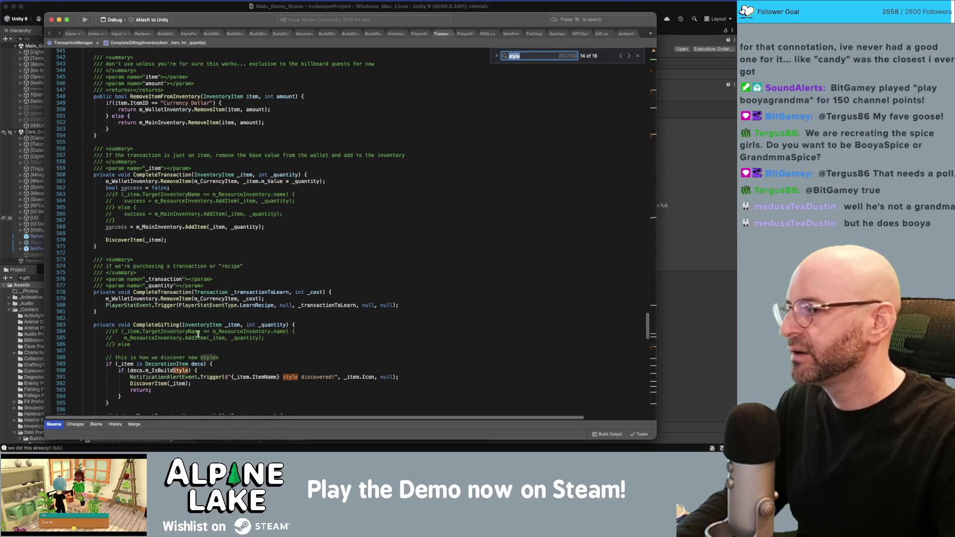
Trace CompleteGifting's call in TryGiveGift and jump to the HasInventorySpace definition.
{"action": "double_click", "coordinate": [178, 325]}
{"action": "scroll", "coordinate": [183, 308], "scroll_direction": "down", "scroll_amount": 1}
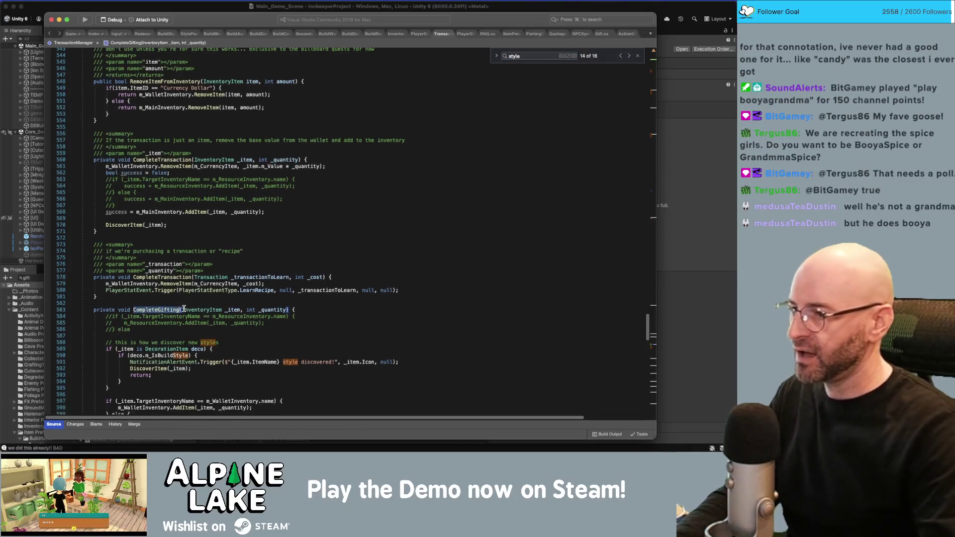
{"action": "scroll", "coordinate": [183, 309], "scroll_direction": "down", "scroll_amount": 3}
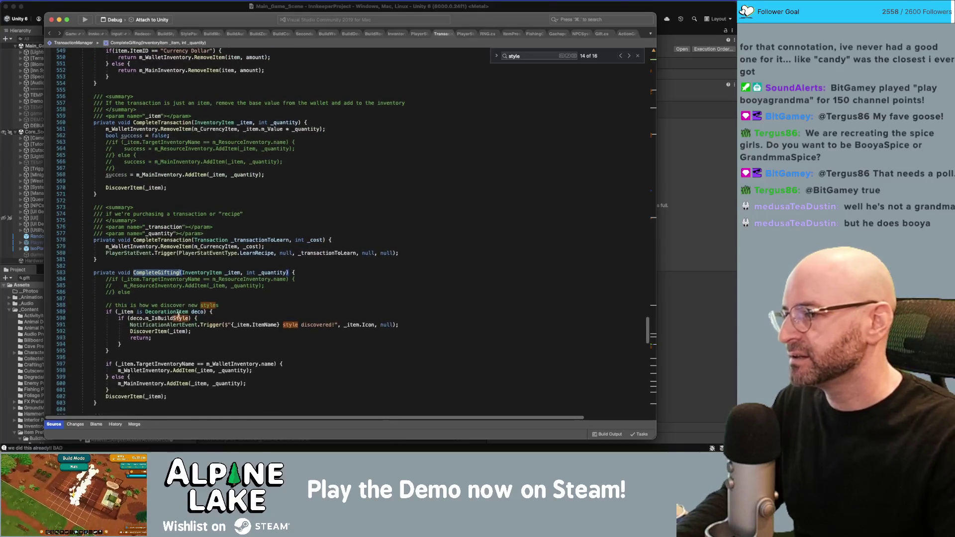
{"action": "scroll", "coordinate": [172, 323], "scroll_direction": "down", "scroll_amount": 1}
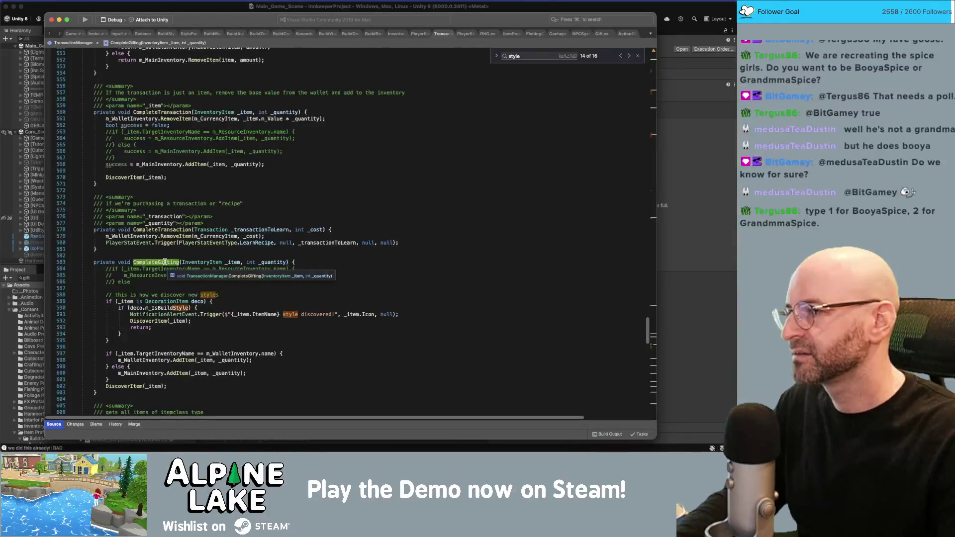
{"action": "double_click", "coordinate": [165, 262]}
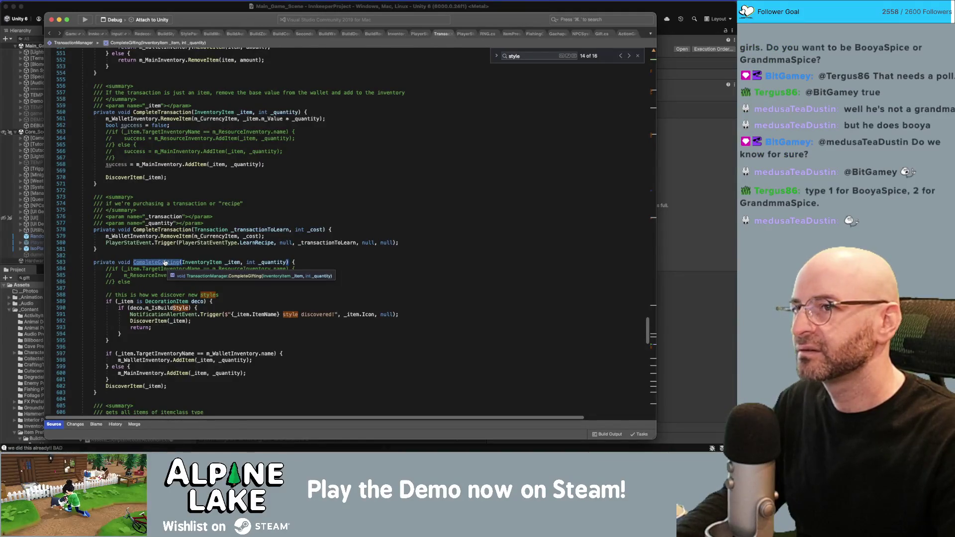
{"action": "key", "text": "super+f"}
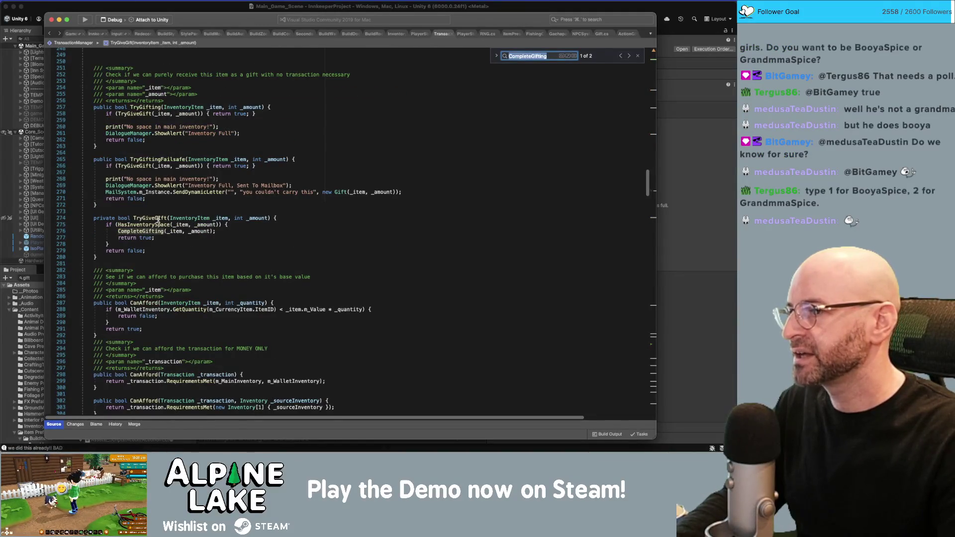
{"action": "double_click", "coordinate": [158, 219]}
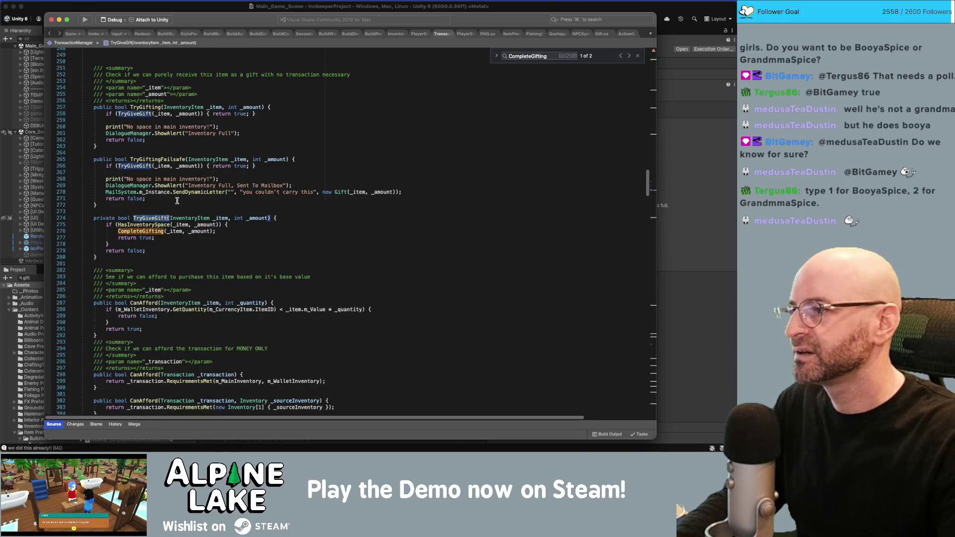
{"action": "left_click", "coordinate": [152, 224], "text": "super"}
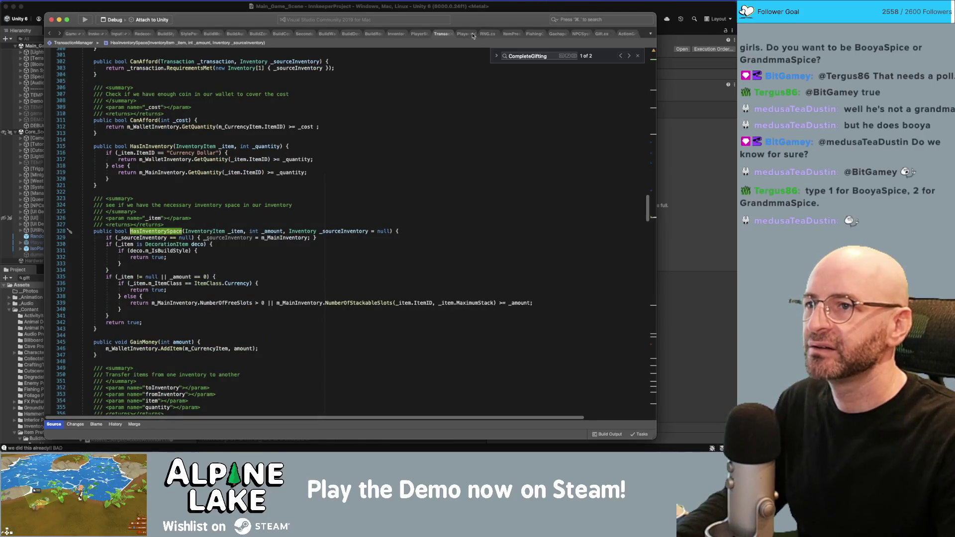
{"action": "left_click", "coordinate": [560, 34]}
Replace LearnNextUndiscoveredItem's DiscoverItem line with a TransactionManager.m_Instance.TryGiveGift call on nextItem.
{"action": "scroll", "coordinate": [264, 250], "scroll_direction": "down", "scroll_amount": 1}
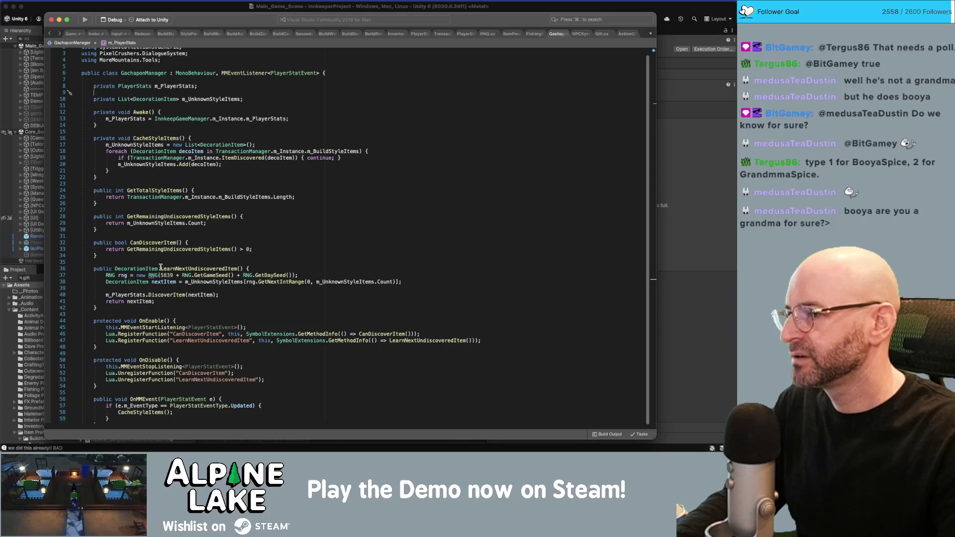
{"action": "left_click", "coordinate": [186, 289]}
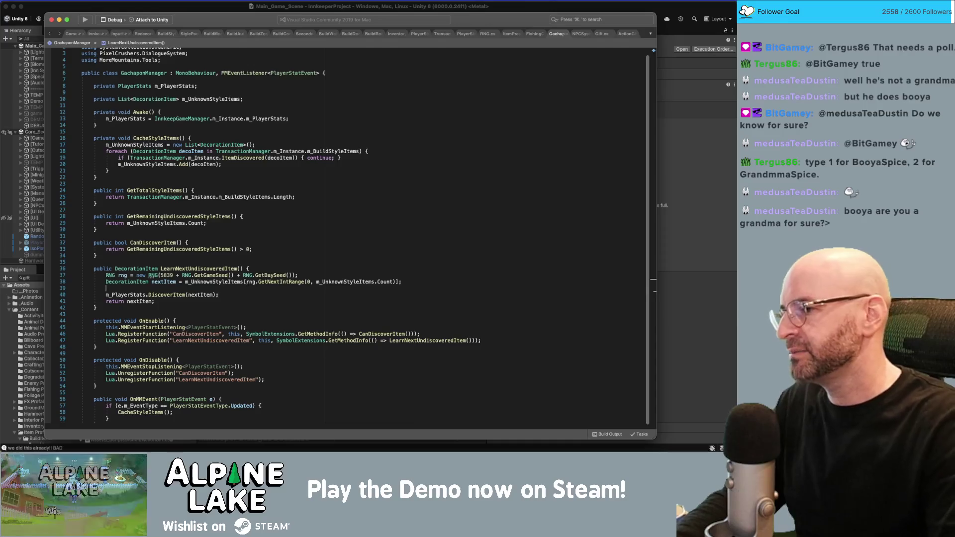
{"action": "key", "text": "Return"}
{"action": "type", "text": "TransactionManager."}
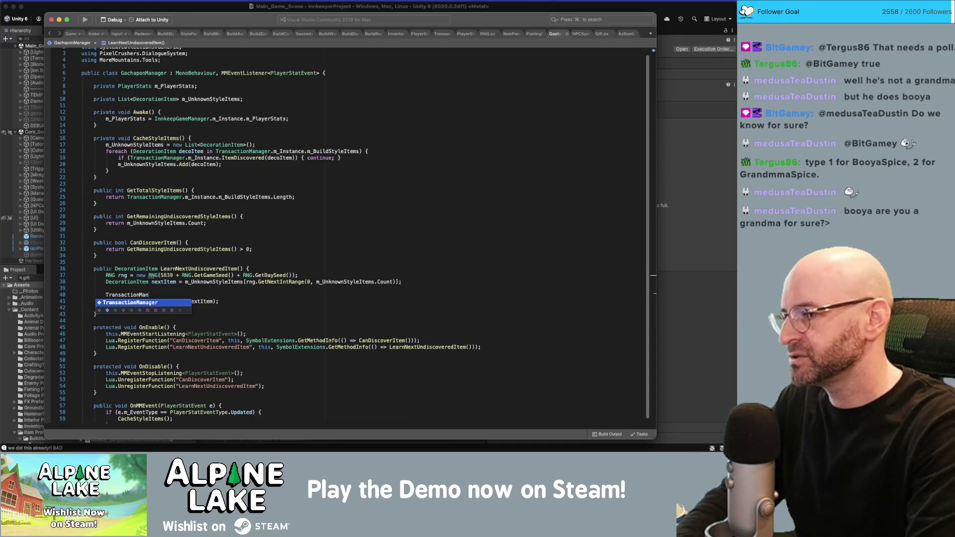
{"action": "type", "text": "m_Instance."}
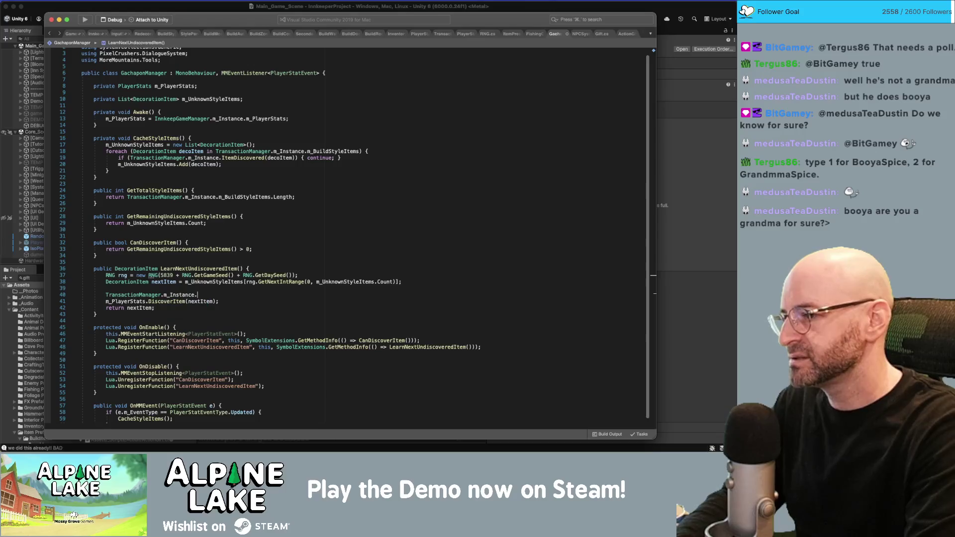
{"action": "type", "text": "trygiv"}
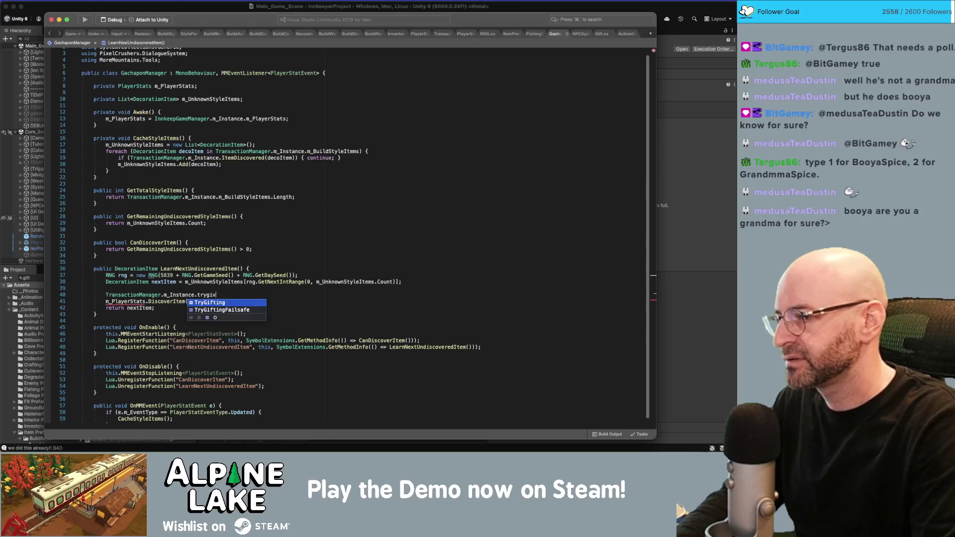
{"action": "type", "text": "TryGiveGift"}
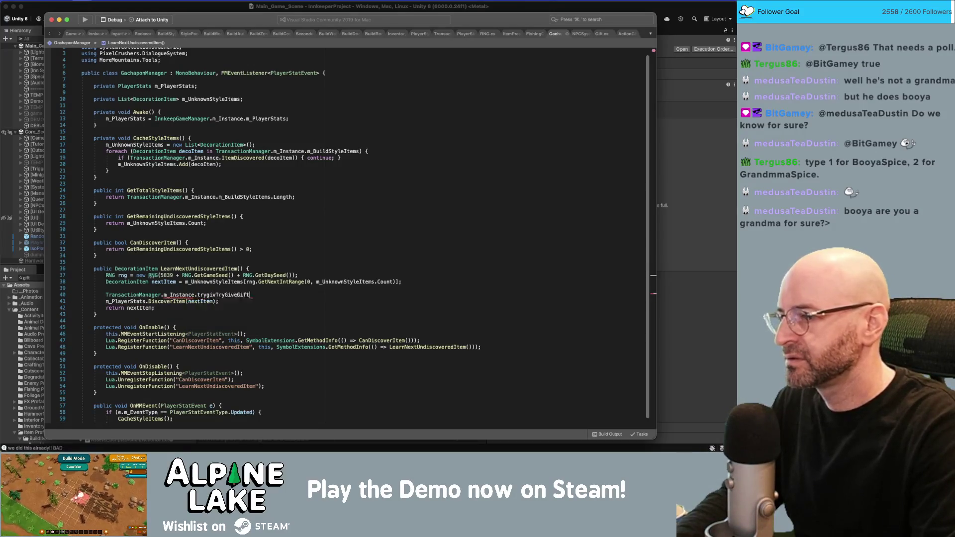
{"action": "key", "text": "alt+shift+Left"}
{"action": "type", "text": "TryGiveGift("}
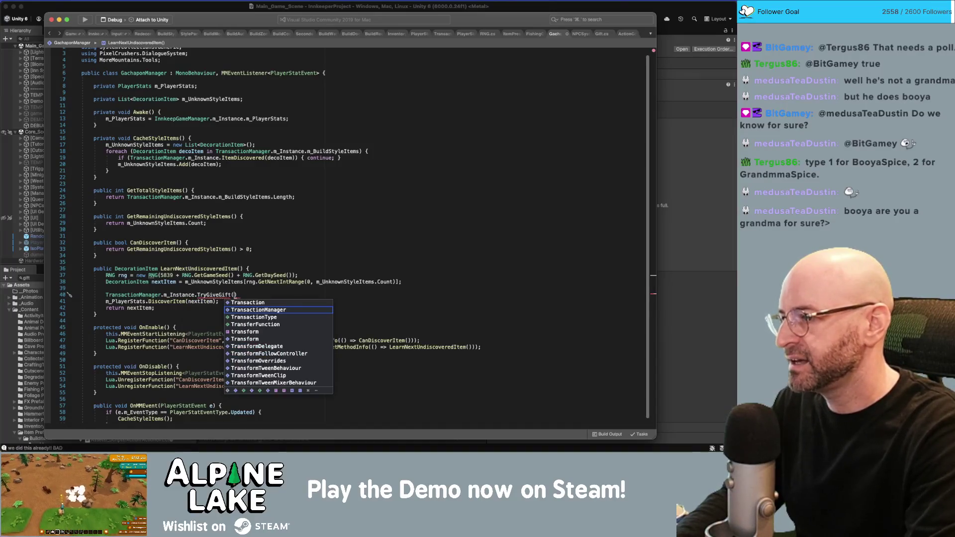
{"action": "type", "text": "nextItem,"}
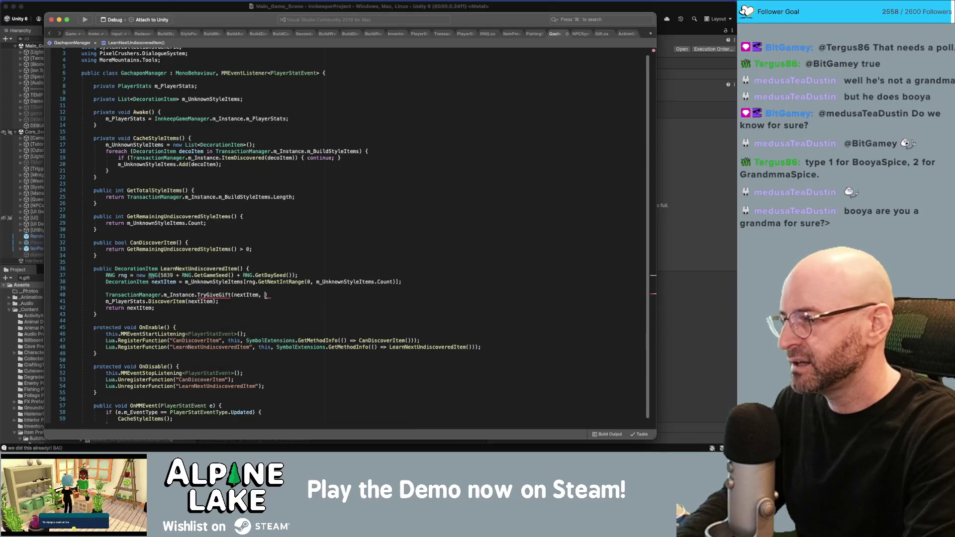
{"action": "key", "text": "Right"}
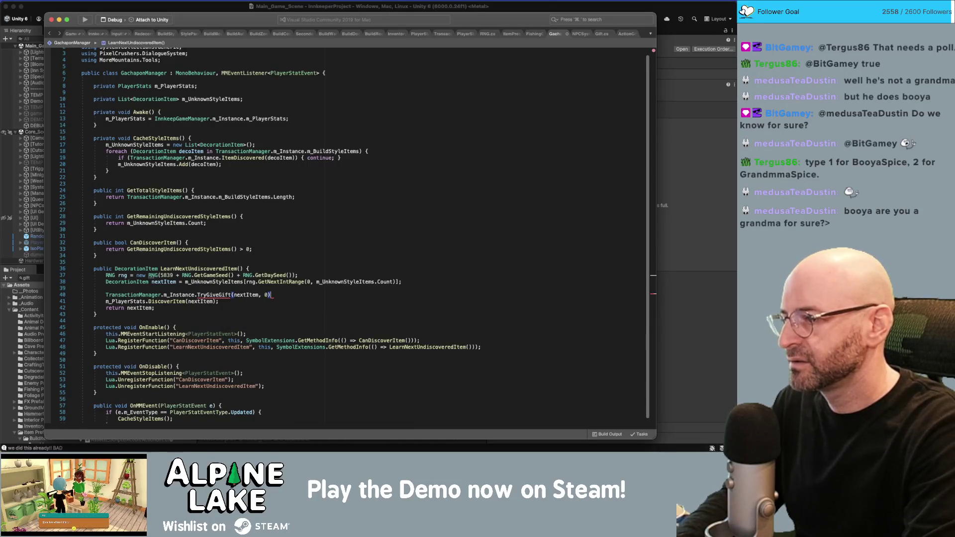
{"action": "type", "text": ";"}
{"action": "key", "text": "Down"}
{"action": "key", "text": "shift+Home"}
{"action": "key", "text": "BackSpace"}
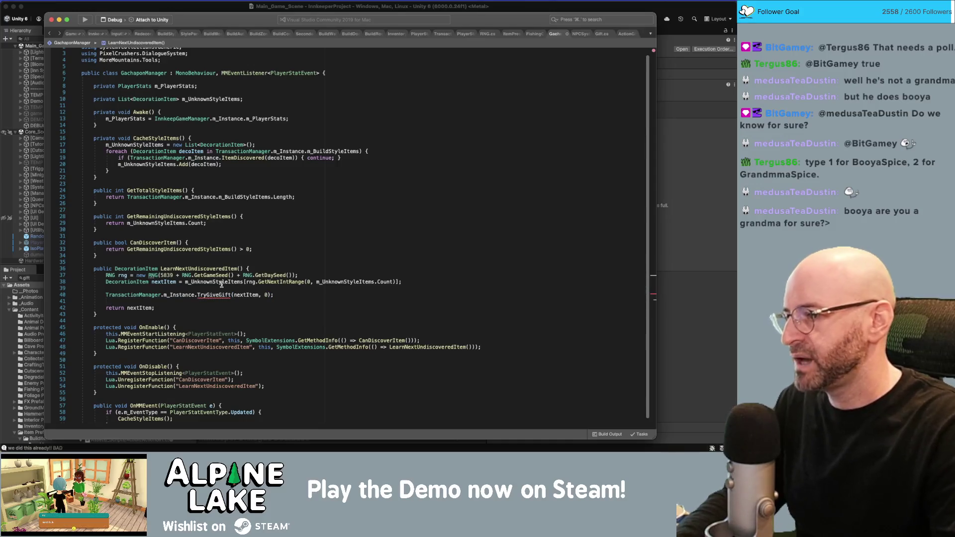
Switch the call to the public TryGifting(nextItem, 0) and check its definition.
{"action": "double_click", "coordinate": [216, 294]}
{"action": "key", "text": "BackSpace"}
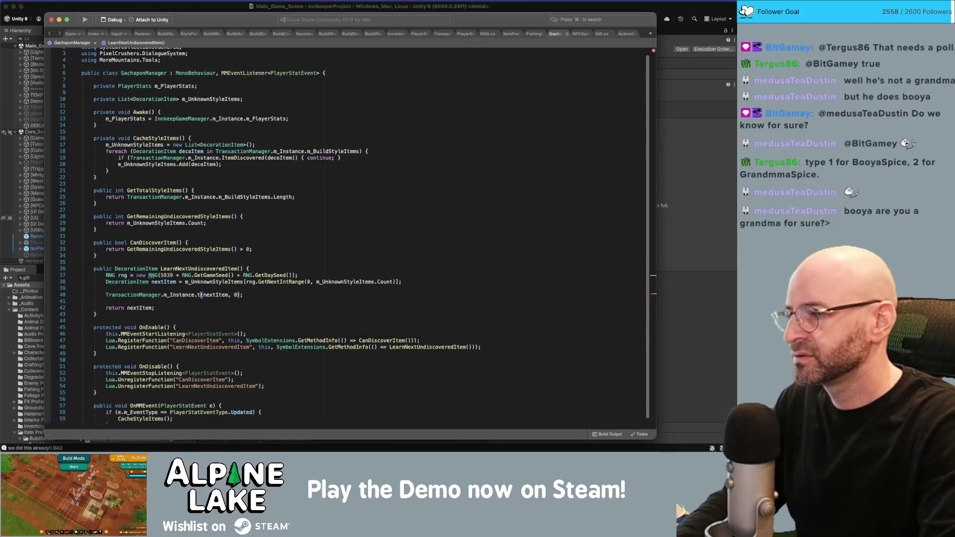
{"action": "type", "text": "gift"}
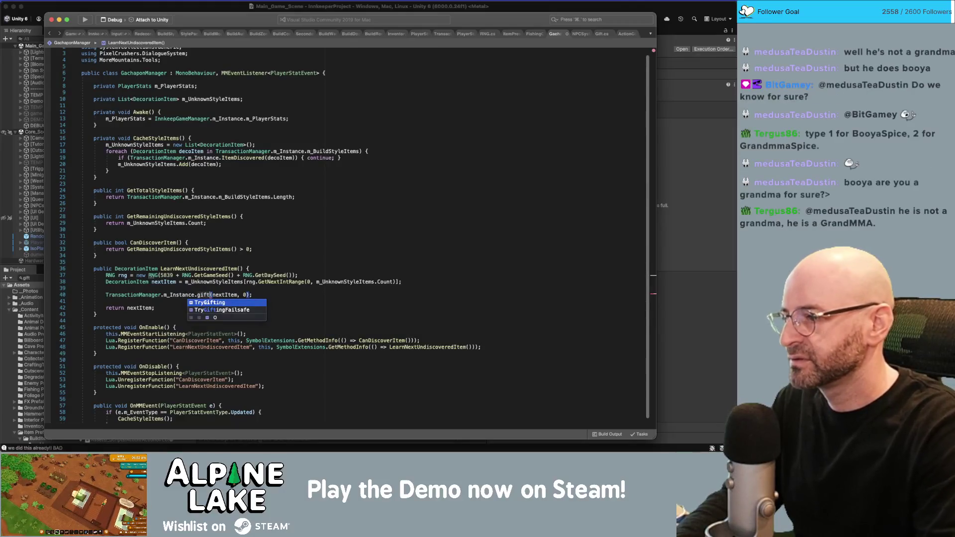
{"action": "key", "text": "Return"}
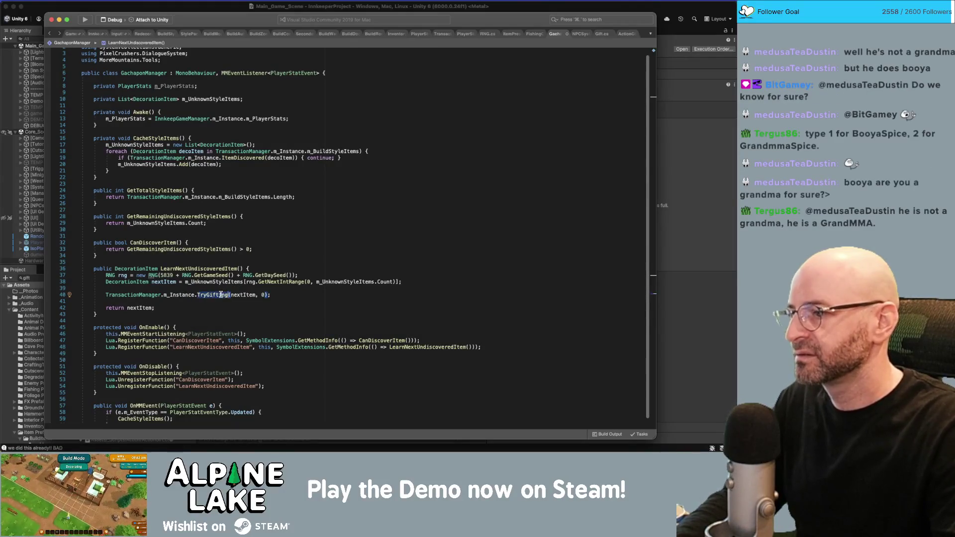
{"action": "left_click", "coordinate": [221, 296], "text": "super"}
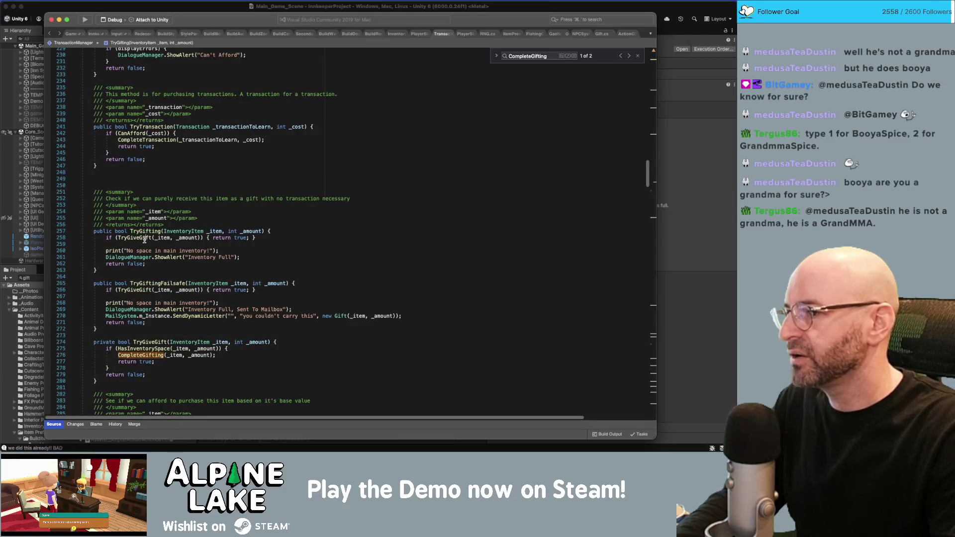
{"action": "key", "text": "Up"}
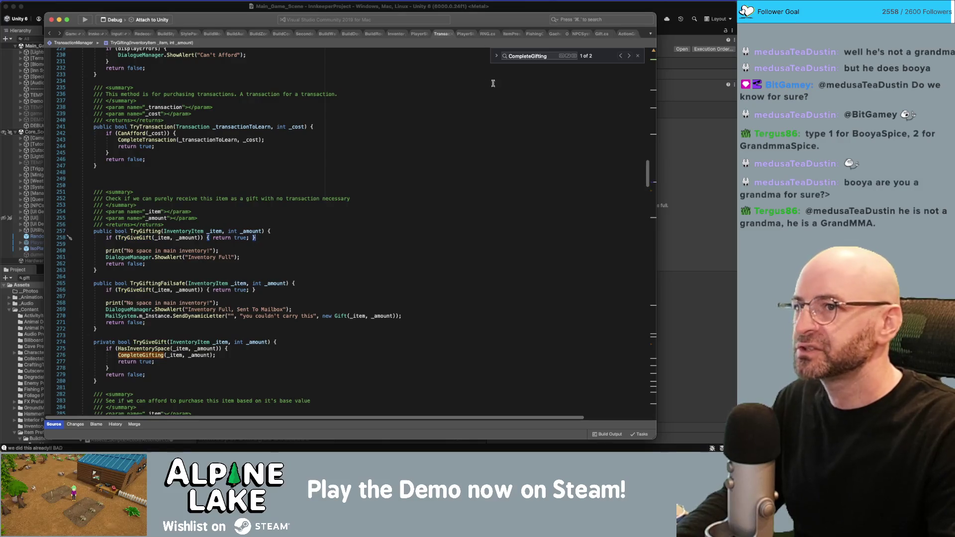
{"action": "left_click", "coordinate": [555, 34]}
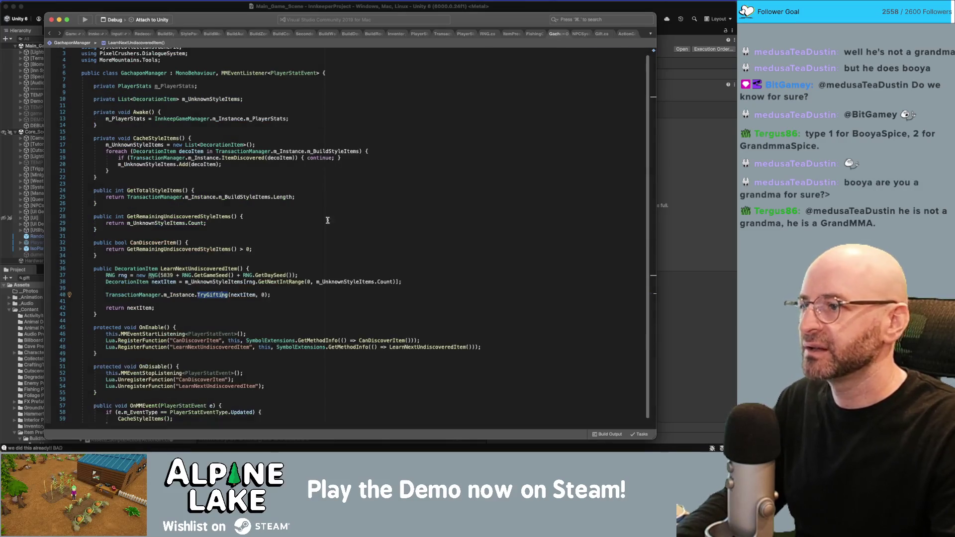
Check LearnNextUndiscoveredItem's usages and Lua registration in GachaponManager, then return to Unity.
{"action": "left_click", "coordinate": [311, 275]}
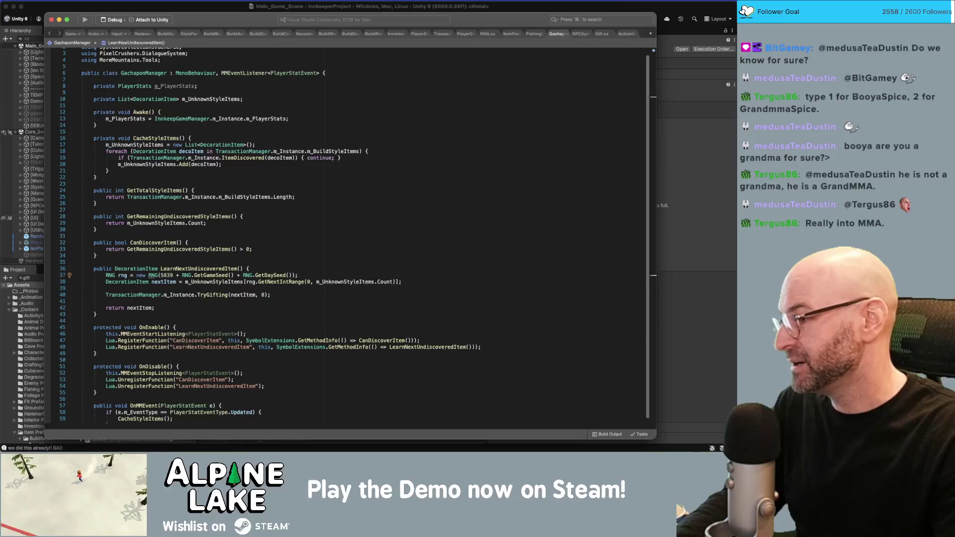
{"action": "key", "text": "super+Tab"}
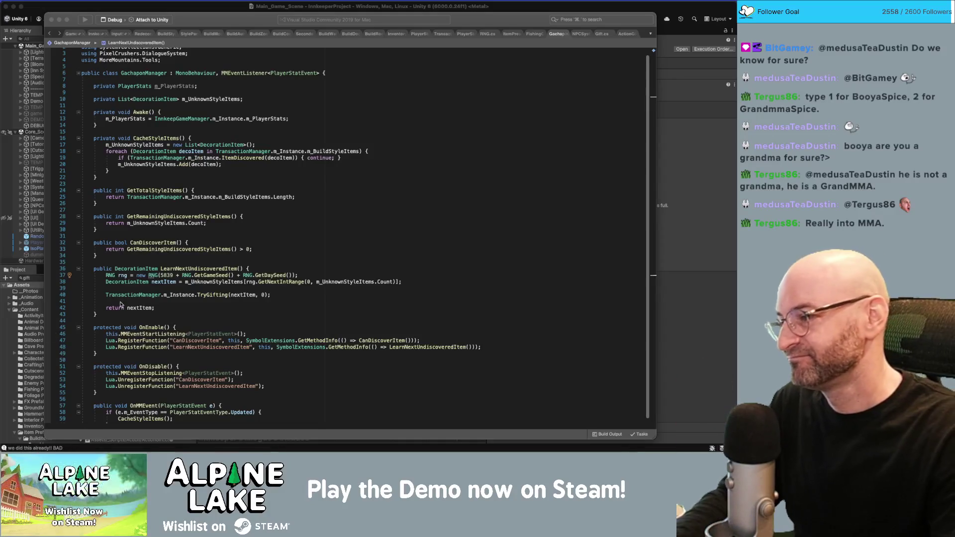
{"action": "left_click", "coordinate": [152, 303]}
{"action": "left_click", "coordinate": [152, 302]}
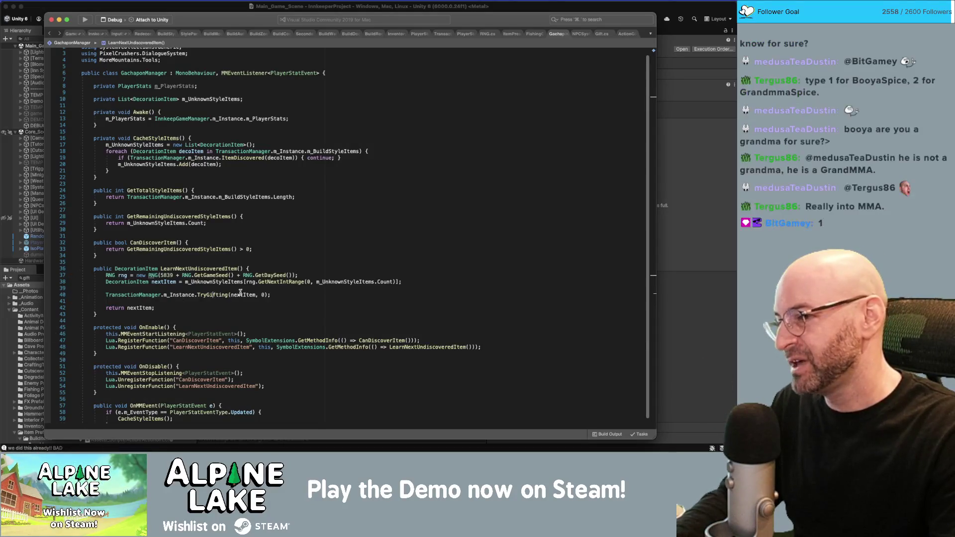
{"action": "scroll", "coordinate": [221, 305], "scroll_direction": "down", "scroll_amount": 2}
{"action": "scroll", "coordinate": [267, 302], "scroll_direction": "down", "scroll_amount": 3}
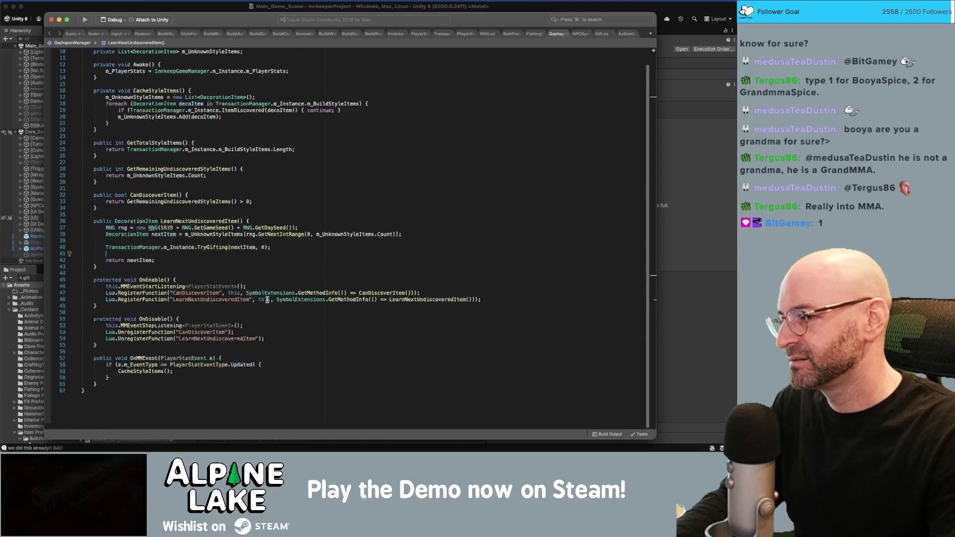
{"action": "double_click", "coordinate": [226, 198]}
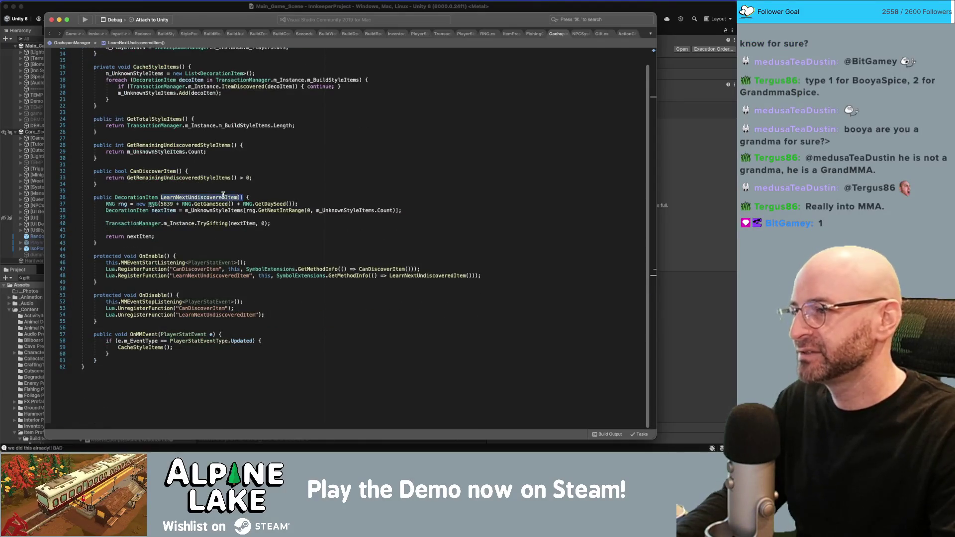
{"action": "left_click", "coordinate": [347, 238]}
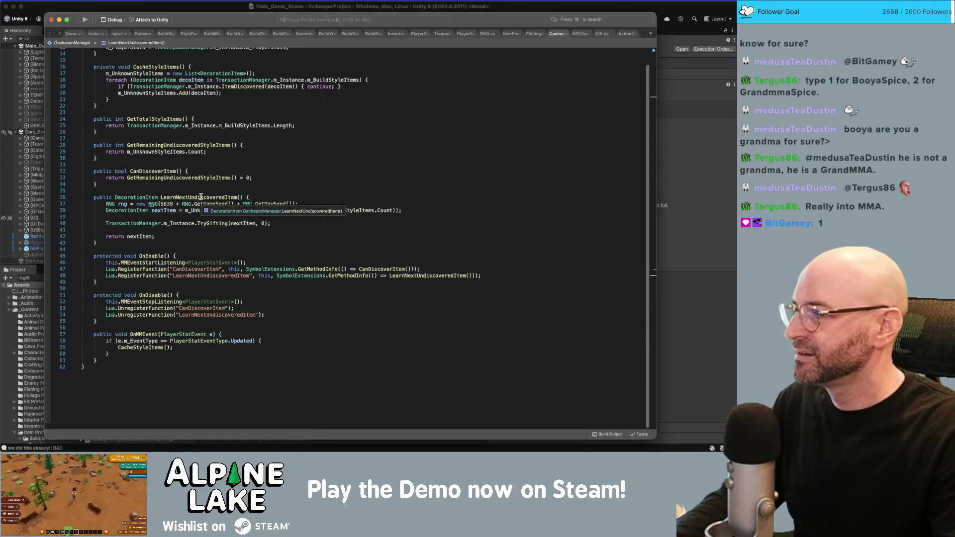
{"action": "double_click", "coordinate": [226, 197]}
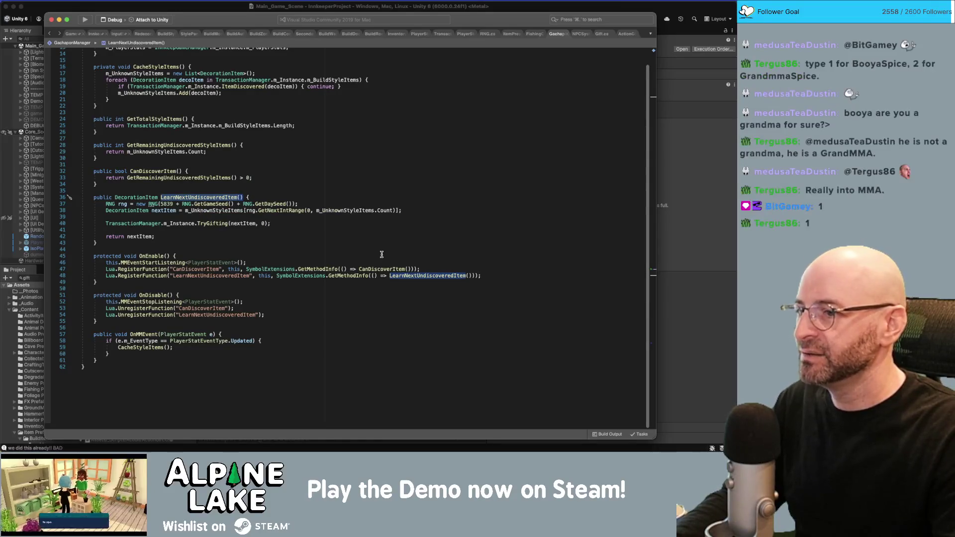
{"action": "left_click", "coordinate": [708, 344]}
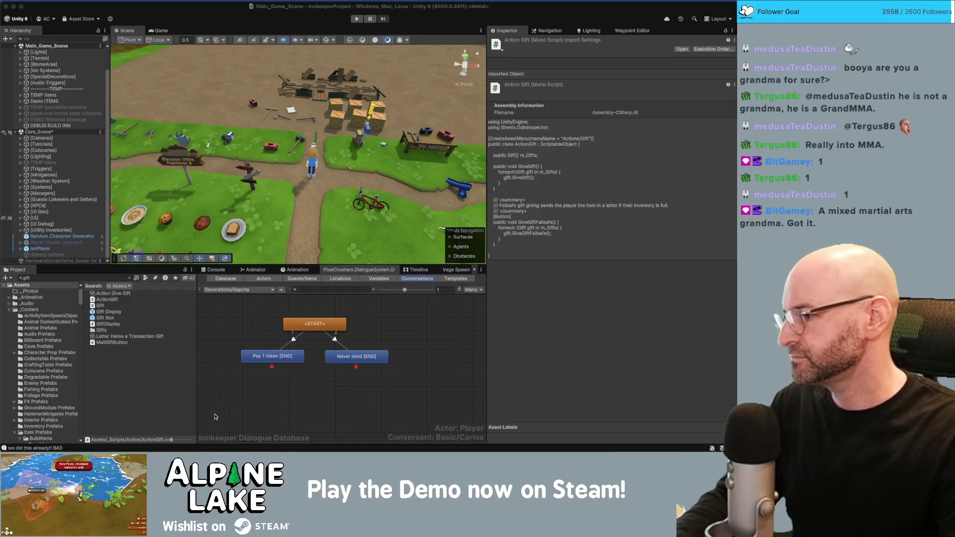
Create a child entry under the Pay 1 token response in Decorations/Gapcha and nudge it lower.
{"action": "left_click", "coordinate": [286, 381]}
{"action": "scroll", "coordinate": [291, 378], "scroll_direction": "down", "scroll_amount": 3}
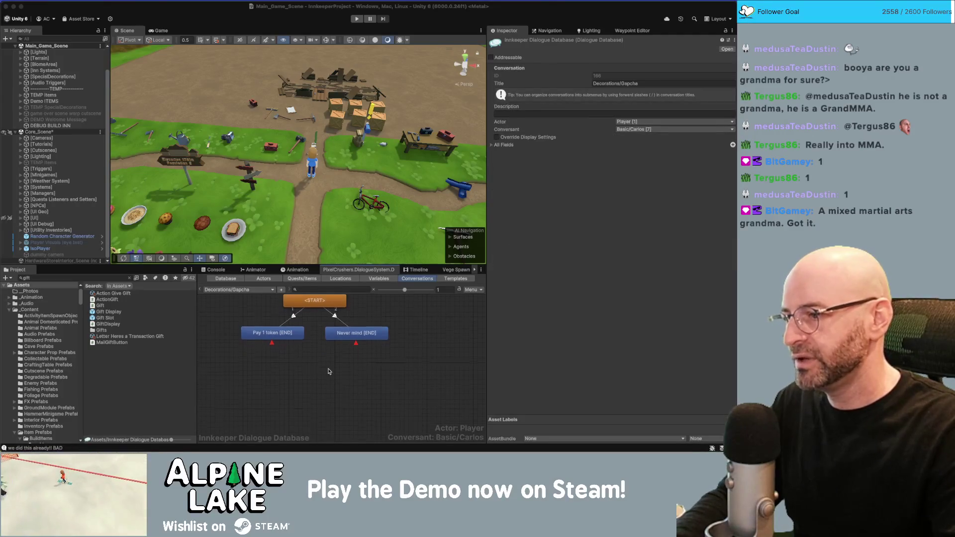
{"action": "left_click", "coordinate": [279, 334]}
{"action": "right_click", "coordinate": [278, 334]}
{"action": "key", "text": "Escape"}
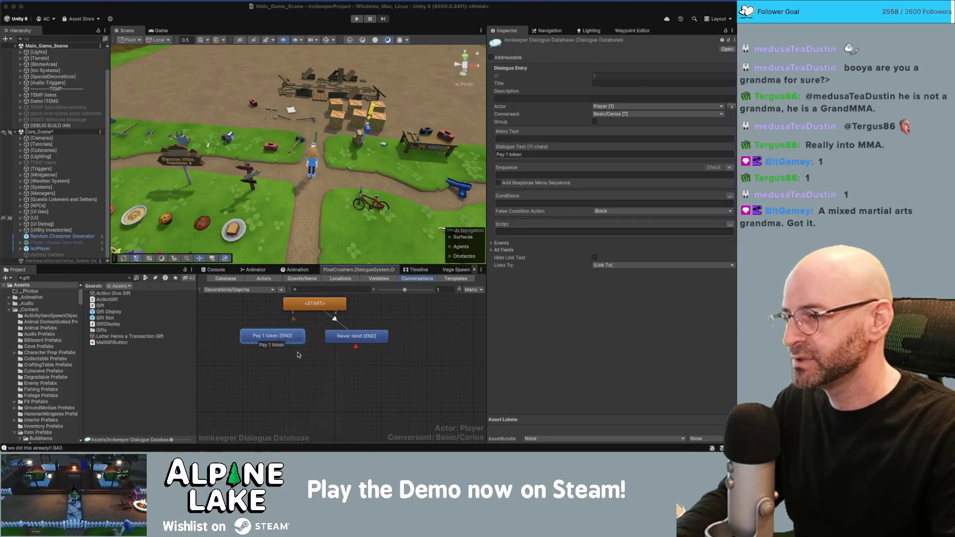
{"action": "left_click_drag", "start_coordinate": [284, 360], "coordinate": [283, 371]}
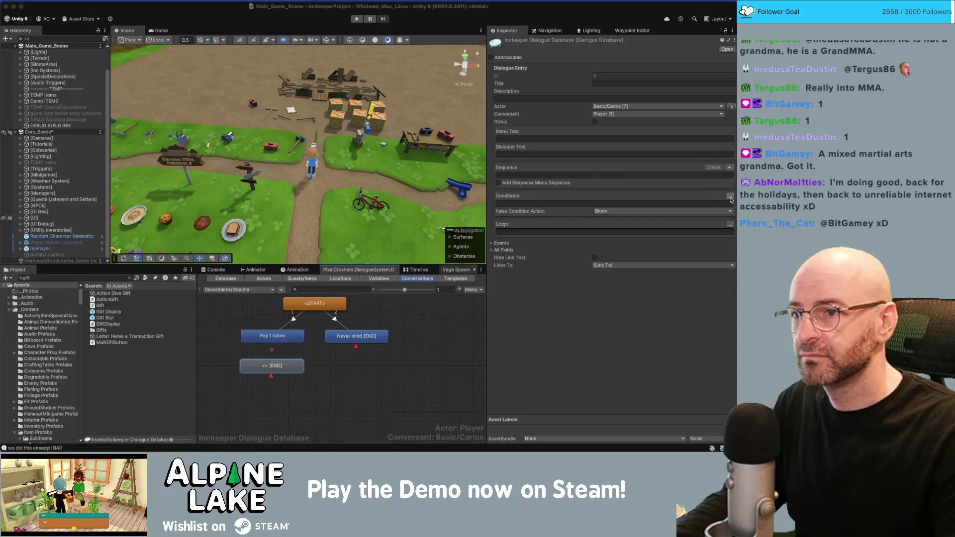
Expand the new entry's Conditions, add a condition and browse the quest list.
{"action": "left_click", "coordinate": [730, 198]}
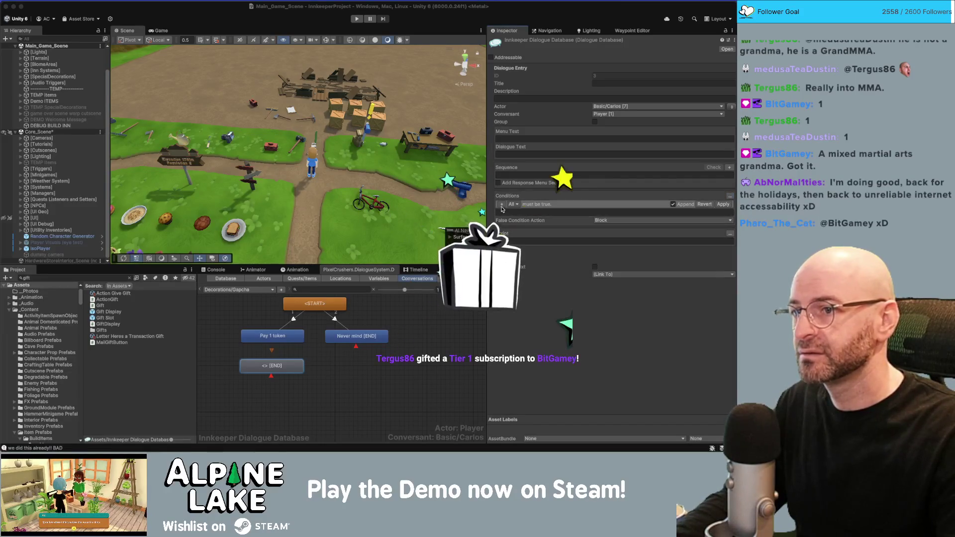
{"action": "left_click", "coordinate": [501, 204]}
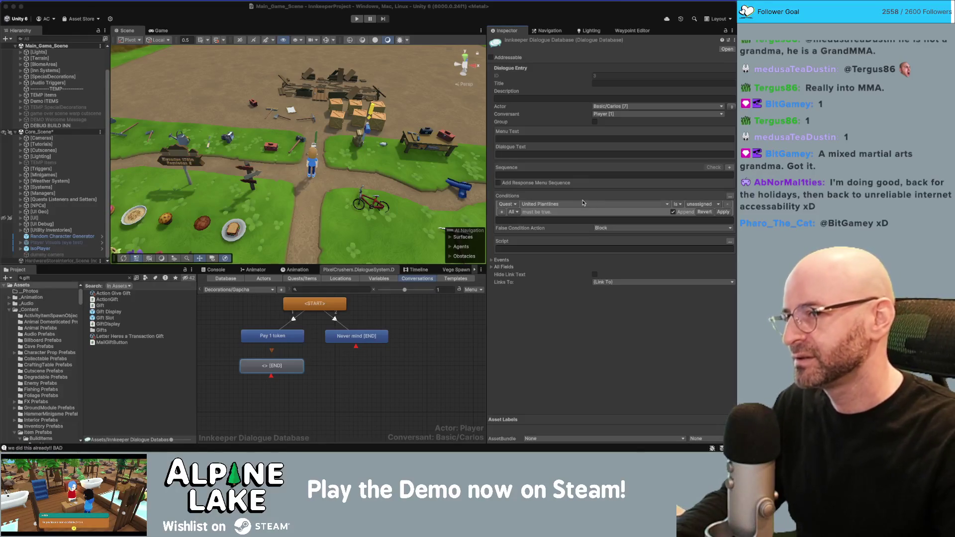
{"action": "left_click", "coordinate": [572, 205]}
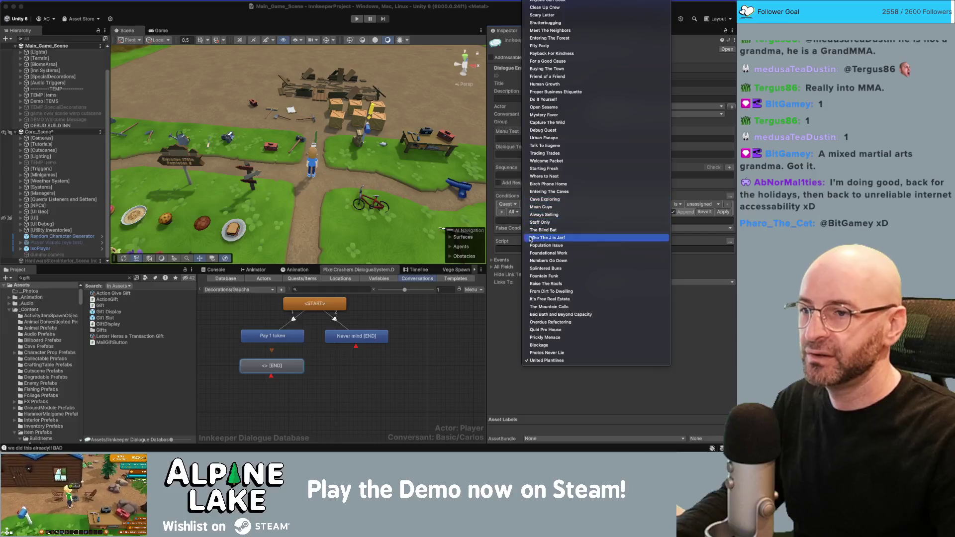
{"action": "left_click", "coordinate": [511, 303]}
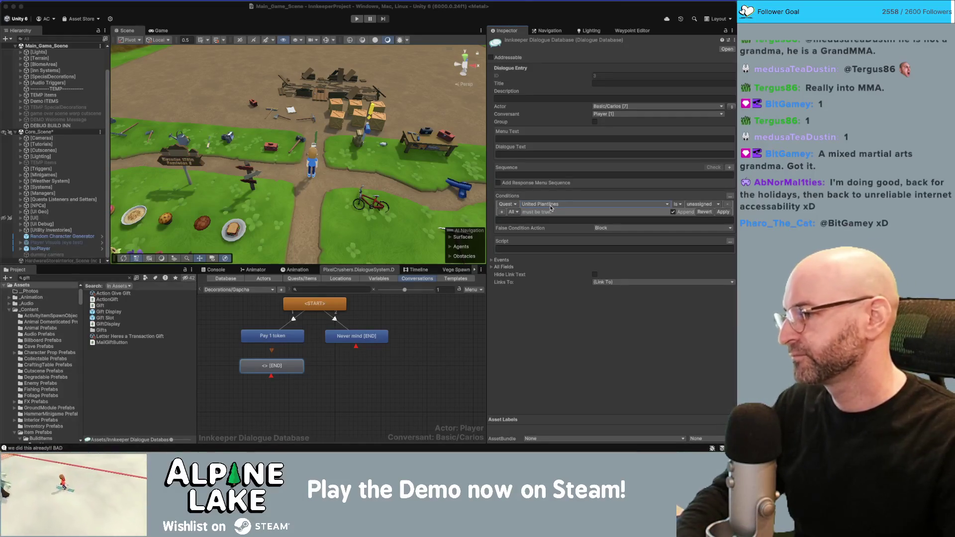
{"action": "left_click", "coordinate": [551, 205]}
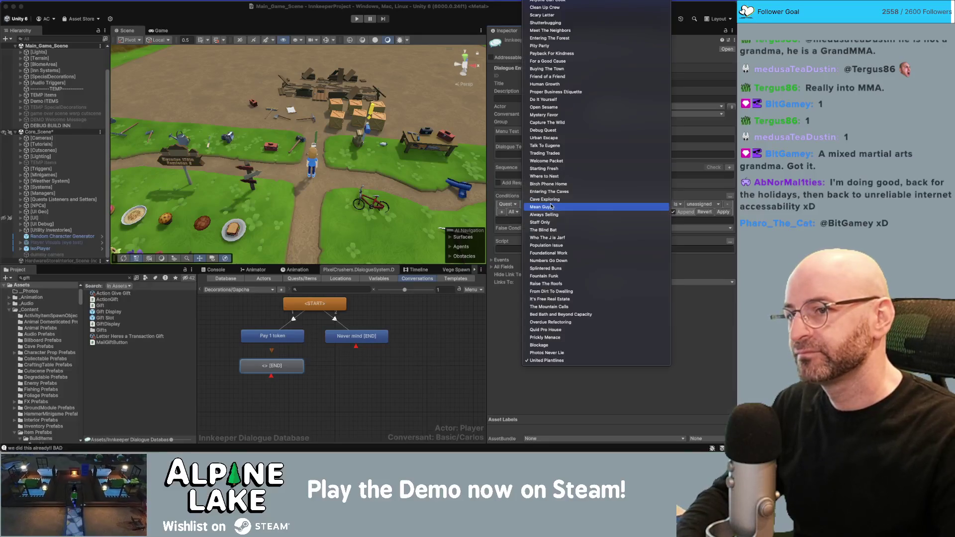
Make the condition a Custom Lua check calling mmGetQuantity.
{"action": "left_click", "coordinate": [506, 205]}
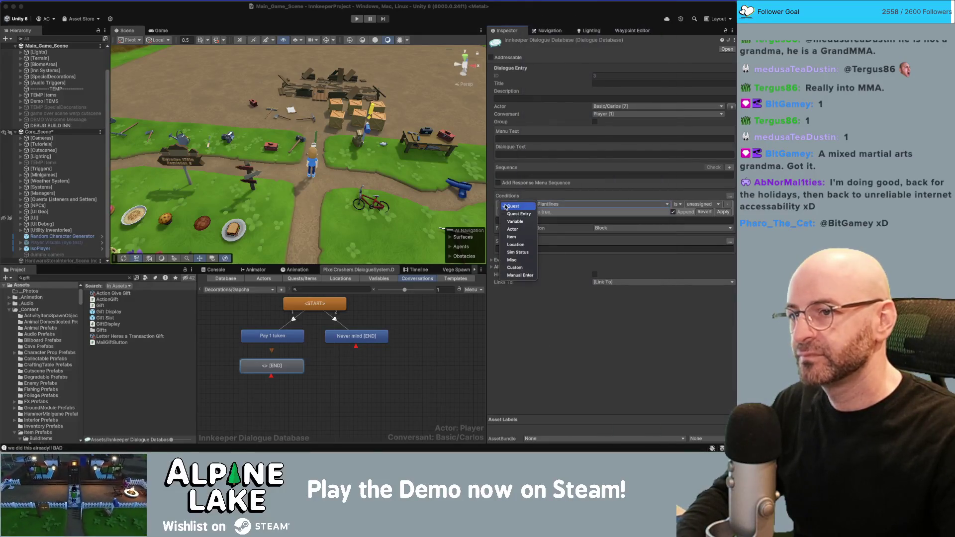
{"action": "left_click", "coordinate": [514, 267]}
{"action": "left_click", "coordinate": [540, 208]}
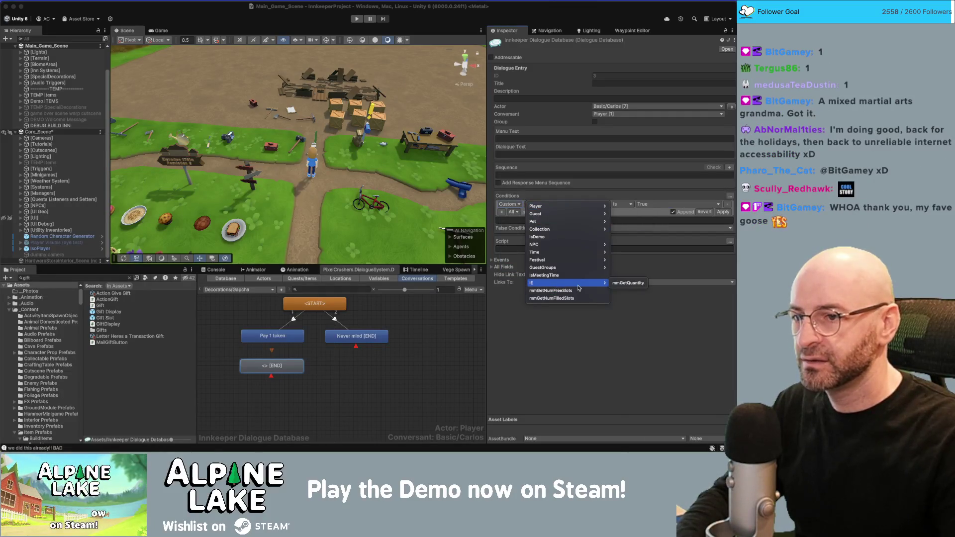
{"action": "mouse_move", "coordinate": [578, 282]}
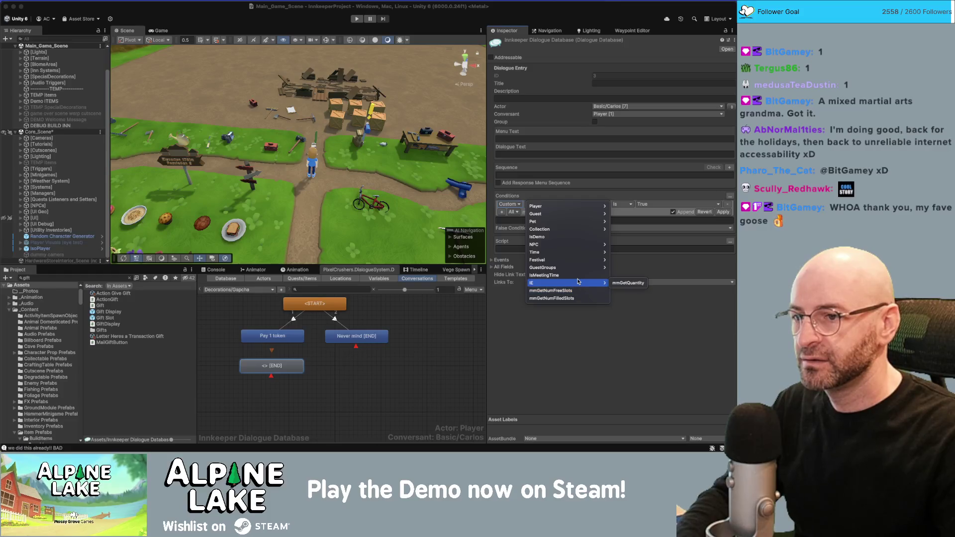
{"action": "left_click", "coordinate": [628, 282]}
{"action": "left_click", "coordinate": [598, 202]}
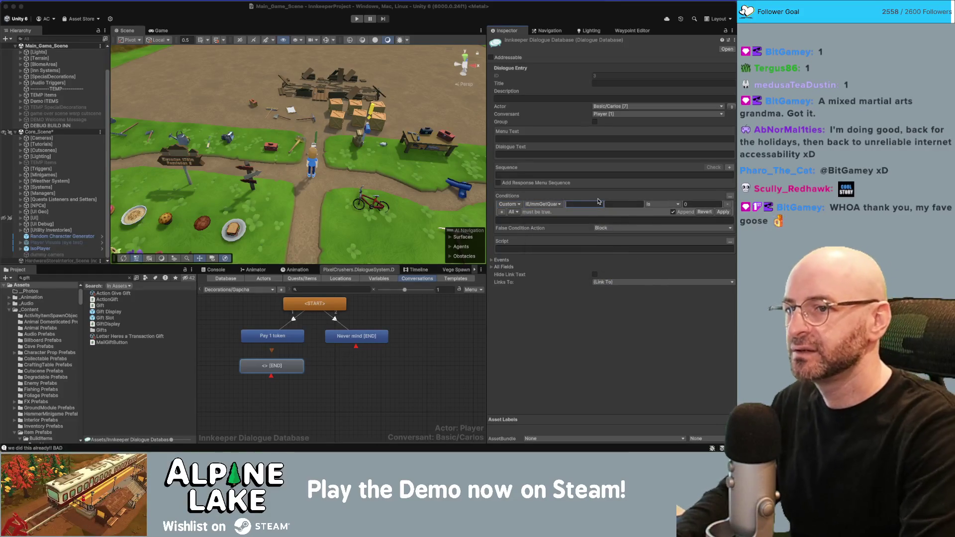
Pass MainInventory and Resource as arguments and compare with Greater than 0.
{"action": "type", "text": "MainInventory"}
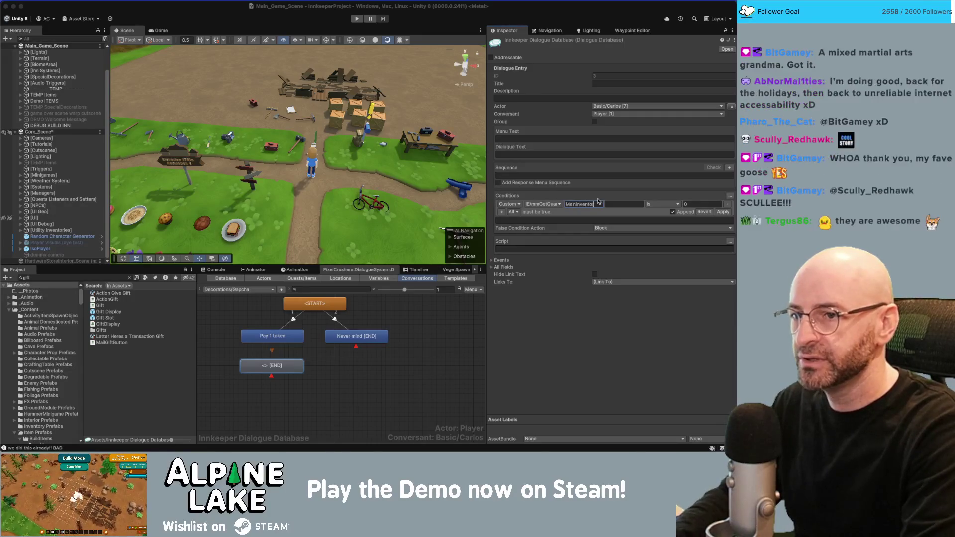
{"action": "key", "text": "Tab"}
{"action": "type", "text": "Res"}
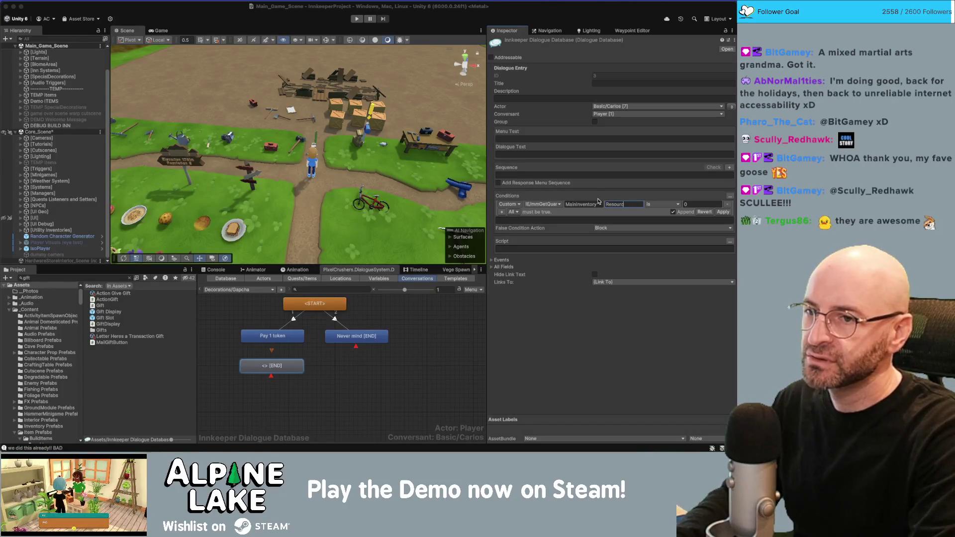
{"action": "type", "text": "ource"}
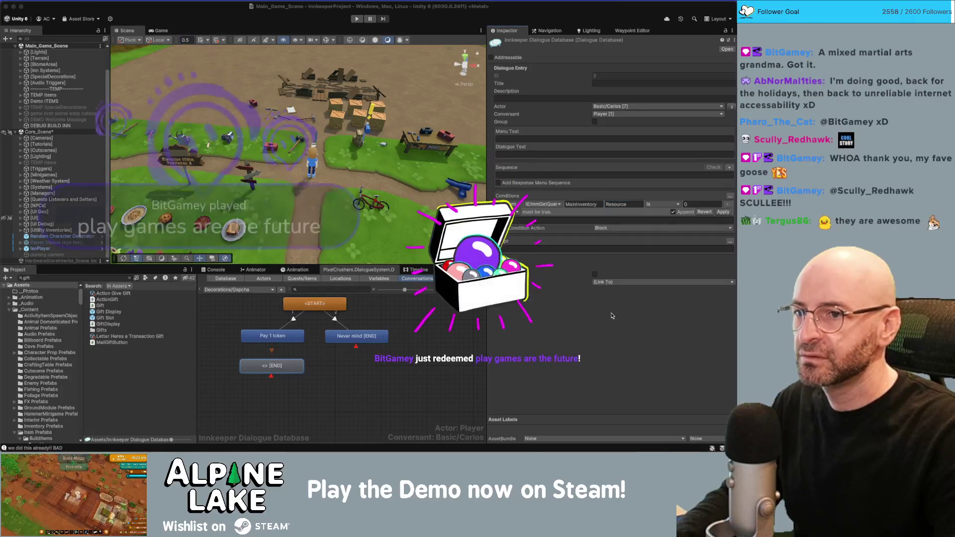
{"action": "left_click", "coordinate": [668, 205]}
{"action": "left_click", "coordinate": [662, 229]}
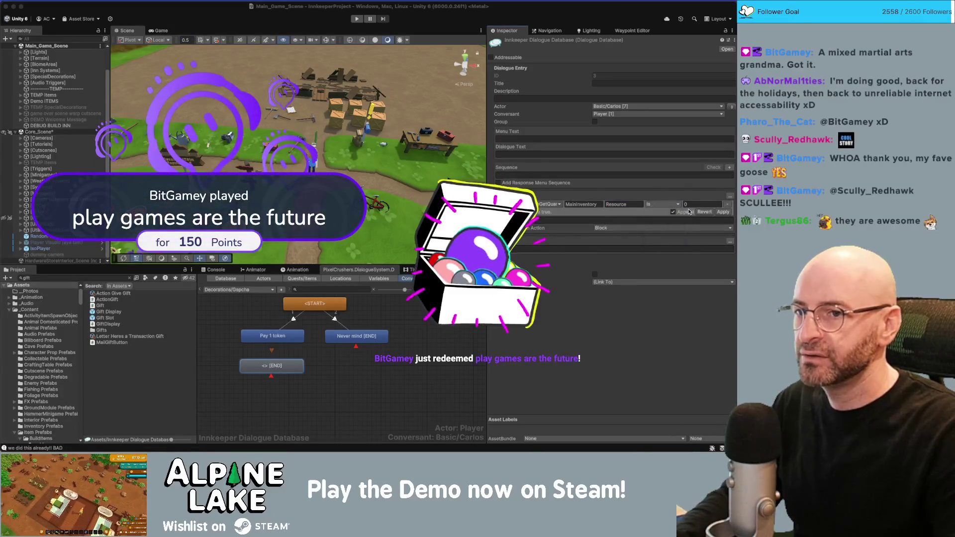
{"action": "left_click", "coordinate": [687, 205]}
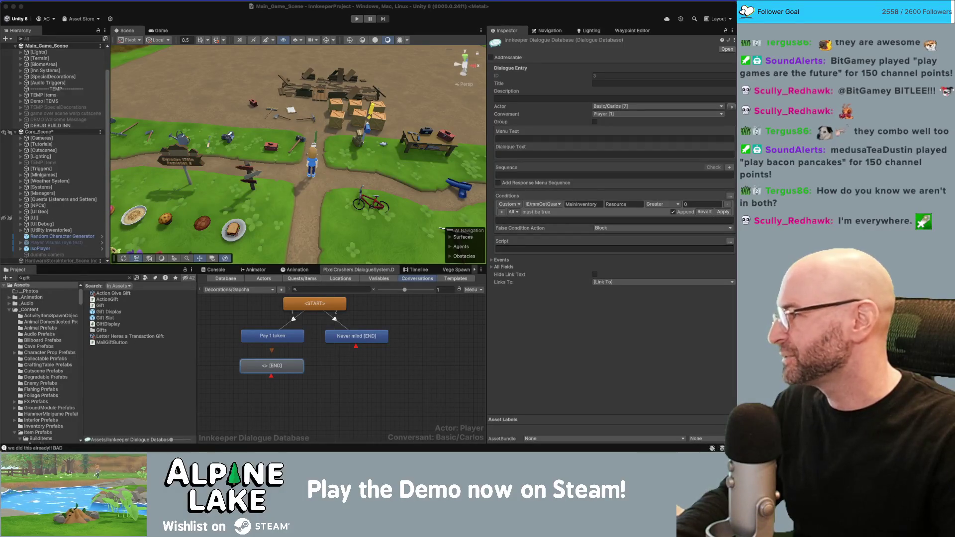
{"action": "key", "text": "super+Tab"}
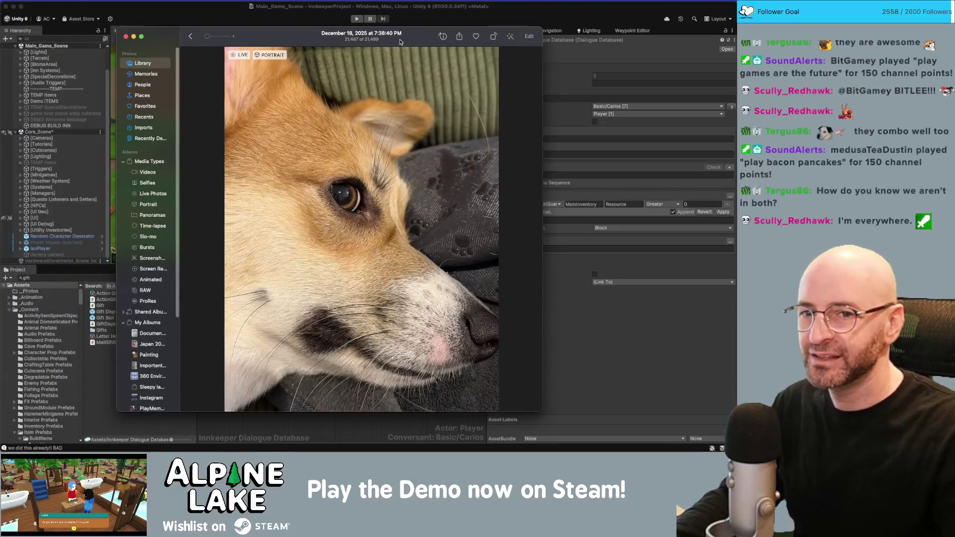
{"action": "key", "text": "super+Tab"}
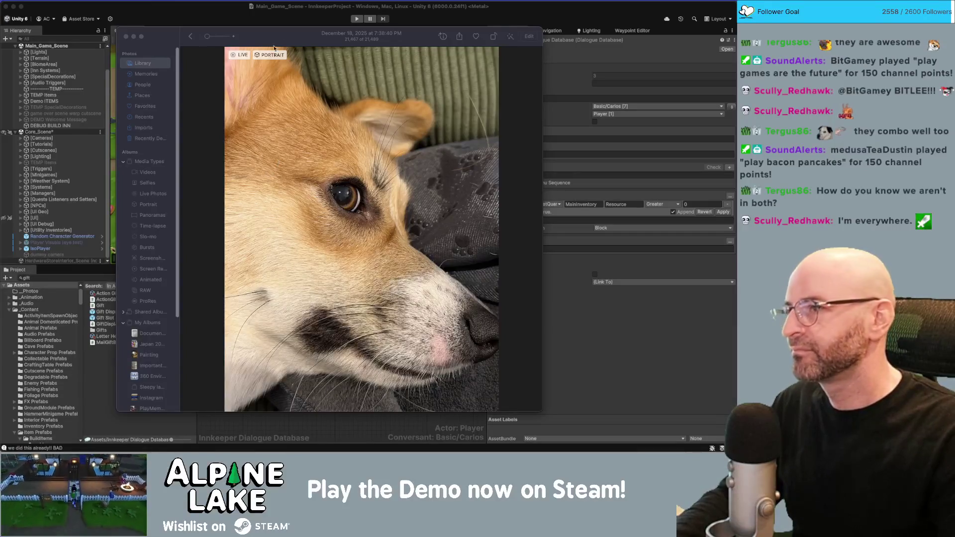
{"action": "left_click_drag", "start_coordinate": [296, 39], "coordinate": [252, 36]}
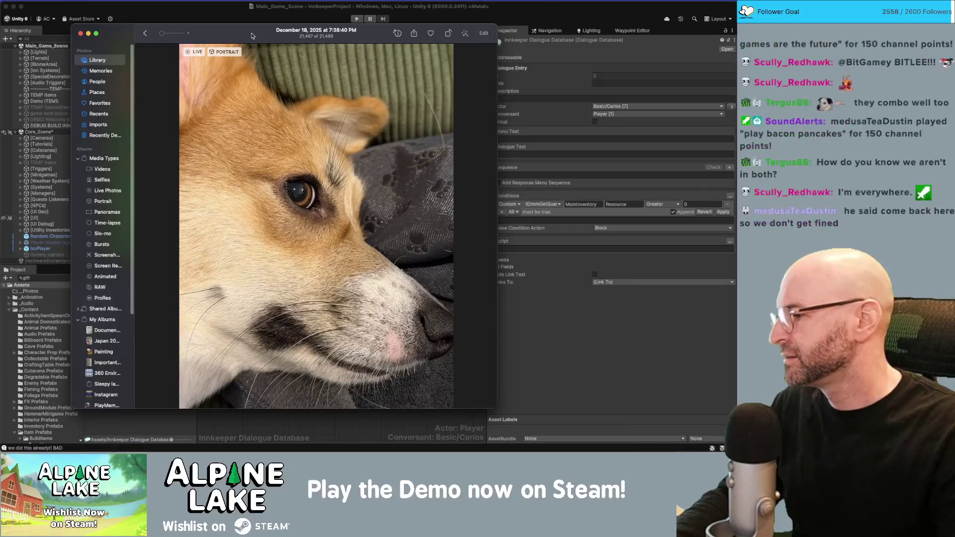
{"action": "left_click_drag", "start_coordinate": [252, 36], "coordinate": [254, 37]}
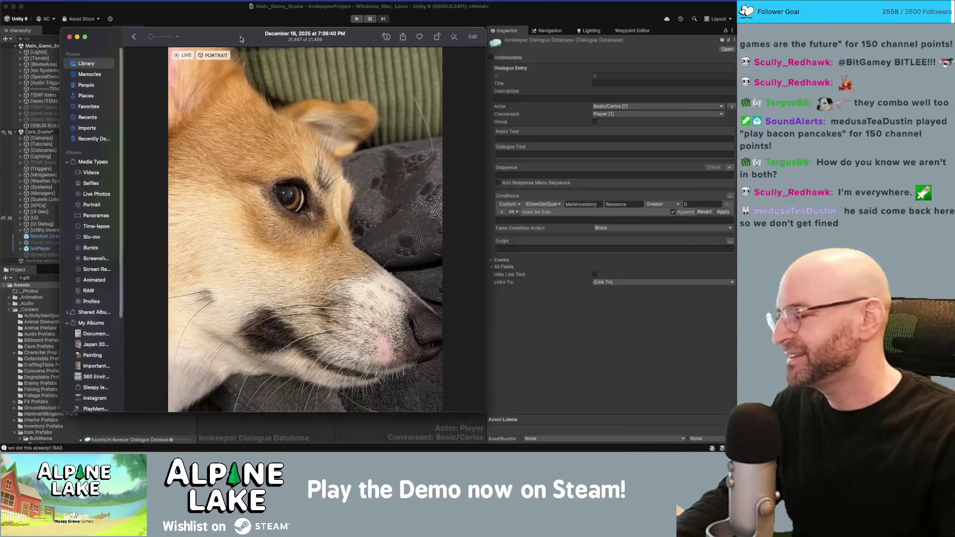
{"action": "key", "text": "super+w"}
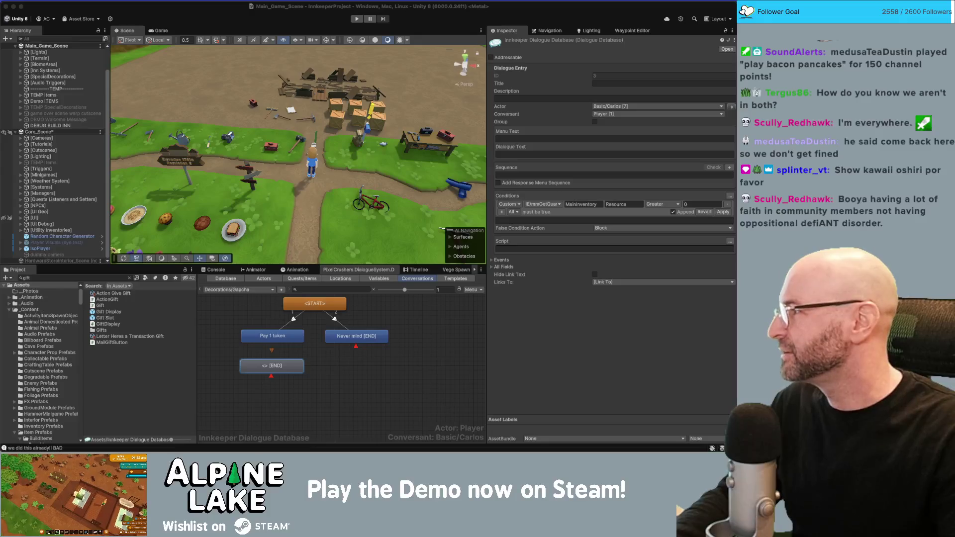
Switch to the Photos window showing the corgi picture.
{"action": "key", "text": "super+Tab"}
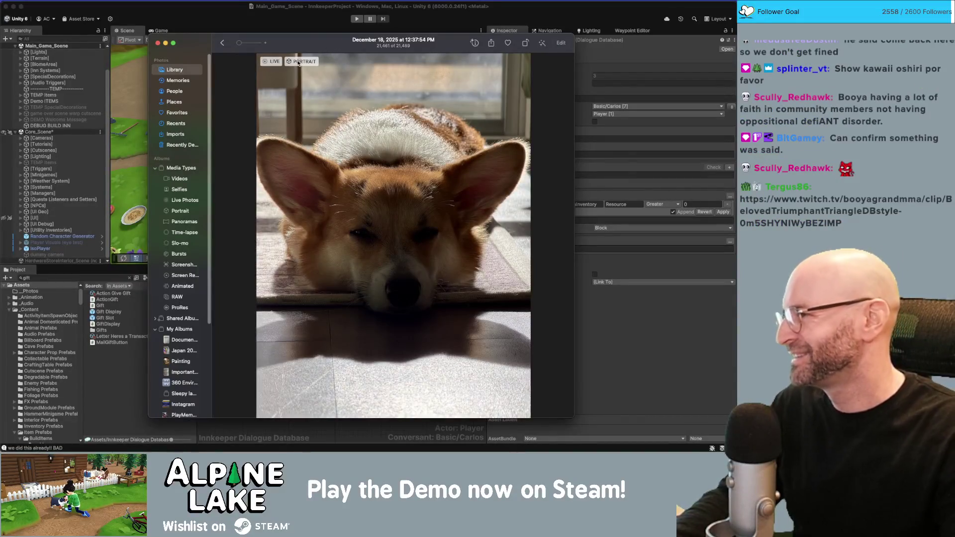
Nudge the corgi photo window slightly, then hide it.
{"action": "mouse_move", "coordinate": [279, 59]}
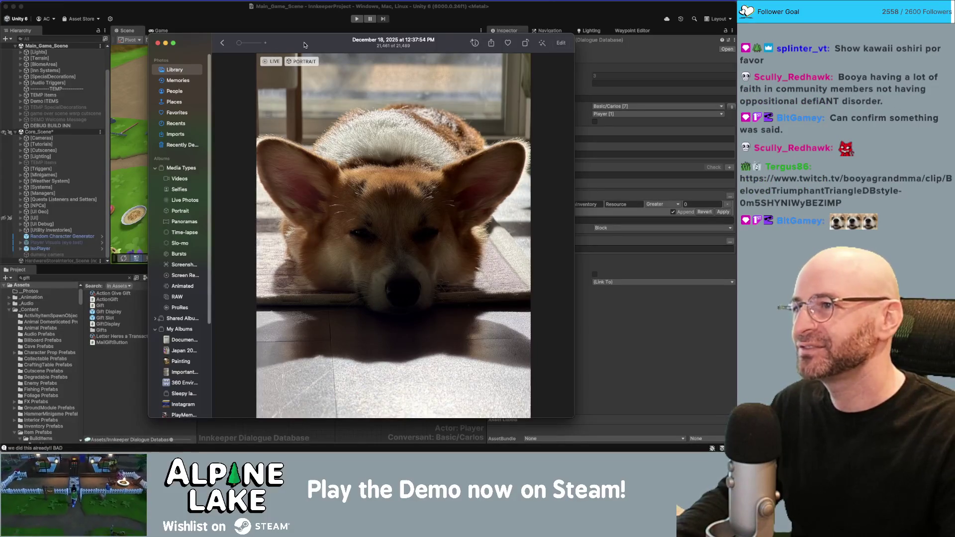
{"action": "left_click_drag", "start_coordinate": [307, 44], "coordinate": [302, 40]}
{"action": "key", "text": "super+w"}
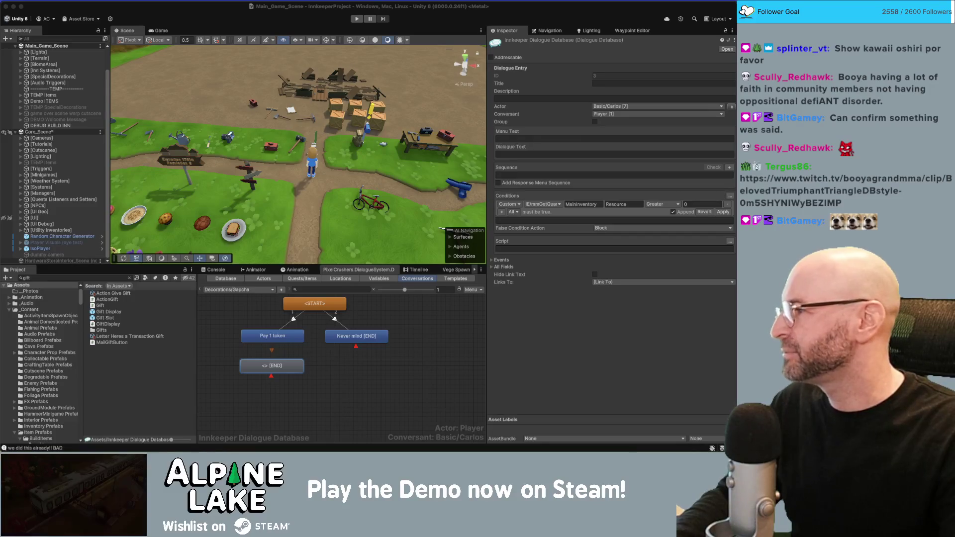
Bring the corgi photo back and shift its window to the right.
{"action": "key", "text": "super+Tab"}
{"action": "left_click_drag", "start_coordinate": [225, 49], "coordinate": [263, 40]}
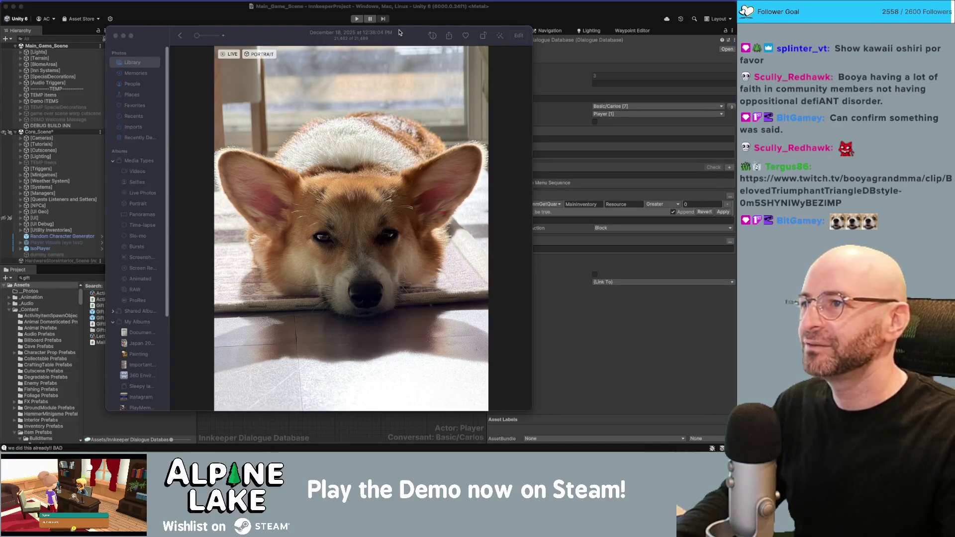
Slide the Photos window off the left edge of the screen.
{"action": "left_click_drag", "start_coordinate": [269, 34], "coordinate": [280, 30]}
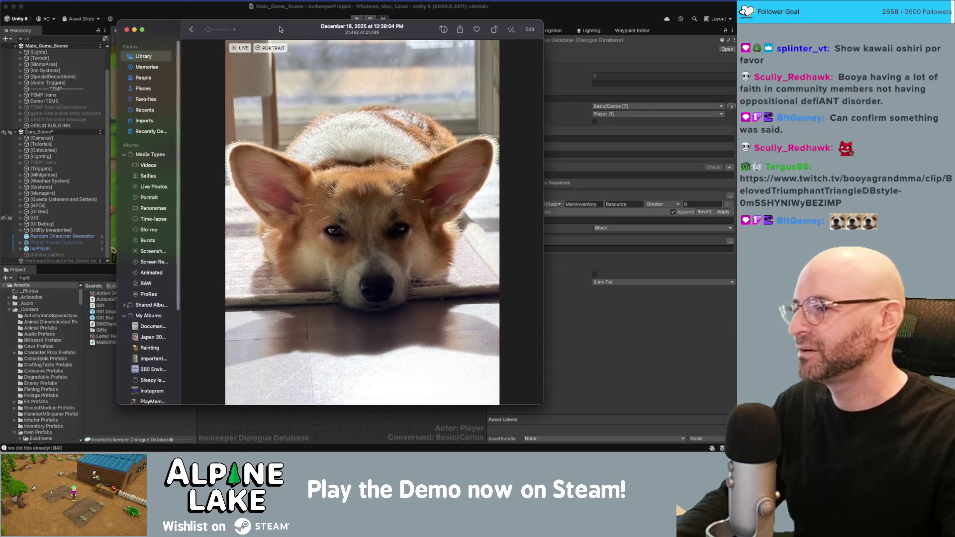
{"action": "left_click_drag", "start_coordinate": [281, 31], "coordinate": [75, 30]}
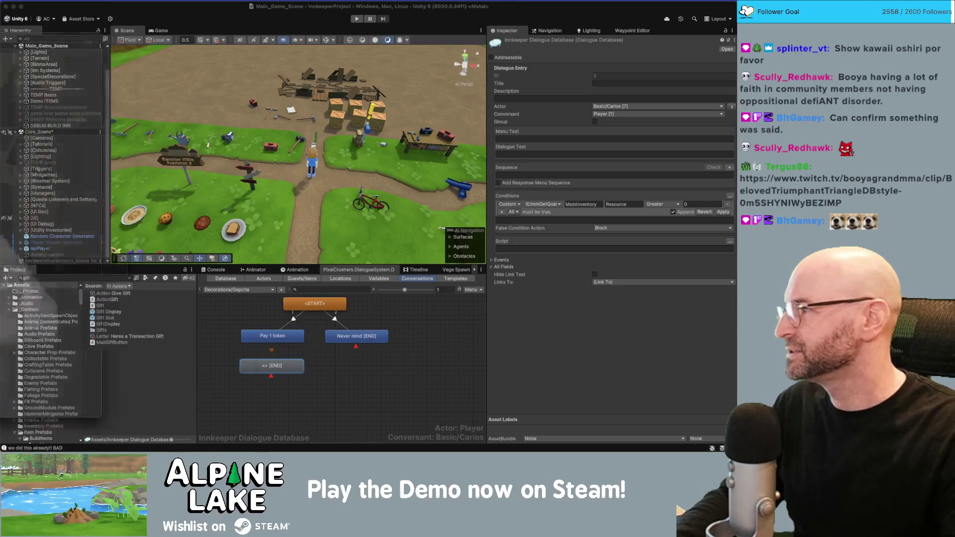
Pull the Photos window back from the left edge over the Scene view.
{"action": "left_click", "coordinate": [38, 298]}
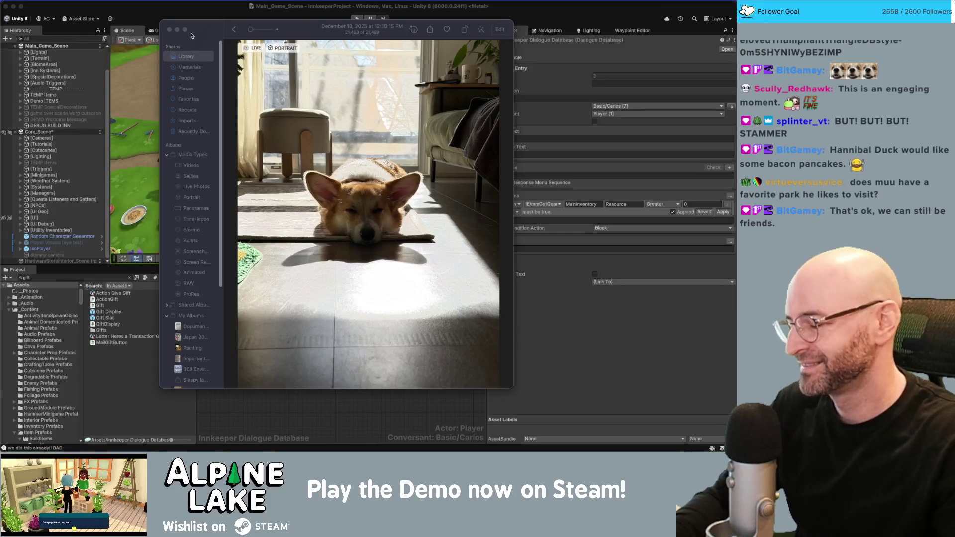
Move the dog photo window left, close it, and bring up the Current Bugs notes.
{"action": "left_click_drag", "start_coordinate": [300, 31], "coordinate": [266, 40]}
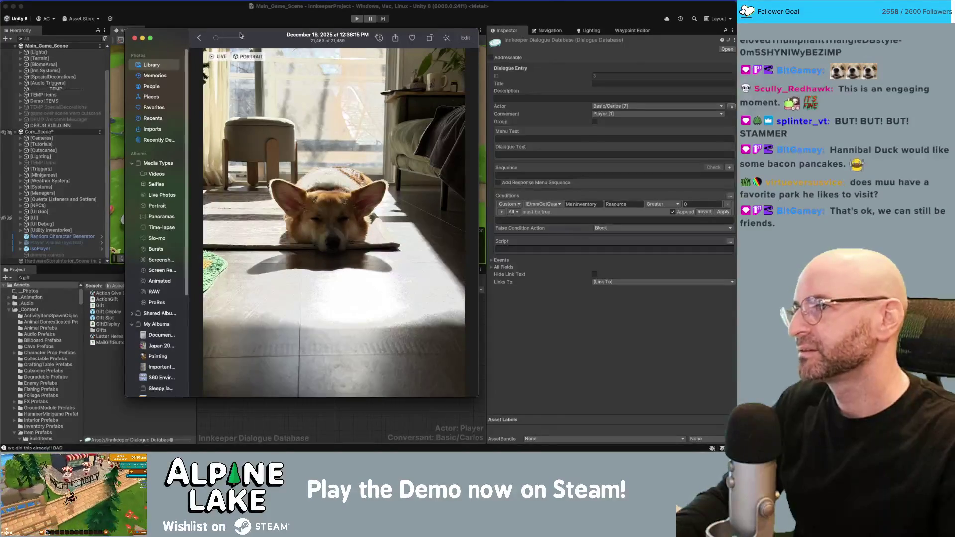
{"action": "left_click_drag", "start_coordinate": [262, 37], "coordinate": [243, 40]}
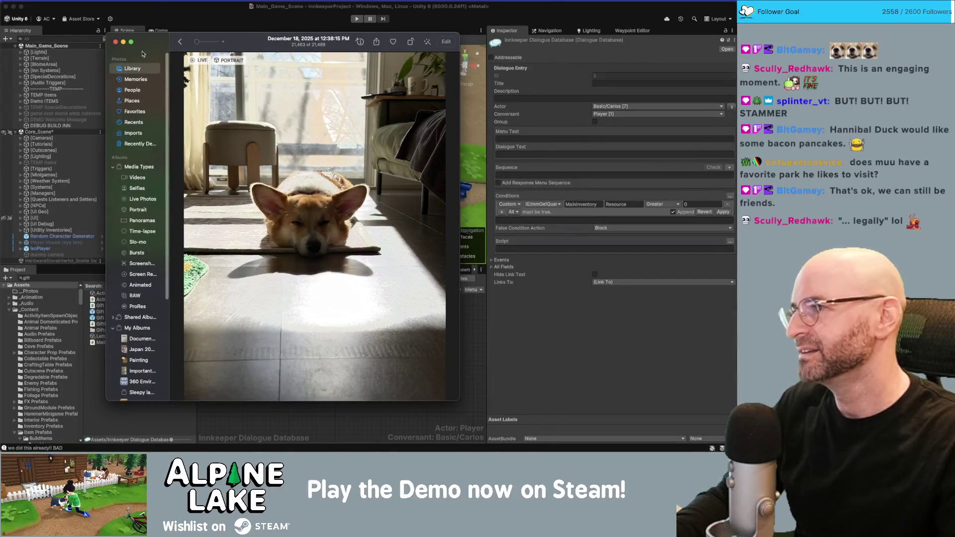
{"action": "left_click", "coordinate": [116, 42]}
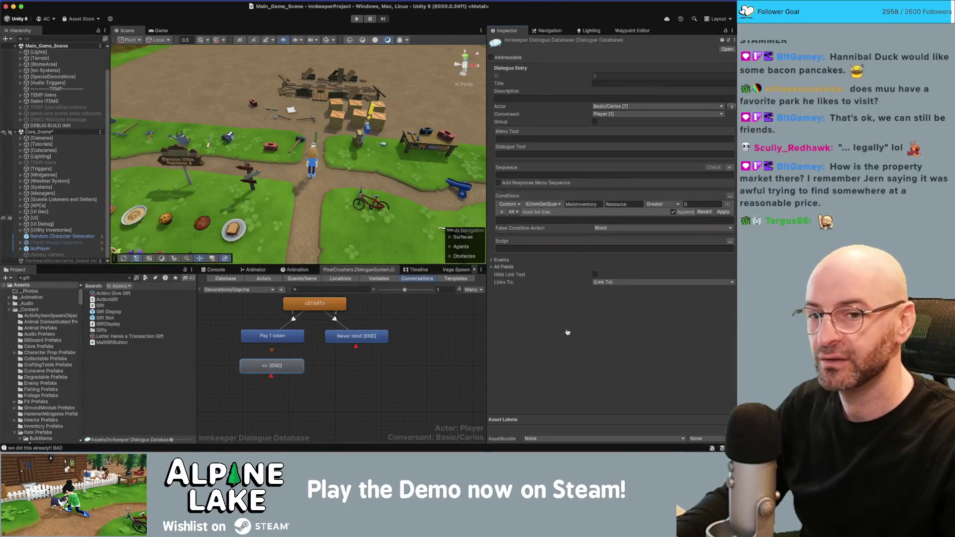
{"action": "key", "text": "super+Tab"}
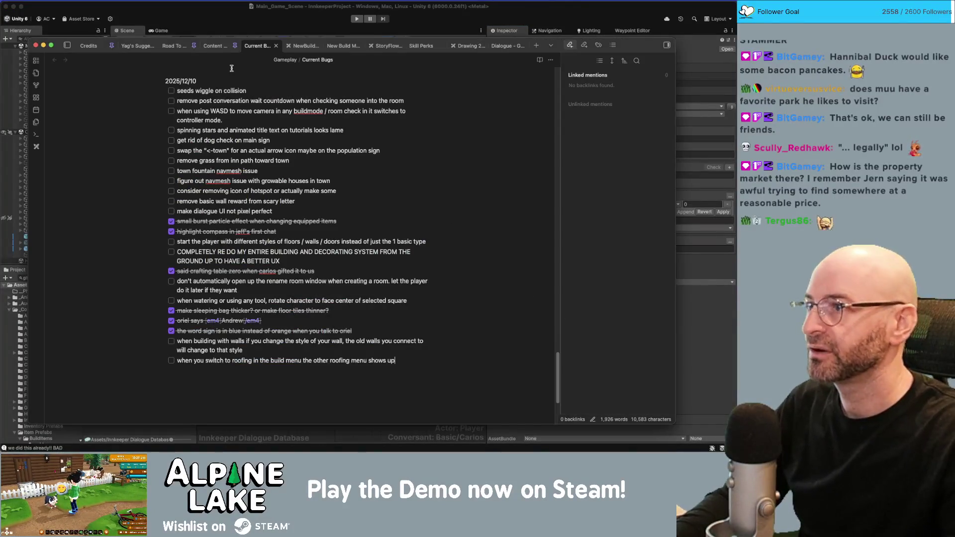
In the Credits note, change a supporter's count from x30 to x31, then return to Unity.
{"action": "left_click", "coordinate": [89, 46]}
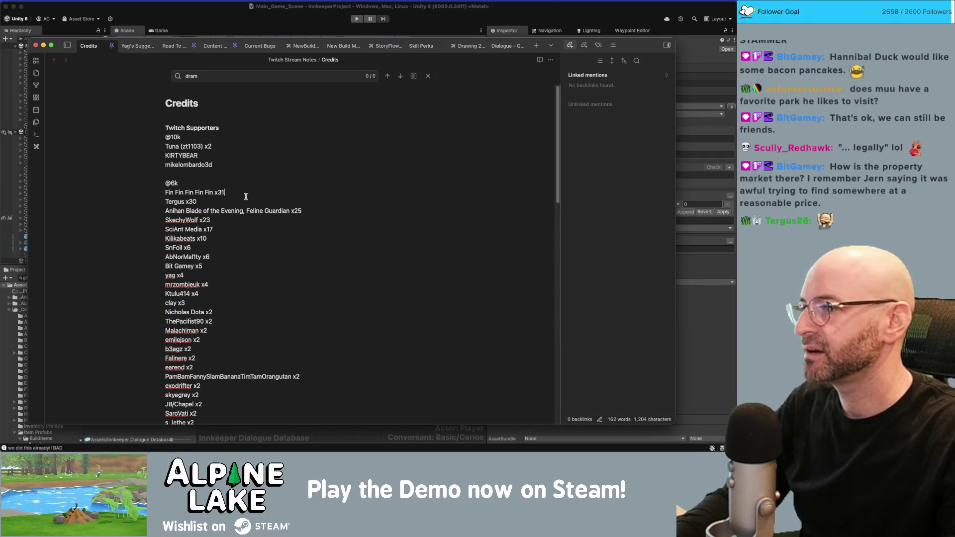
{"action": "key", "text": "Down"}
{"action": "key", "text": "BackSpace"}
{"action": "type", "text": "1"}
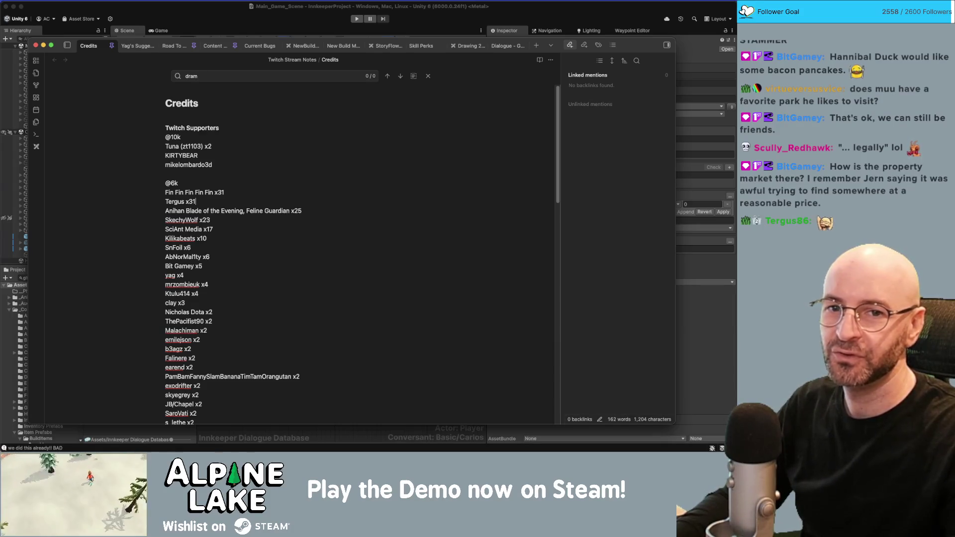
{"action": "key", "text": "super+Tab"}
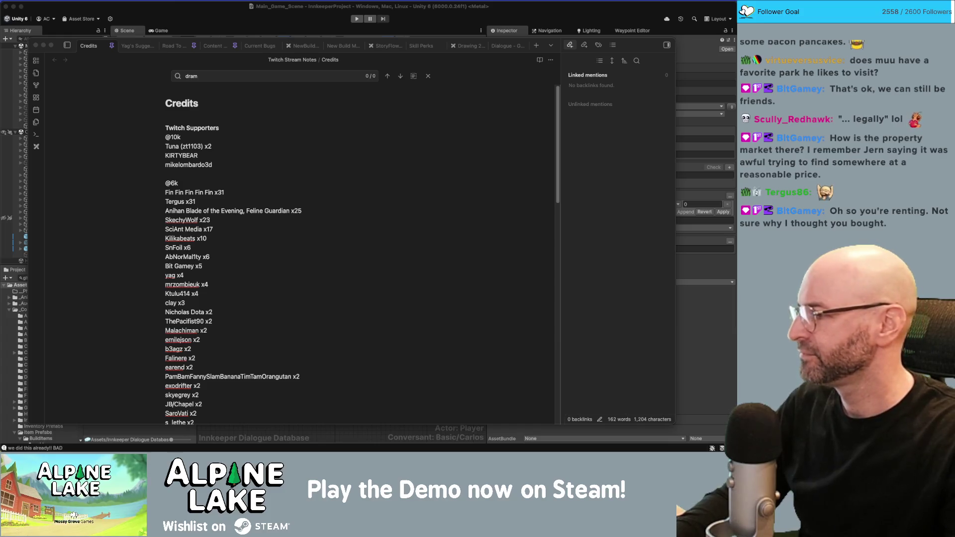
{"action": "key", "text": "super+Tab"}
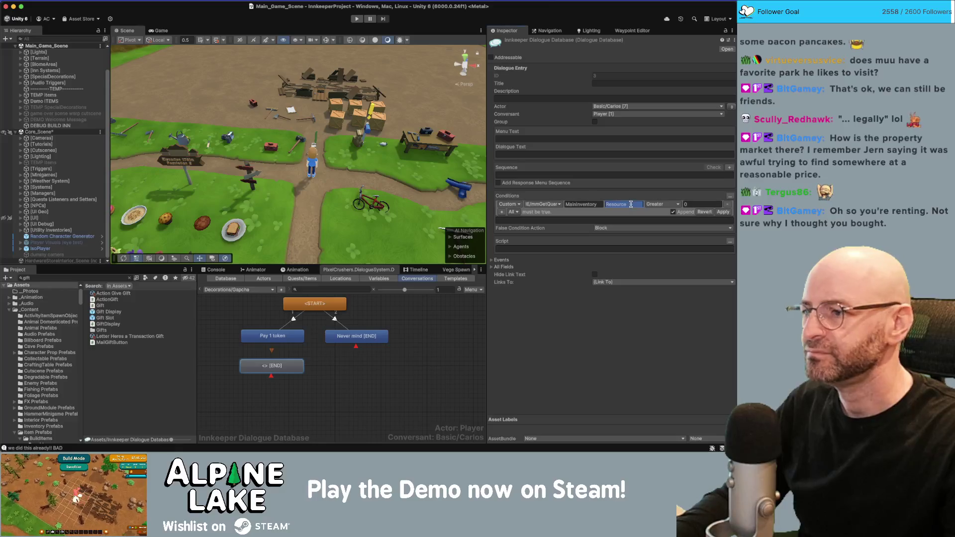
Search project assets for 'gachapon' and replace the condition's Resource argument with Item.
{"action": "left_click", "coordinate": [110, 279]}
{"action": "type", "text": "g"}
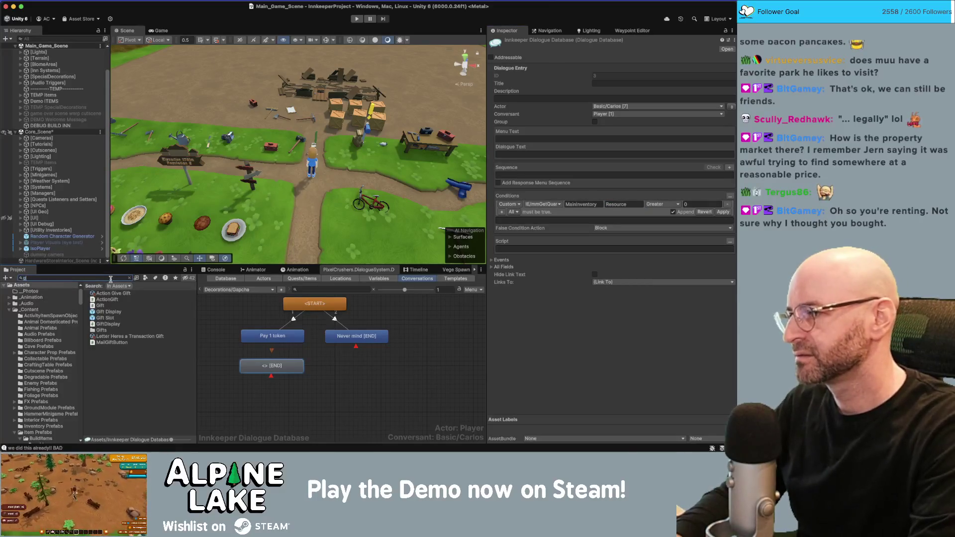
{"action": "type", "text": "achapon"}
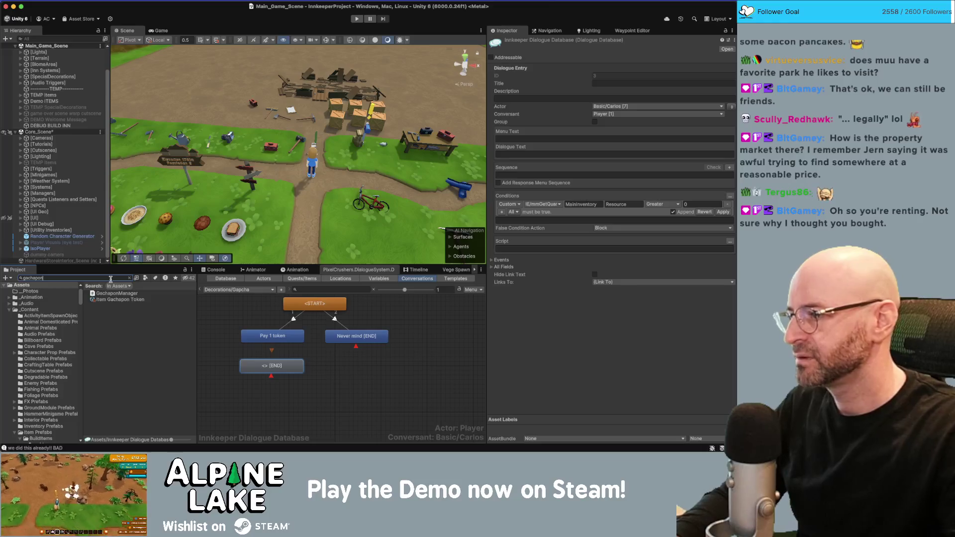
{"action": "left_click", "coordinate": [622, 204]}
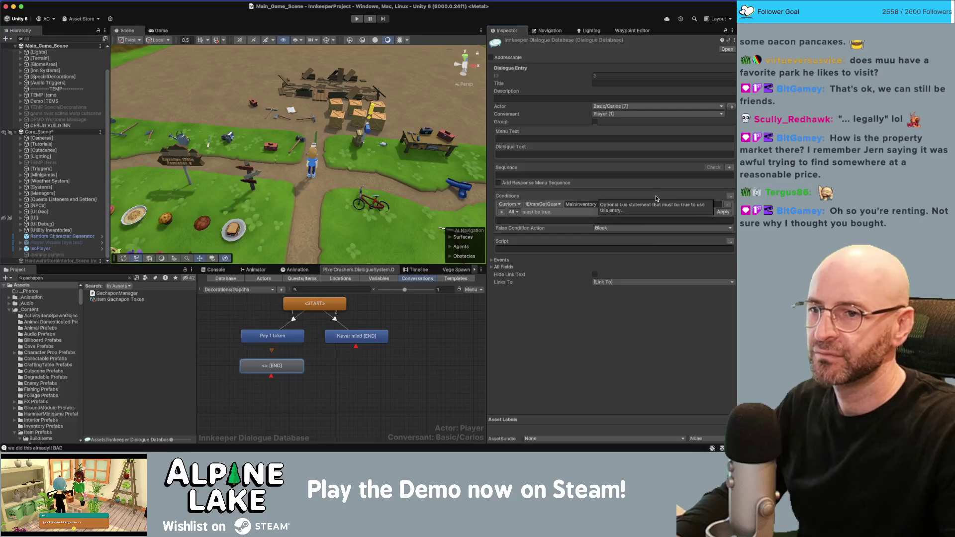
{"action": "key", "text": "super+a"}
{"action": "type", "text": "Item"}
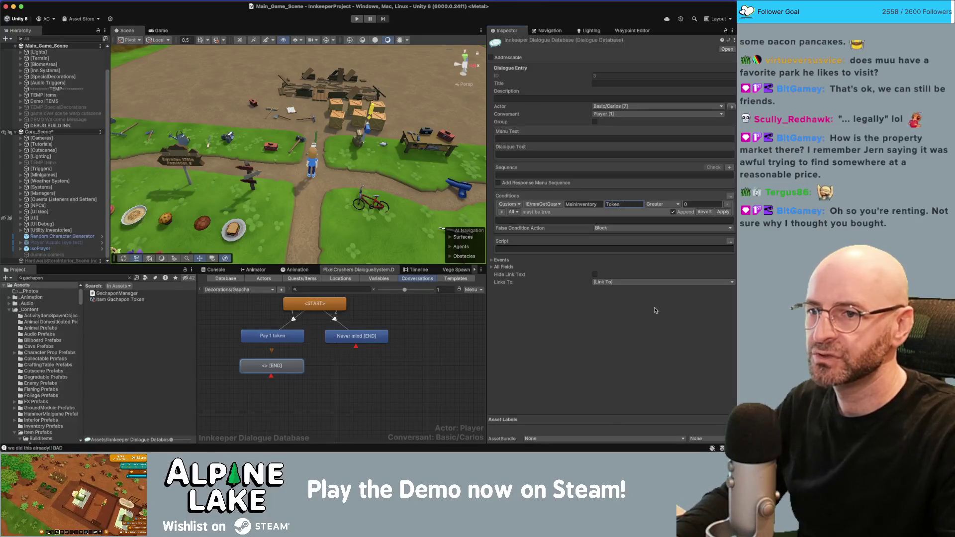
Set the comparison to Greater Equal 1 and apply the condition.
{"action": "left_click", "coordinate": [664, 204]}
{"action": "left_click", "coordinate": [668, 226]}
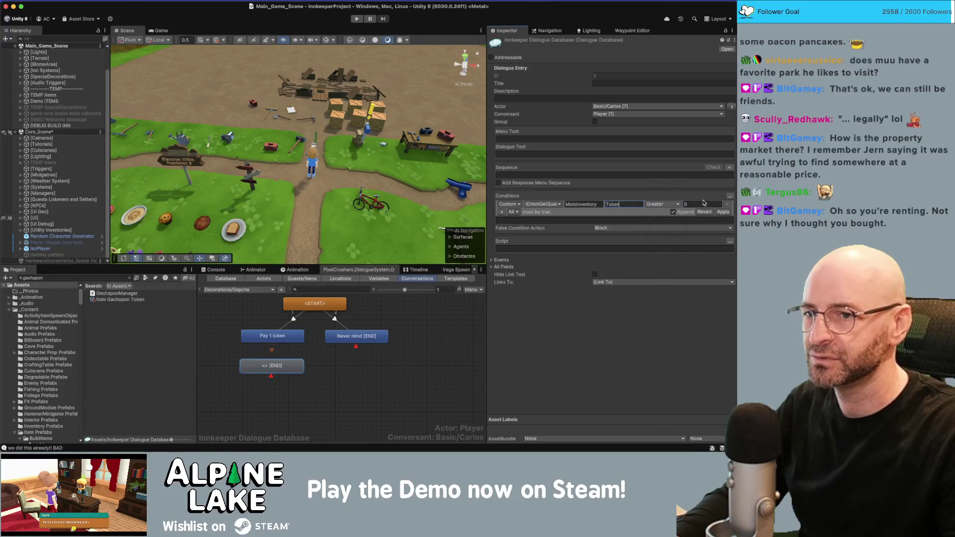
{"action": "left_click", "coordinate": [699, 203]}
{"action": "type", "text": "1"}
{"action": "left_click", "coordinate": [723, 212]}
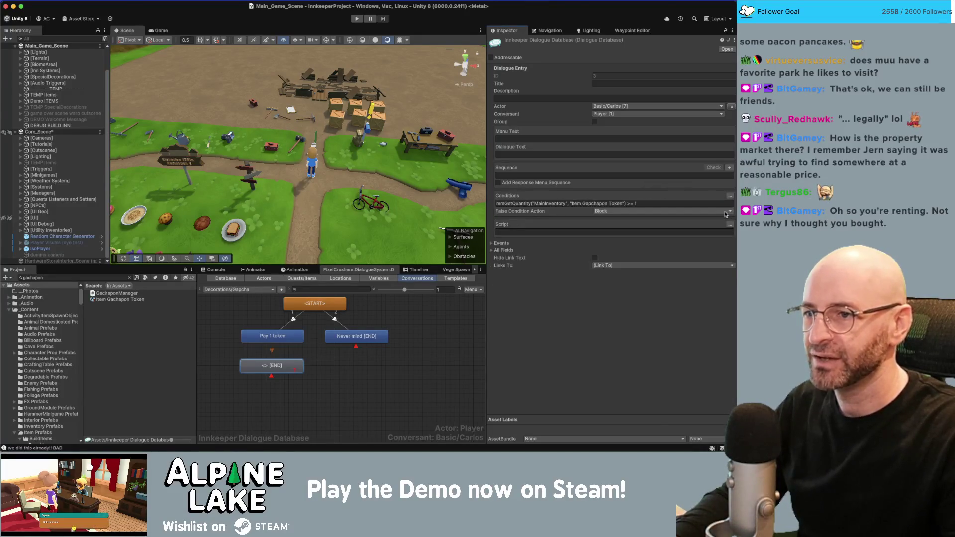
Insert a blank node before the [END] node and move [END] below it.
{"action": "left_click", "coordinate": [323, 376]}
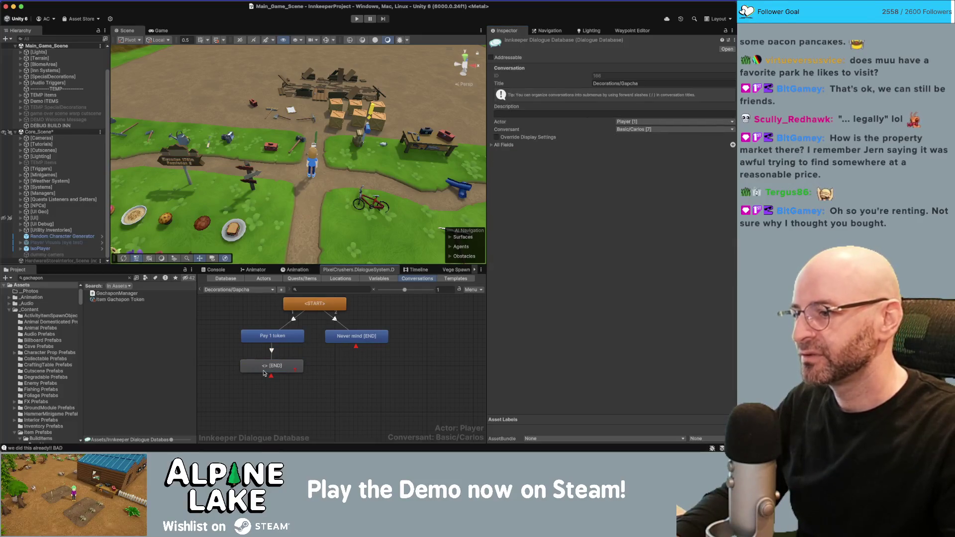
{"action": "left_click", "coordinate": [271, 367]}
{"action": "left_click", "coordinate": [328, 371]}
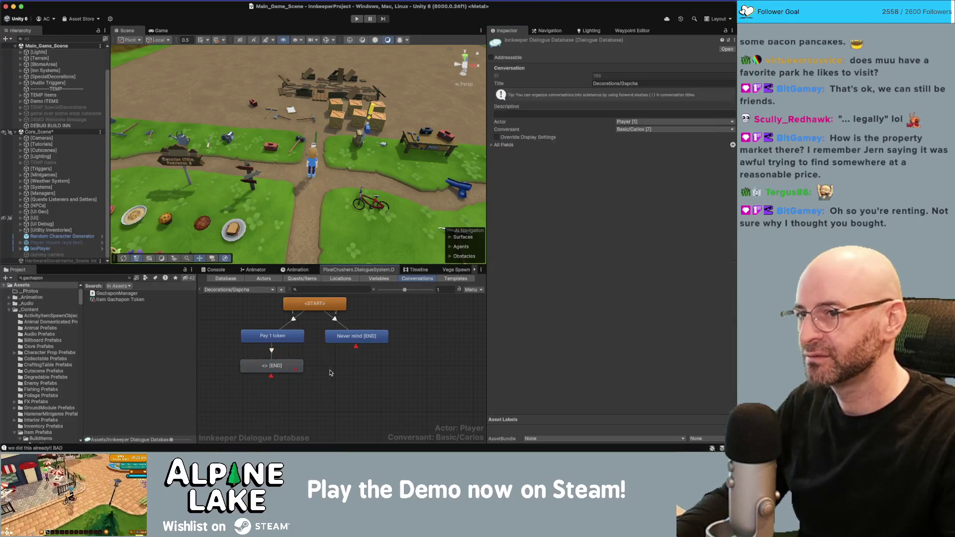
{"action": "left_click", "coordinate": [272, 366]}
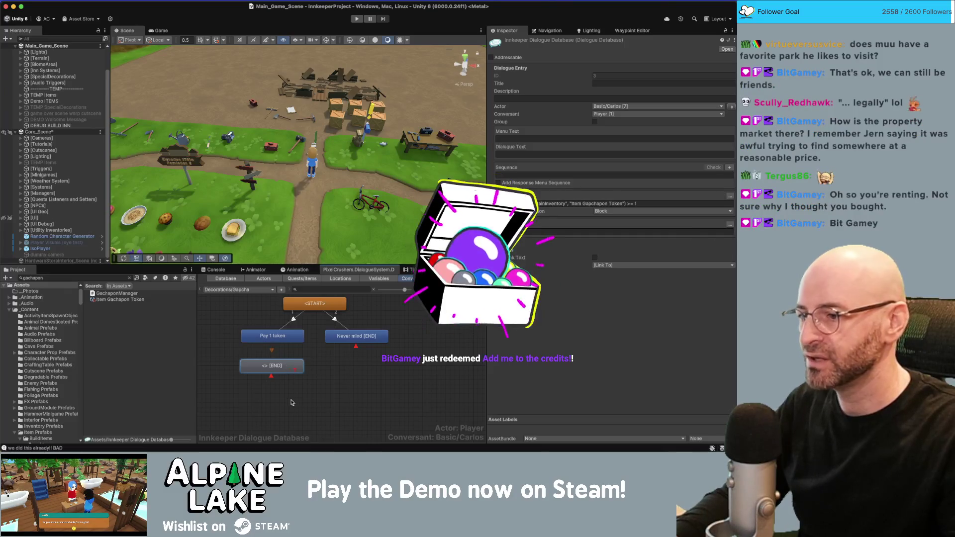
{"action": "left_click_drag", "start_coordinate": [271, 366], "coordinate": [275, 396]}
{"action": "scroll", "coordinate": [324, 370], "scroll_direction": "down", "scroll_amount": 1}
{"action": "scroll", "coordinate": [324, 370], "scroll_direction": "down", "scroll_amount": 1}
{"action": "left_click", "coordinate": [282, 354]}
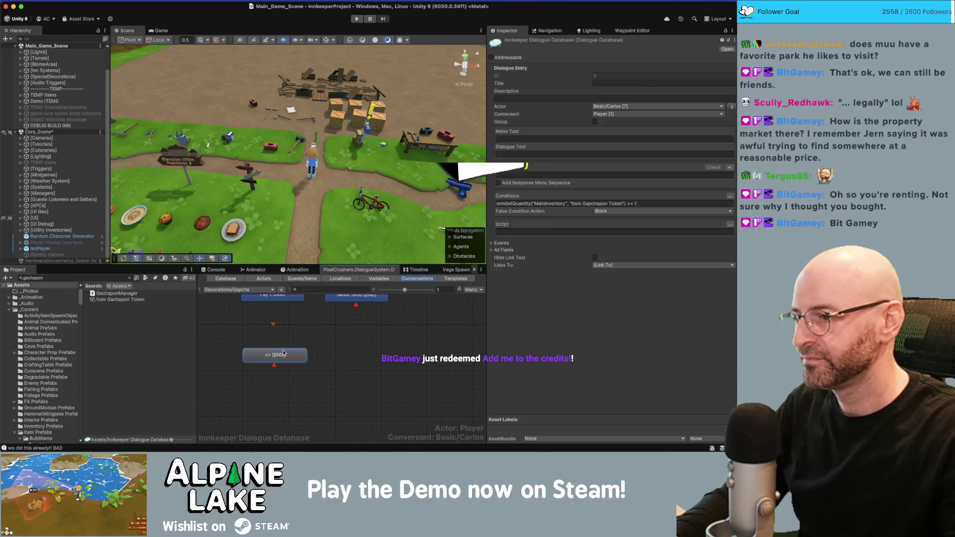
{"action": "right_click", "coordinate": [282, 354]}
{"action": "left_click", "coordinate": [298, 357]}
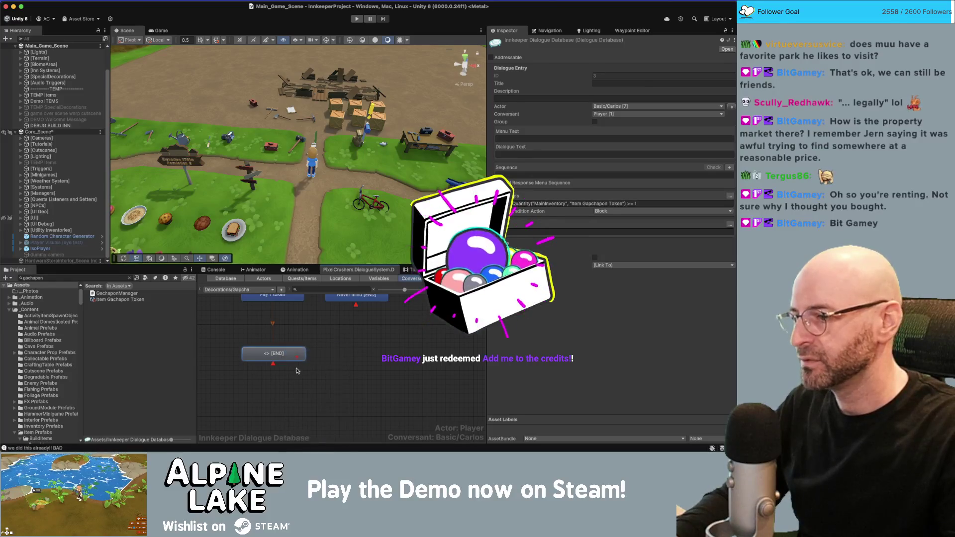
{"action": "left_click_drag", "start_coordinate": [291, 372], "coordinate": [291, 380]}
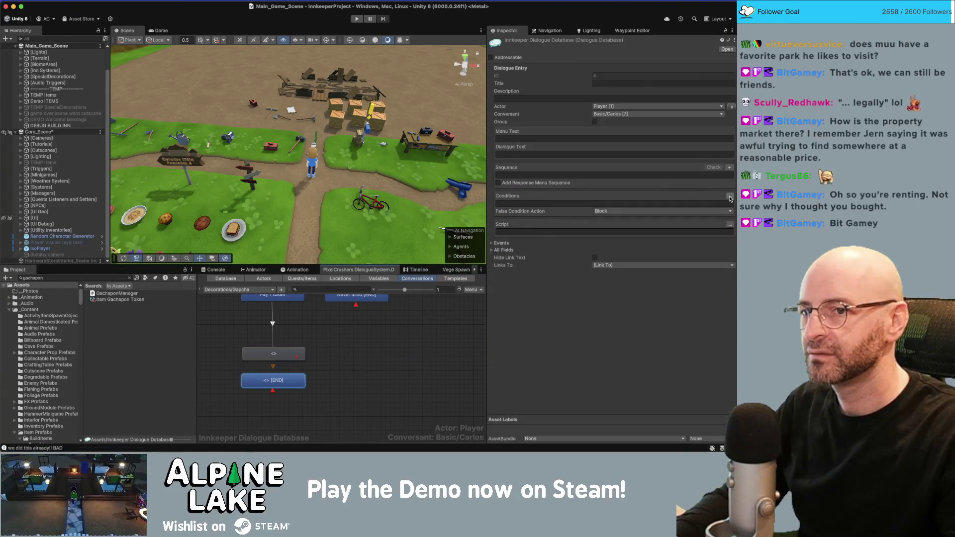
Add a custom condition to the new node using Player/CanHireHelp.
{"action": "left_click", "coordinate": [729, 197]}
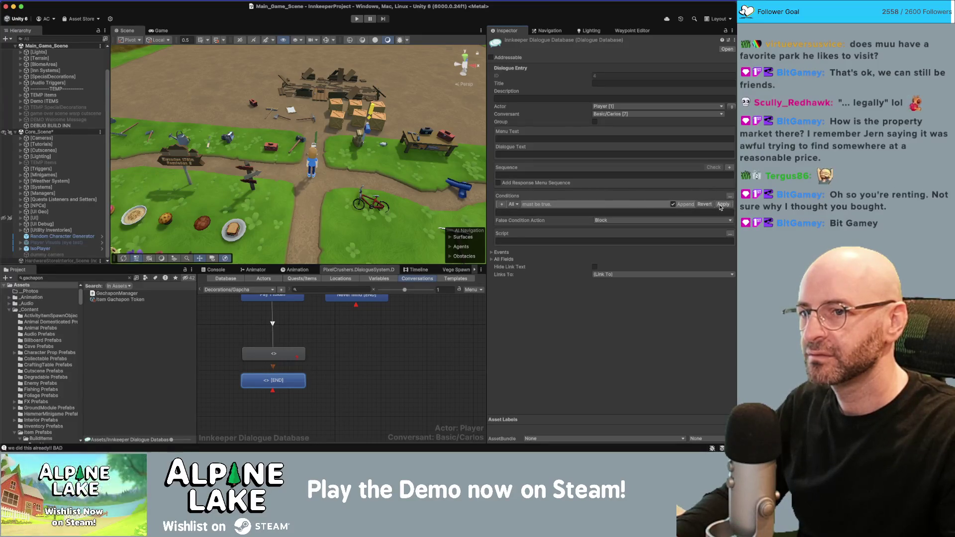
{"action": "left_click", "coordinate": [503, 205]}
{"action": "left_click", "coordinate": [551, 205]}
{"action": "mouse_move", "coordinate": [551, 206]}
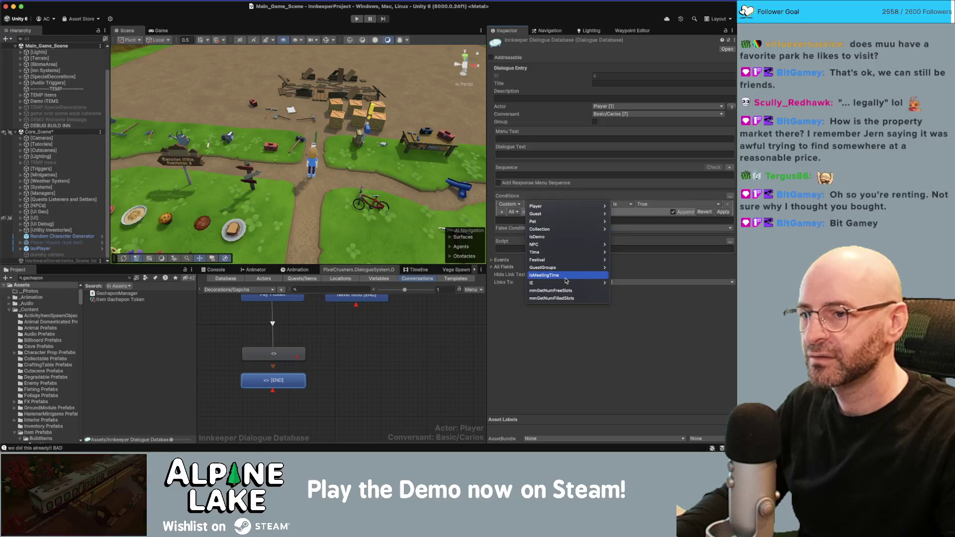
{"action": "left_click", "coordinate": [630, 206]}
Collapse _Content and open the _DialogueExtensions folder in the Project window.
{"action": "left_click", "coordinate": [352, 307]}
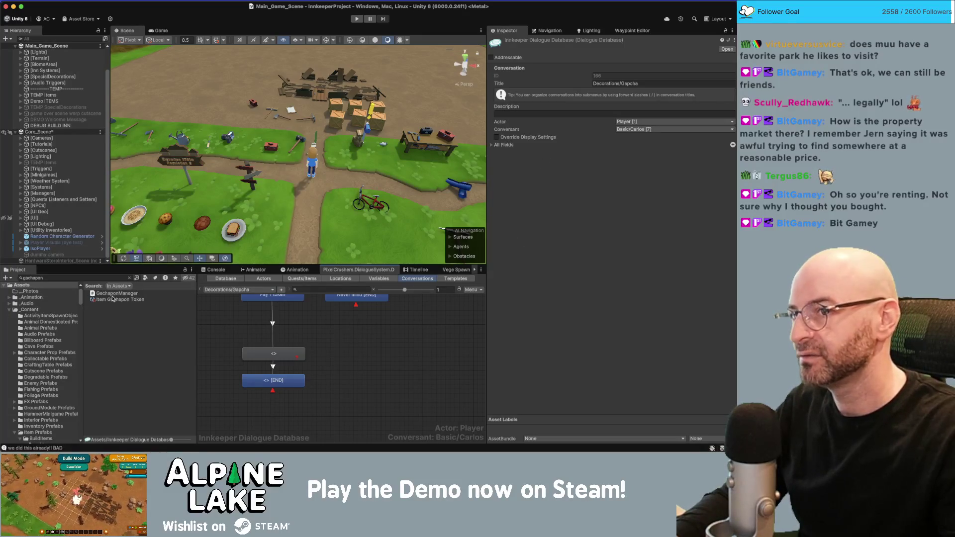
{"action": "left_click", "coordinate": [11, 310]}
{"action": "left_click", "coordinate": [41, 317]}
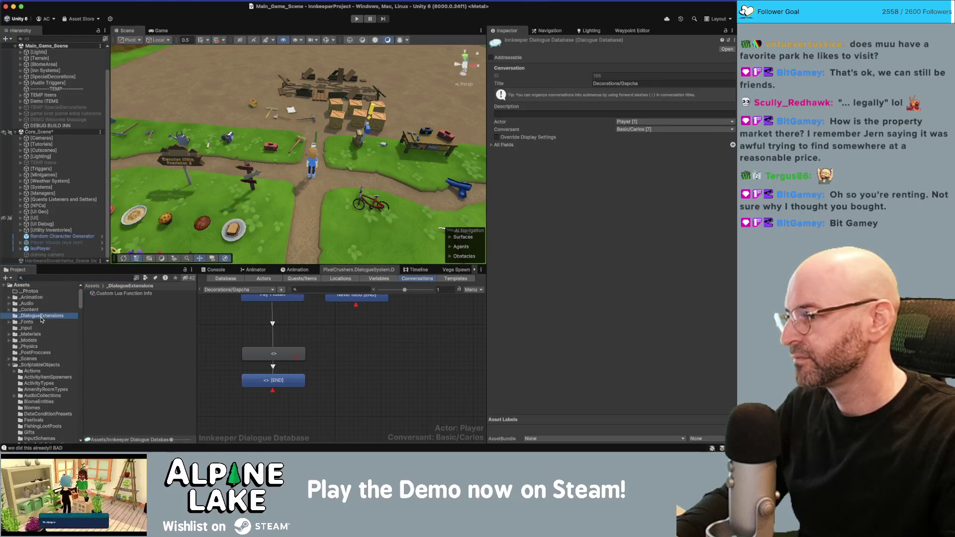
In Custom Lua Function Info, add a new condition function provisionally named Gachapon/Has.
{"action": "left_click", "coordinate": [109, 294]}
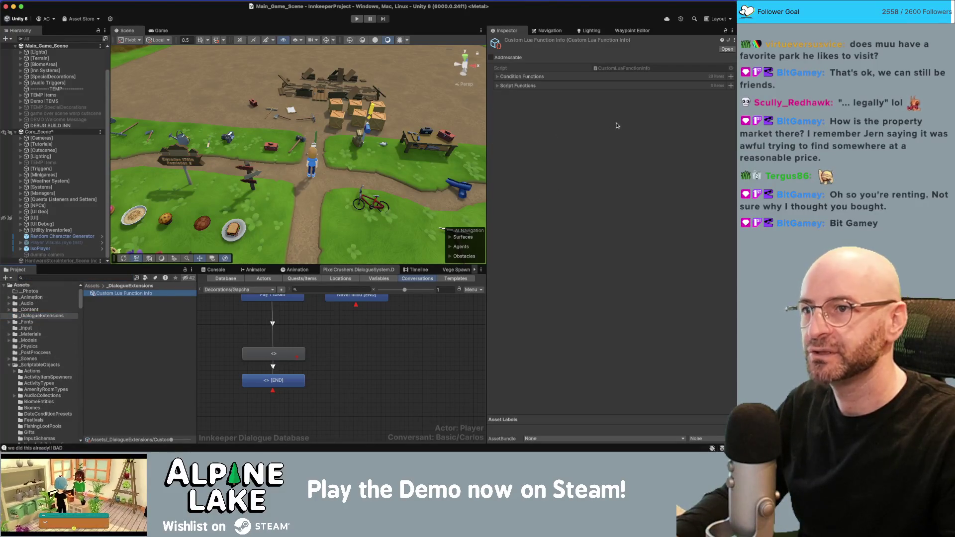
{"action": "left_click", "coordinate": [497, 78]}
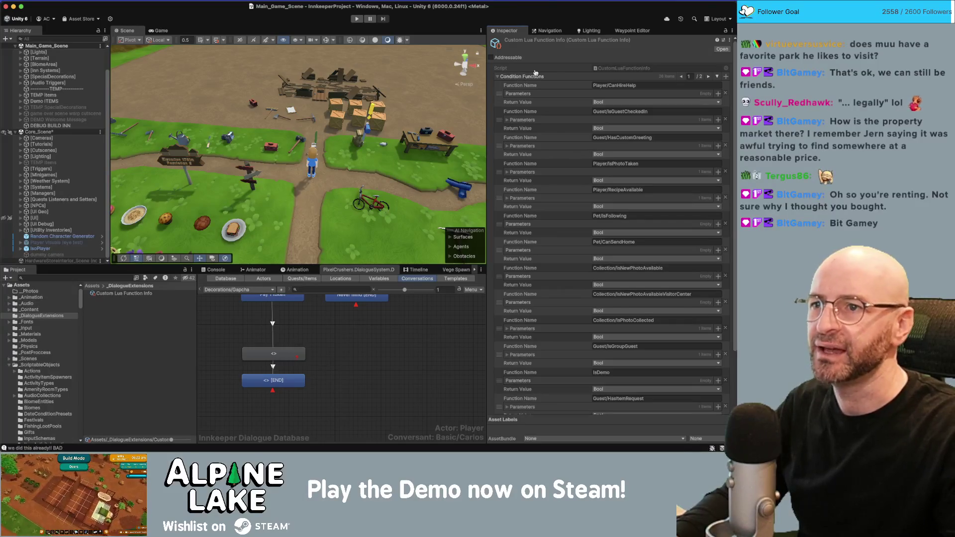
{"action": "scroll", "coordinate": [557, 155], "scroll_direction": "down", "scroll_amount": 3}
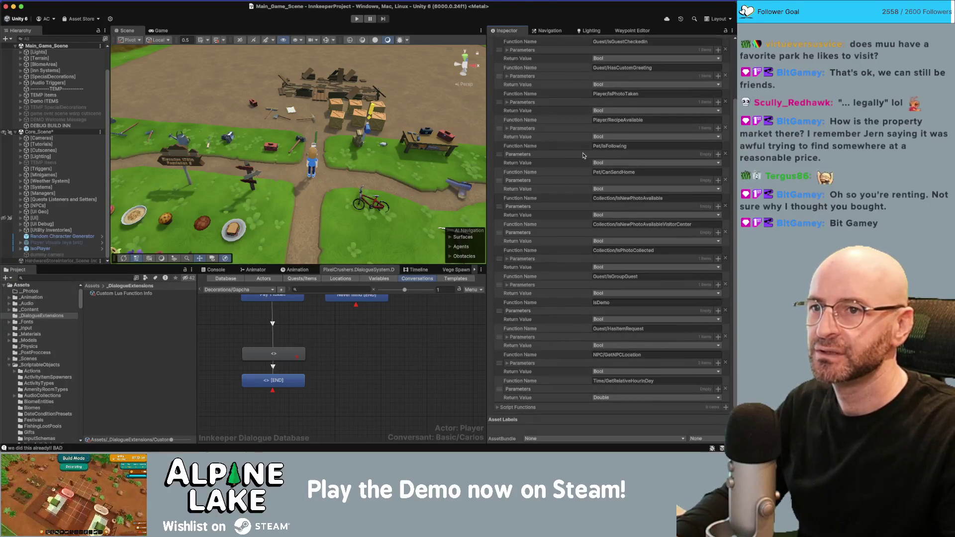
{"action": "scroll", "coordinate": [583, 155], "scroll_direction": "up", "scroll_amount": 3}
{"action": "left_click", "coordinate": [726, 77]}
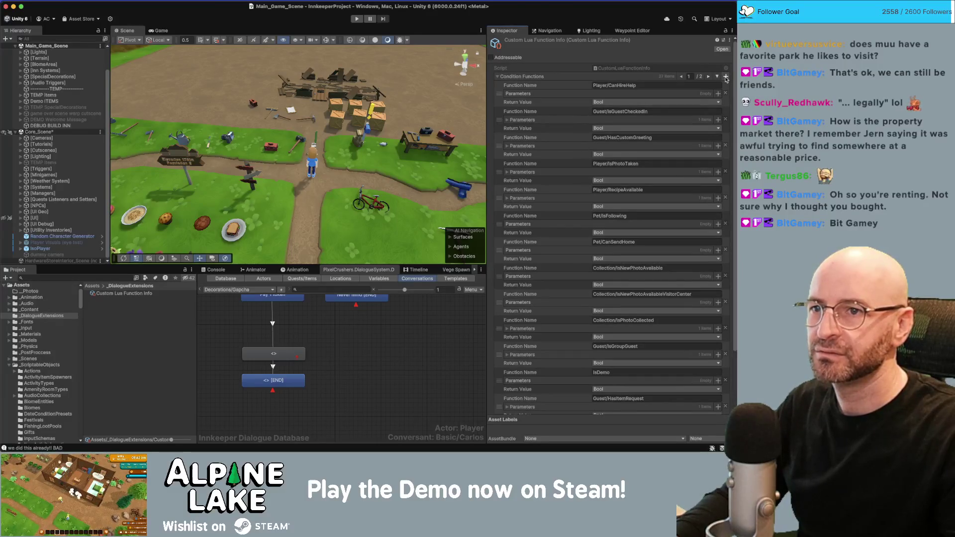
{"action": "left_click", "coordinate": [717, 77]}
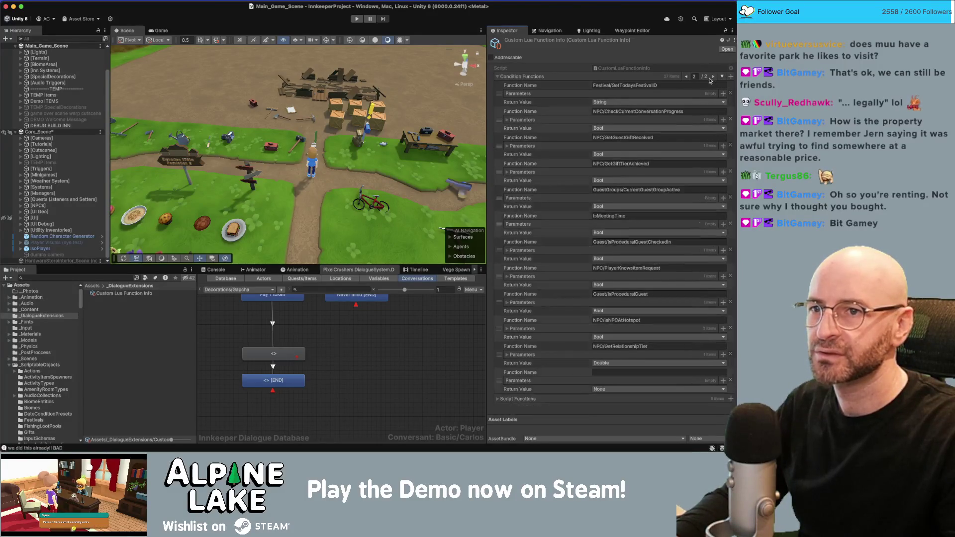
{"action": "left_click", "coordinate": [604, 371]}
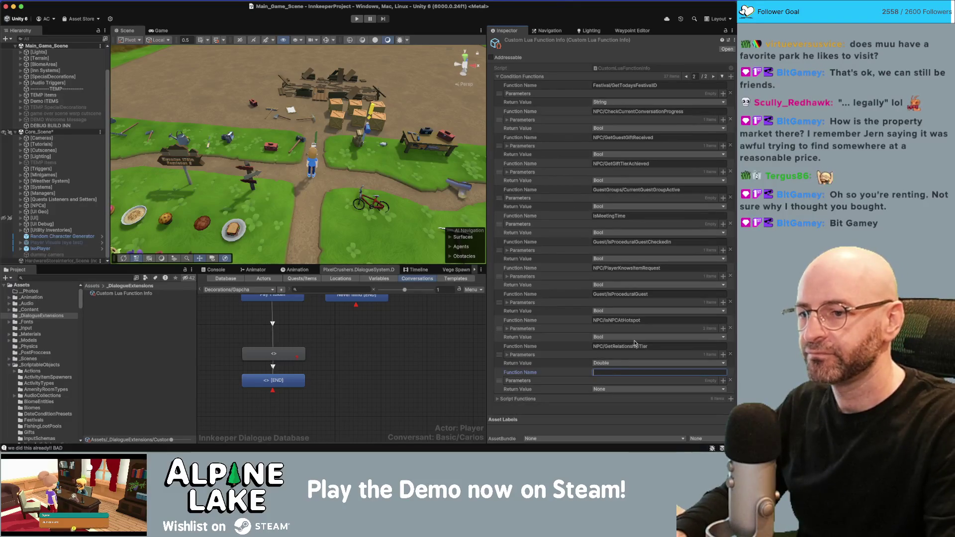
{"action": "type", "text": "Ga"}
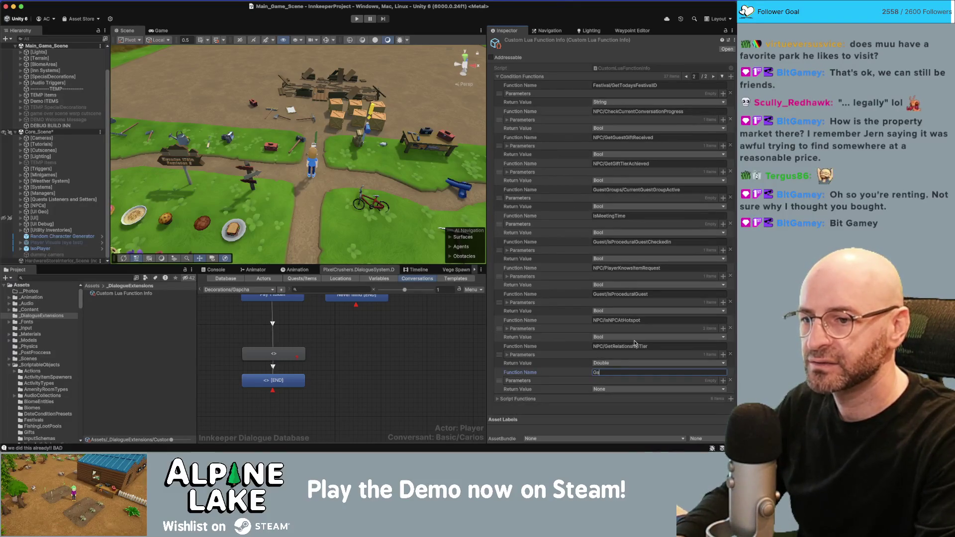
{"action": "type", "text": "chapon/H"}
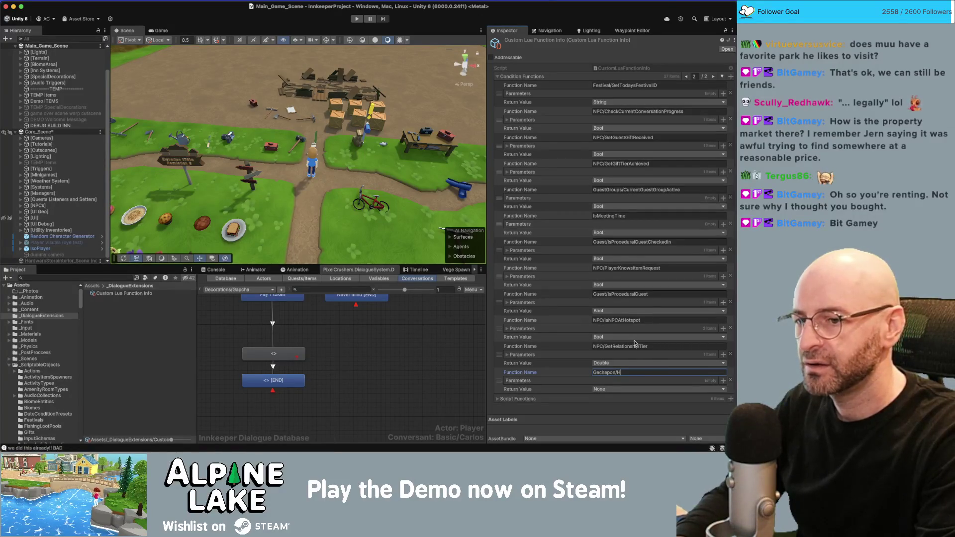
{"action": "type", "text": "as"}
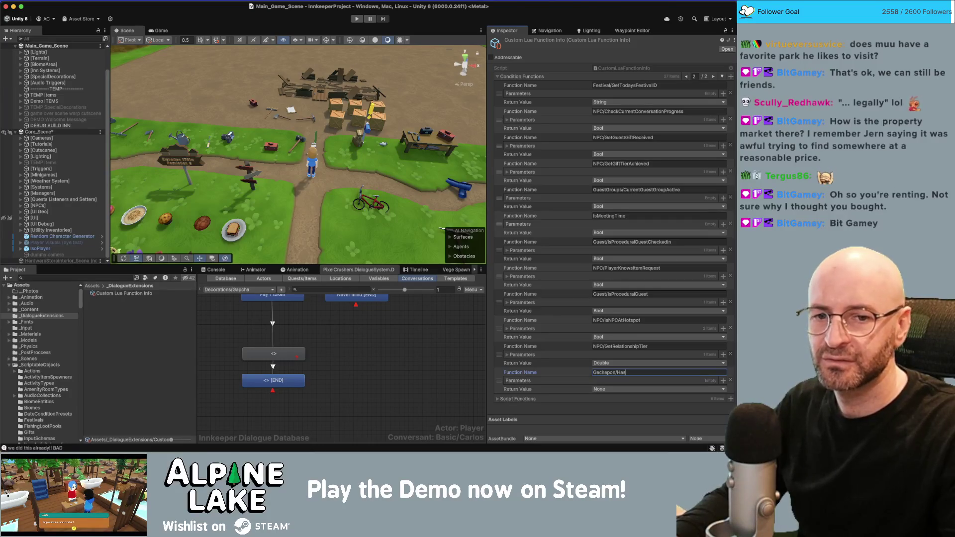
Rename it Gachapon/CanDiscoverItem, copying the name from the code, and give it a Bool return value.
{"action": "key", "text": "super+Tab"}
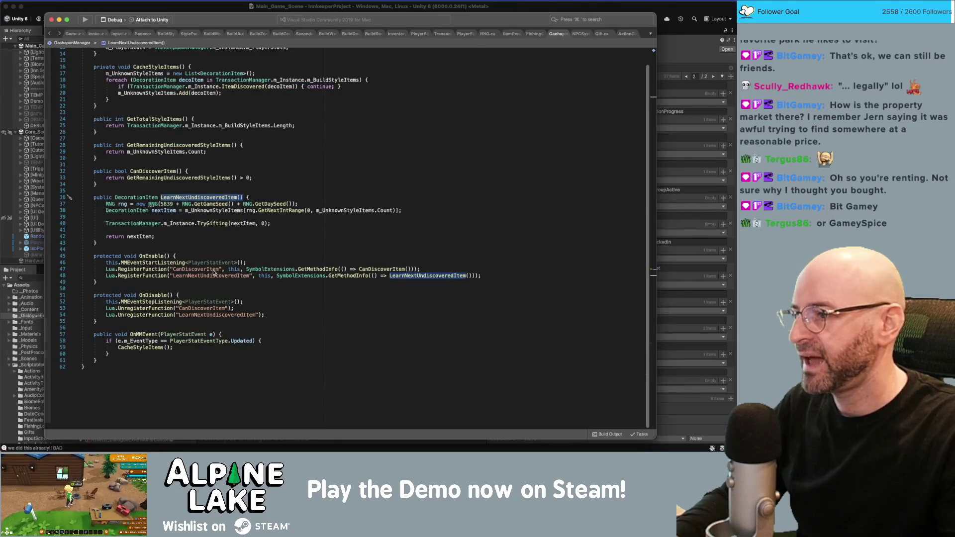
{"action": "double_click", "coordinate": [214, 270]}
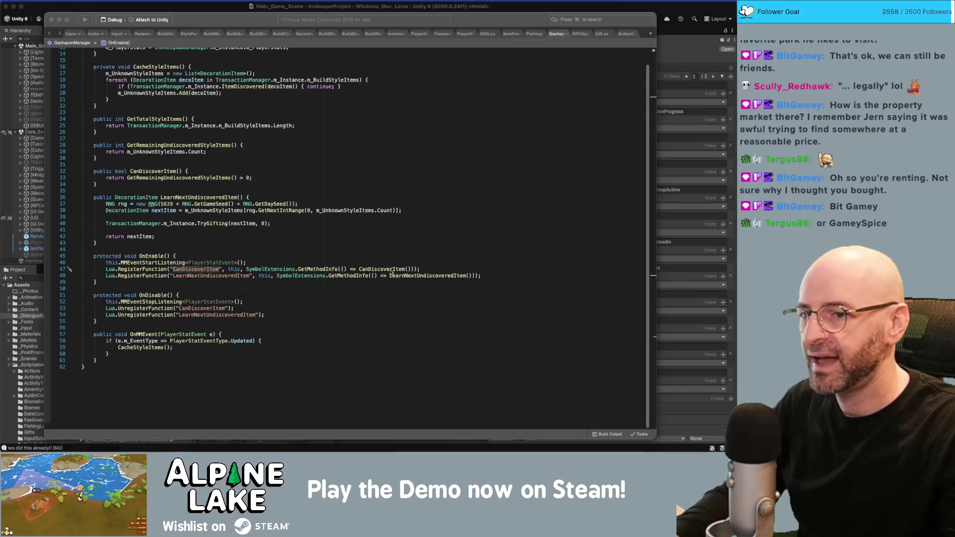
{"action": "key", "text": "super+Tab"}
{"action": "double_click", "coordinate": [621, 372]}
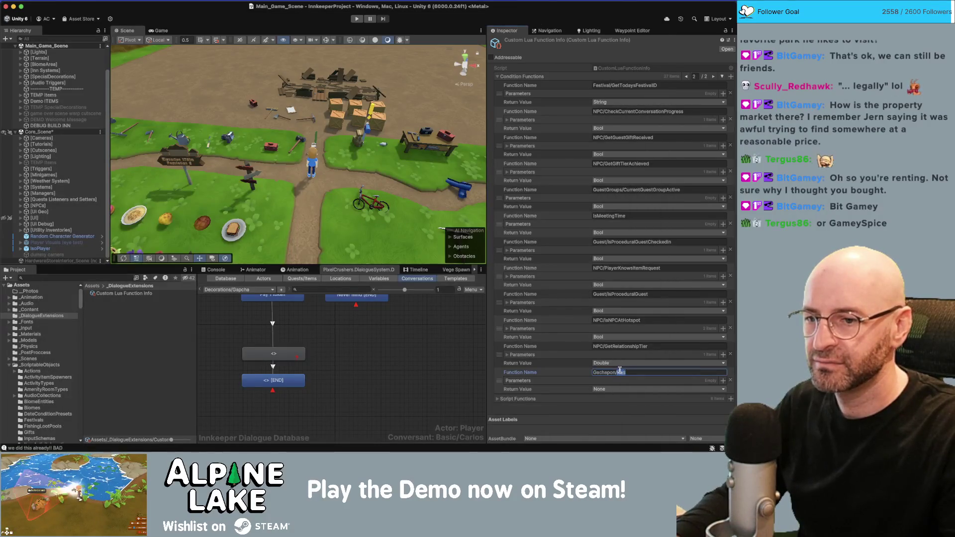
{"action": "type", "text": "CanDiscoverItem"}
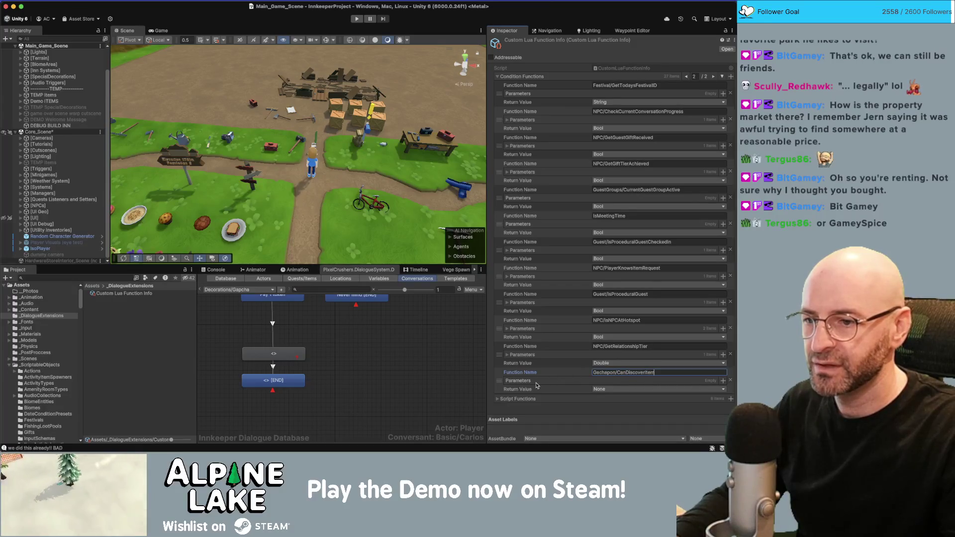
{"action": "left_click", "coordinate": [615, 389]}
{"action": "left_click", "coordinate": [611, 414]}
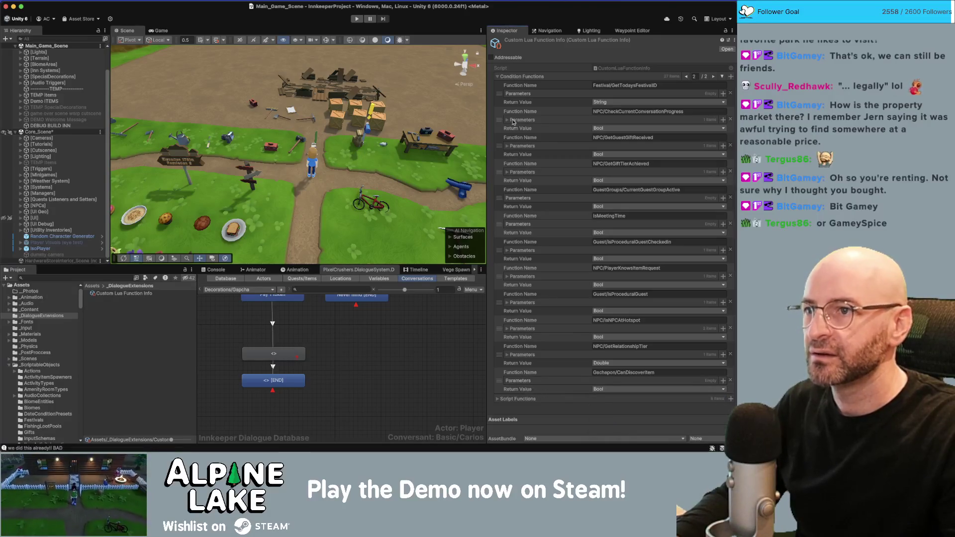
Add a script function named Gachapon/LearnNextUndiscoveredItem, then reselect the conversation's END entry.
{"action": "left_click", "coordinate": [505, 77]}
{"action": "left_click", "coordinate": [514, 86]}
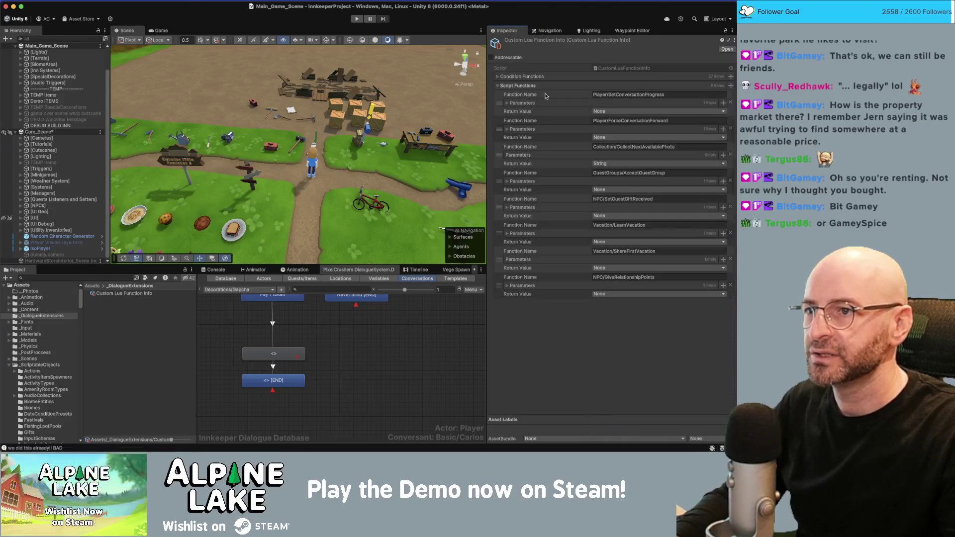
{"action": "left_click", "coordinate": [730, 87]}
{"action": "key", "text": "super+Tab"}
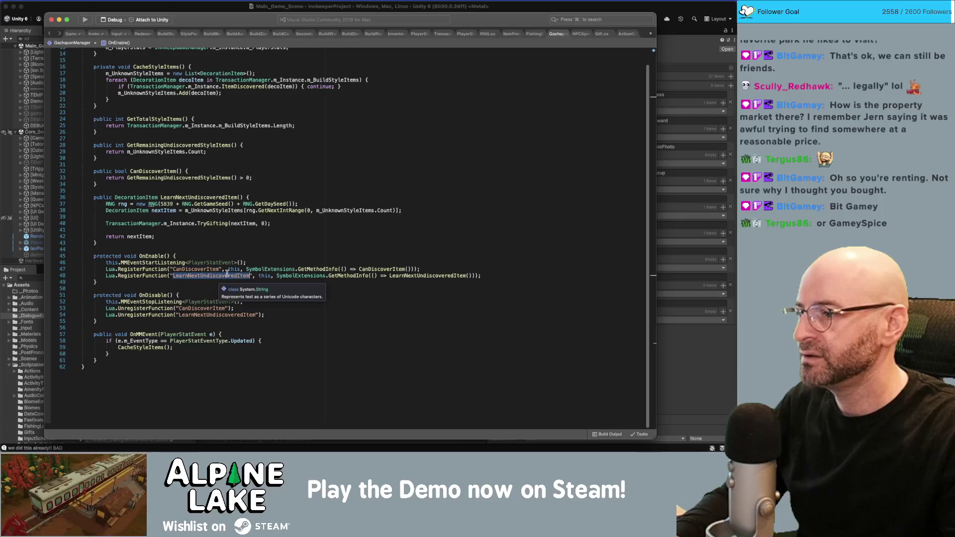
{"action": "key", "text": "super+Tab"}
{"action": "left_click", "coordinate": [617, 304]}
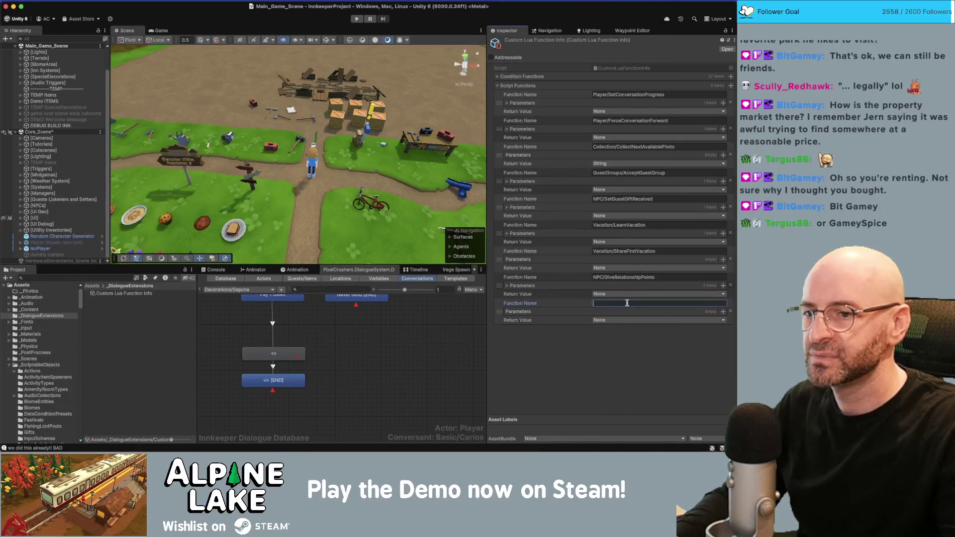
{"action": "type", "text": "Gachapon/LearnNextUndiscoveredItem"}
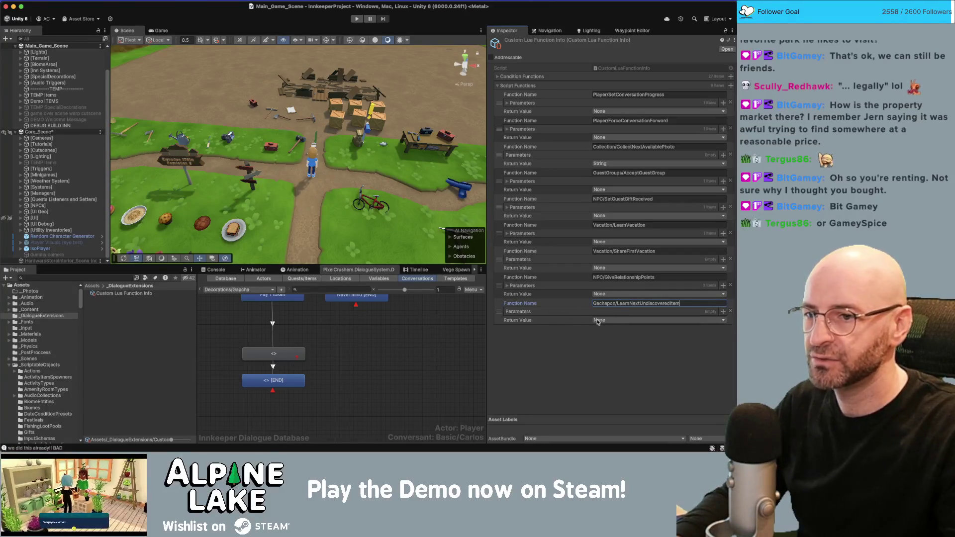
{"action": "left_click", "coordinate": [398, 328]}
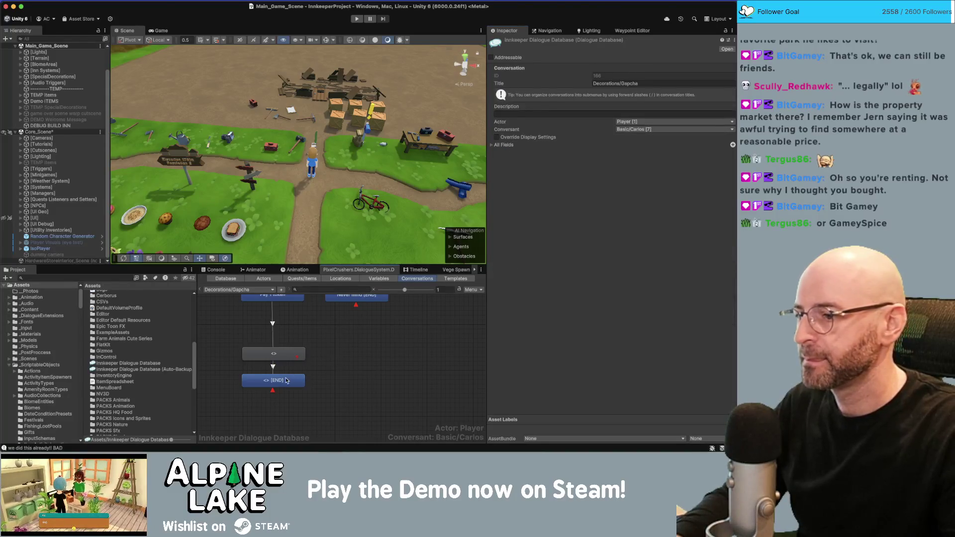
{"action": "left_click", "coordinate": [273, 380]}
{"action": "left_click", "coordinate": [731, 107]}
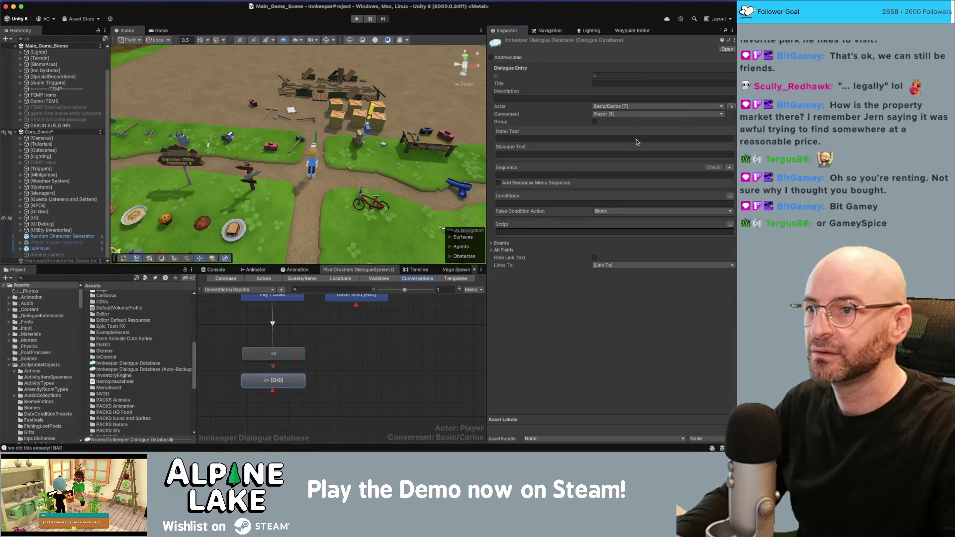
{"action": "left_click", "coordinate": [729, 197]}
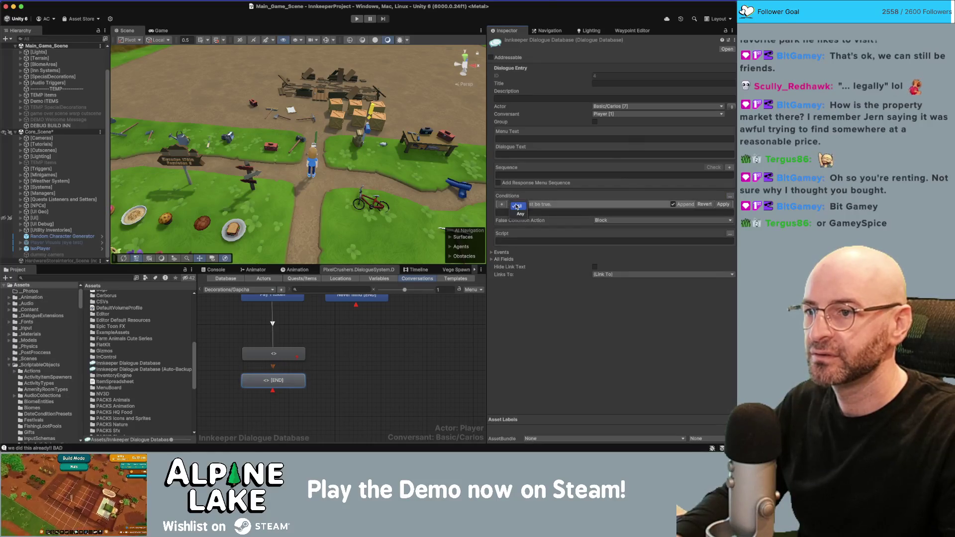
{"action": "left_click", "coordinate": [502, 204]}
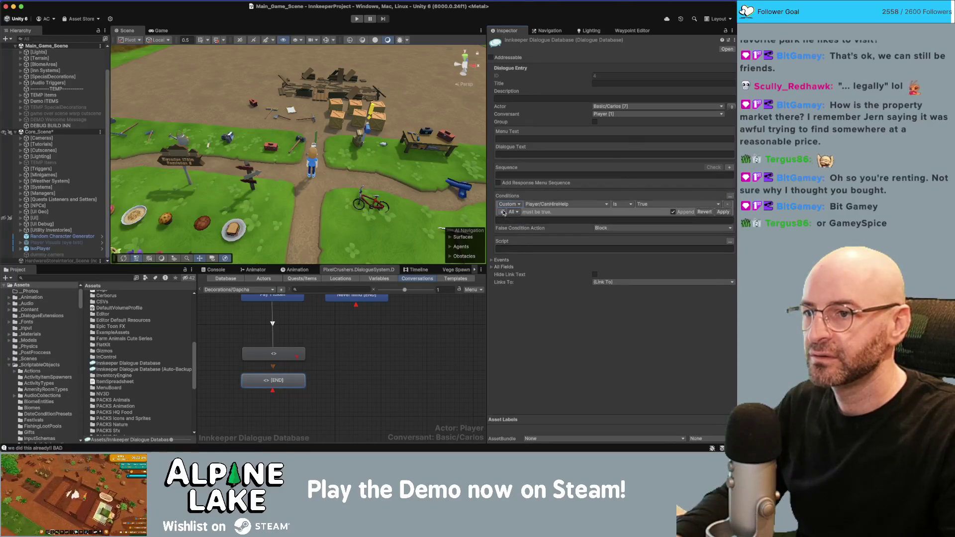
{"action": "left_click", "coordinate": [545, 205]}
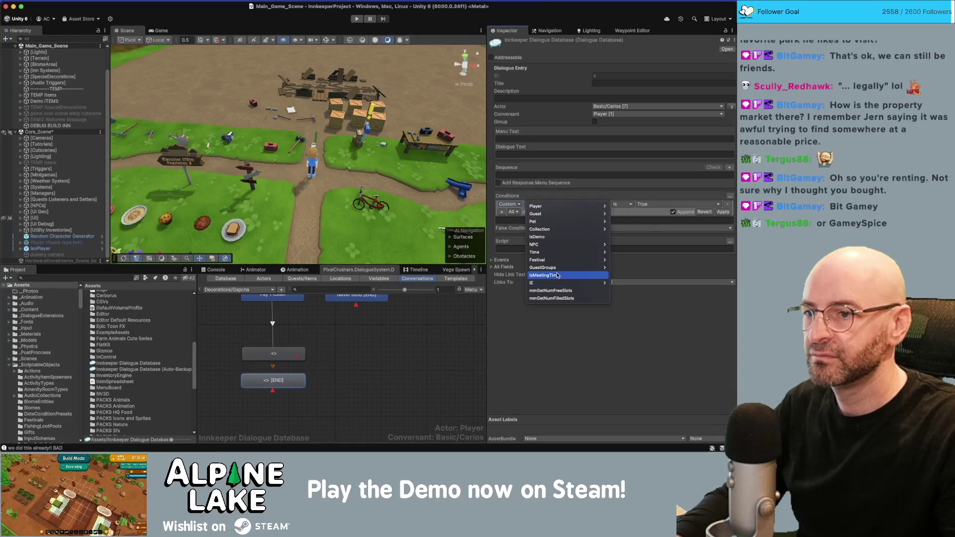
{"action": "left_click", "coordinate": [631, 206]}
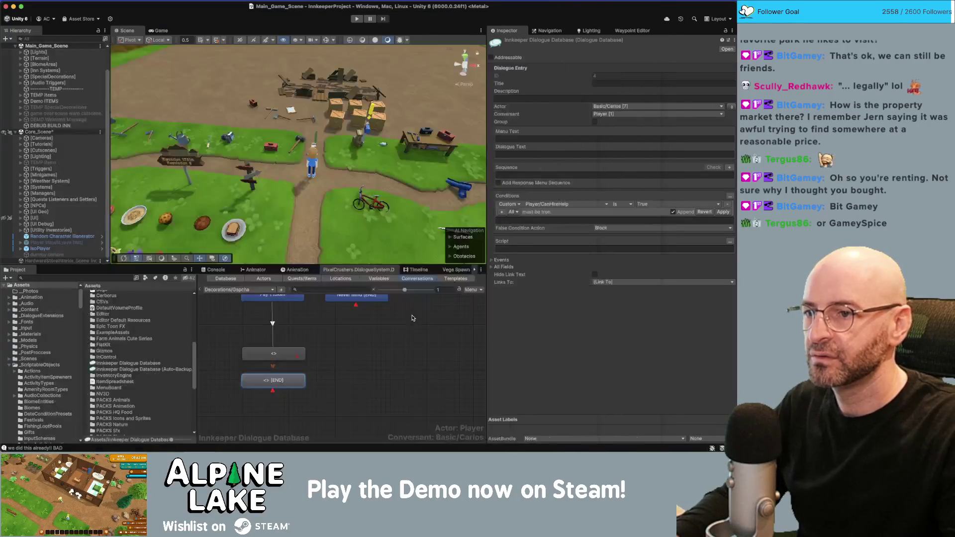
{"action": "left_click", "coordinate": [282, 354]}
{"action": "left_click", "coordinate": [301, 381]}
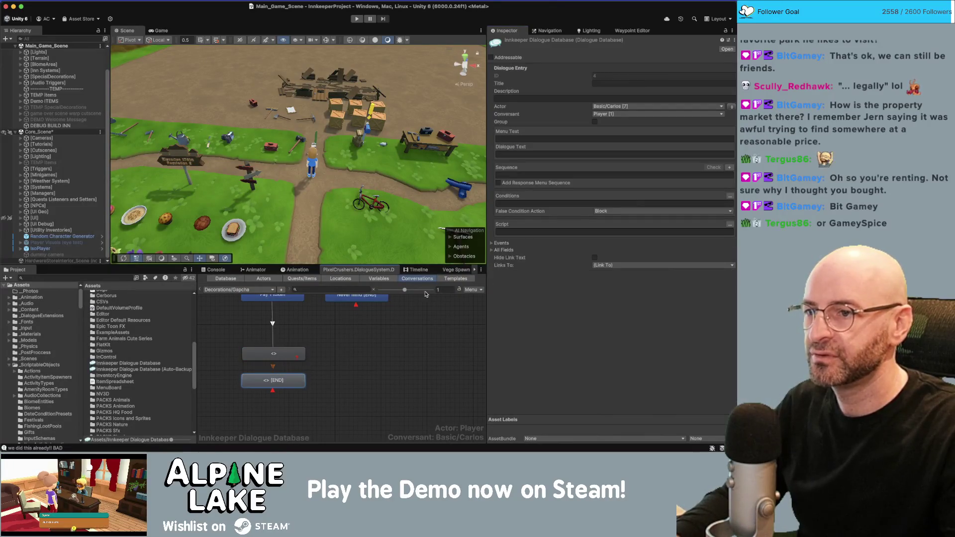
{"action": "left_click", "coordinate": [730, 196]}
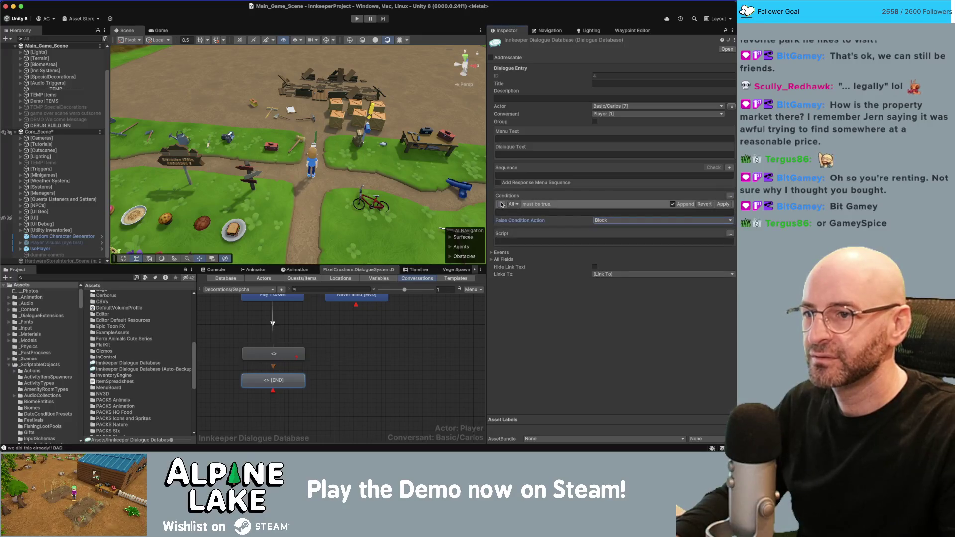
{"action": "left_click", "coordinate": [545, 204]}
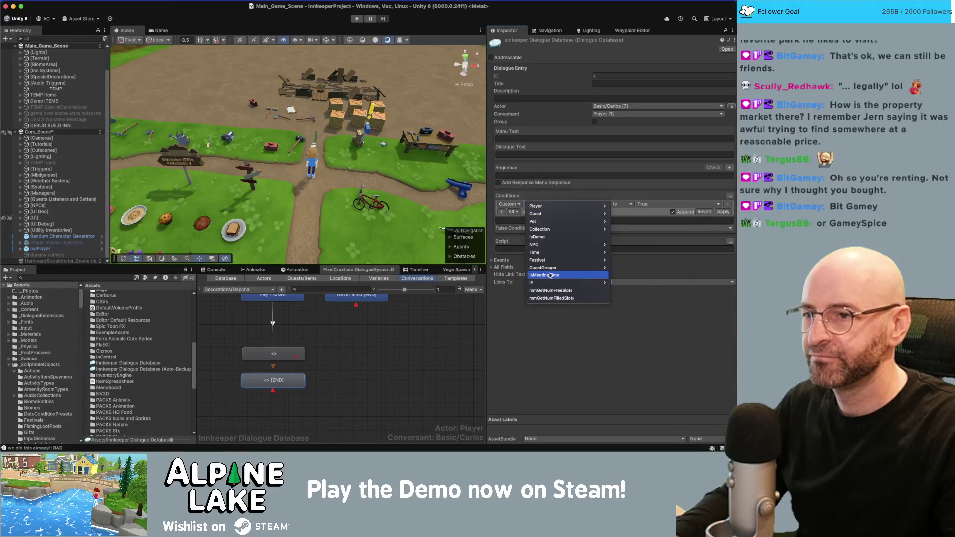
{"action": "left_click", "coordinate": [544, 237]}
{"action": "left_click", "coordinate": [374, 355]}
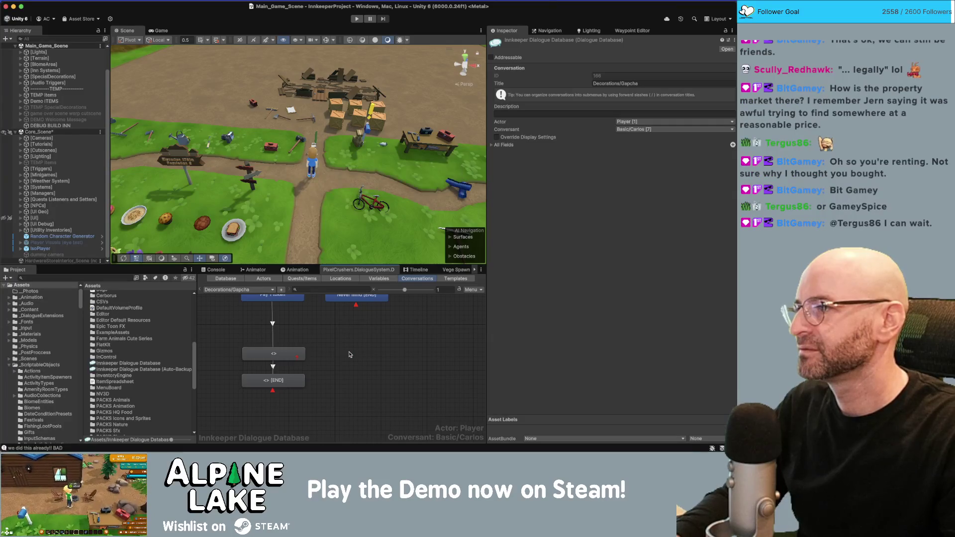
{"action": "left_click", "coordinate": [6, 7]}
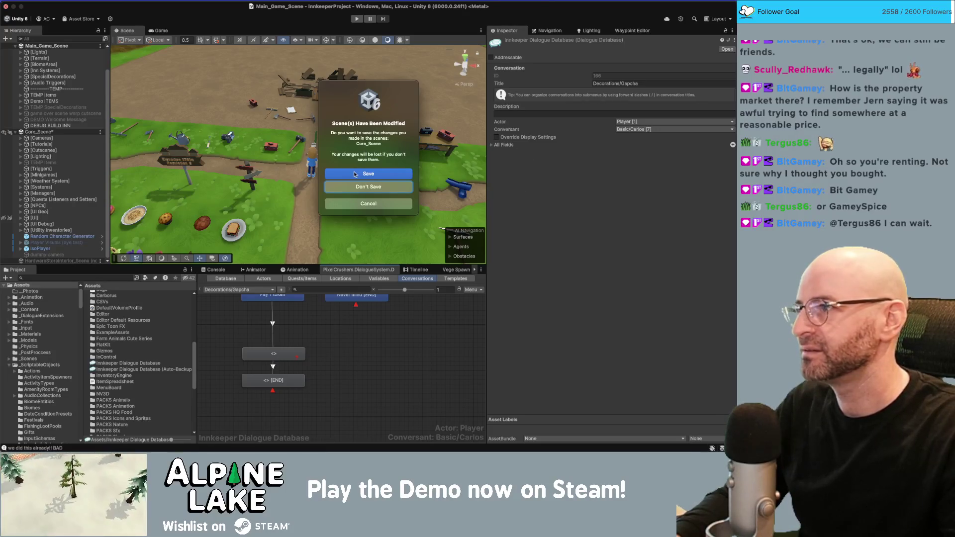
Save the modified Core_Scene on closing Unity and switch to the other desktop.
{"action": "left_click", "coordinate": [353, 203]}
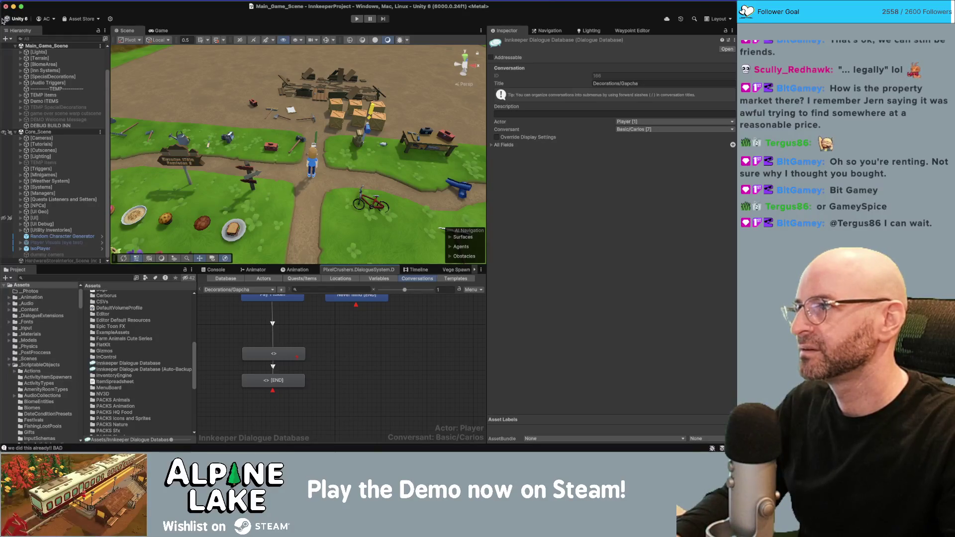
{"action": "key", "text": "super+Tab"}
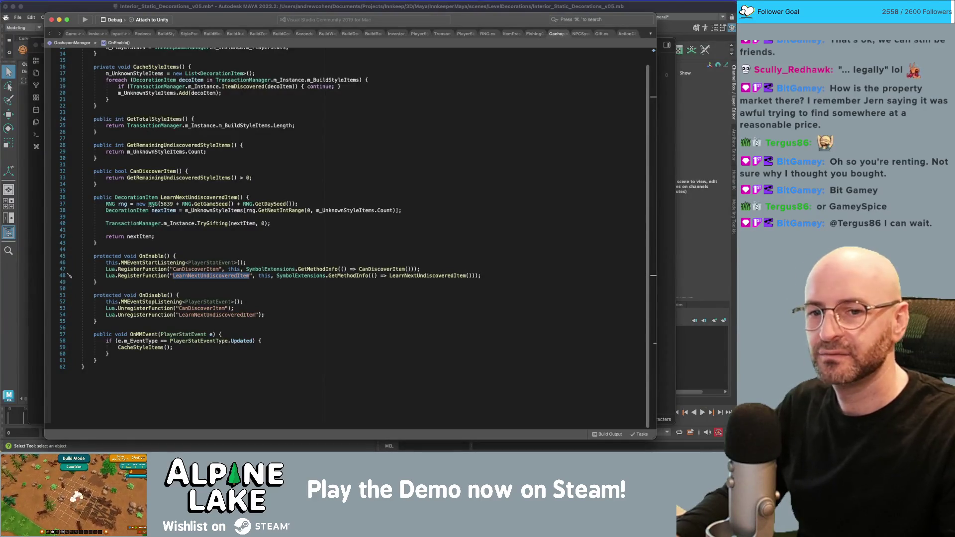
Show Obsidian's Credits note without linked mentions, narrowed so Visual Studio behind is reachable.
{"action": "key", "text": "super+Tab"}
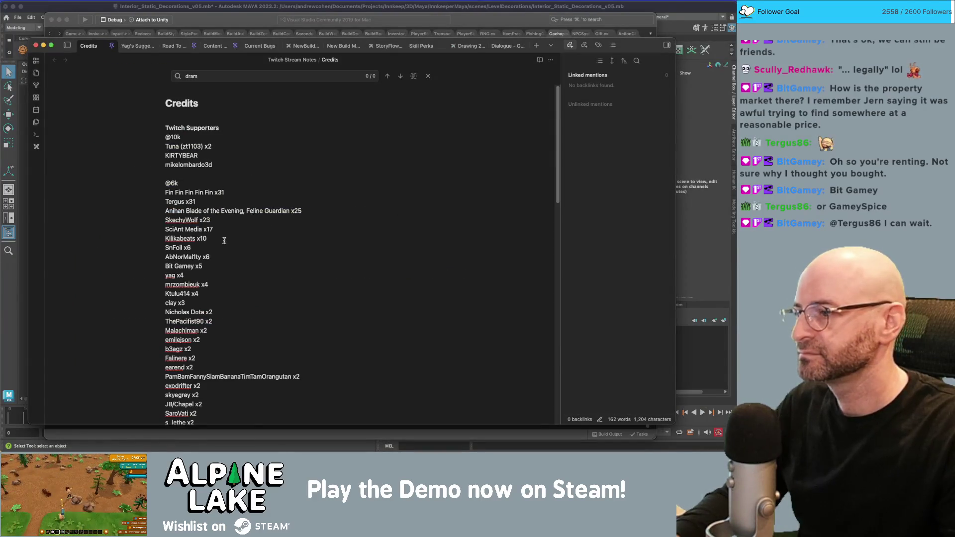
{"action": "scroll", "coordinate": [221, 268], "scroll_direction": "down", "scroll_amount": 1}
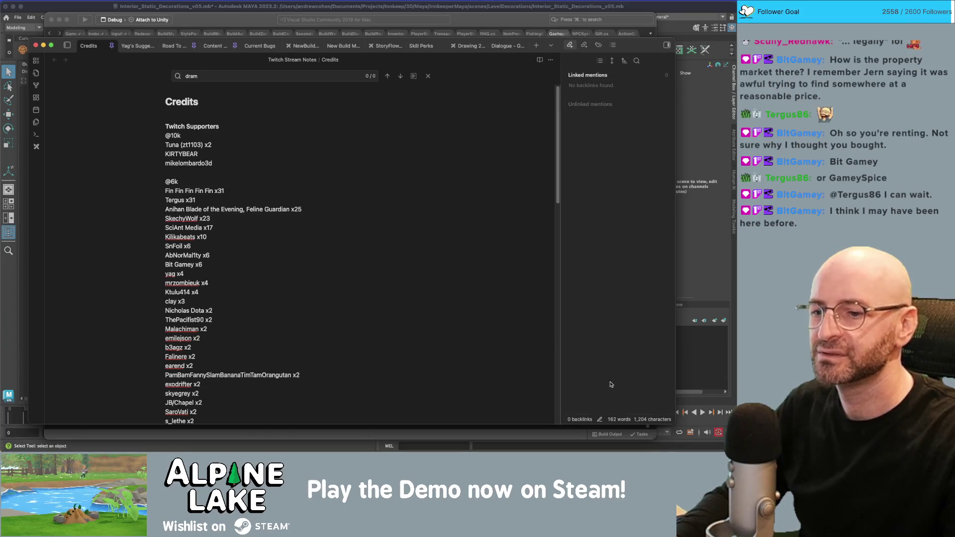
{"action": "left_click", "coordinate": [667, 45]}
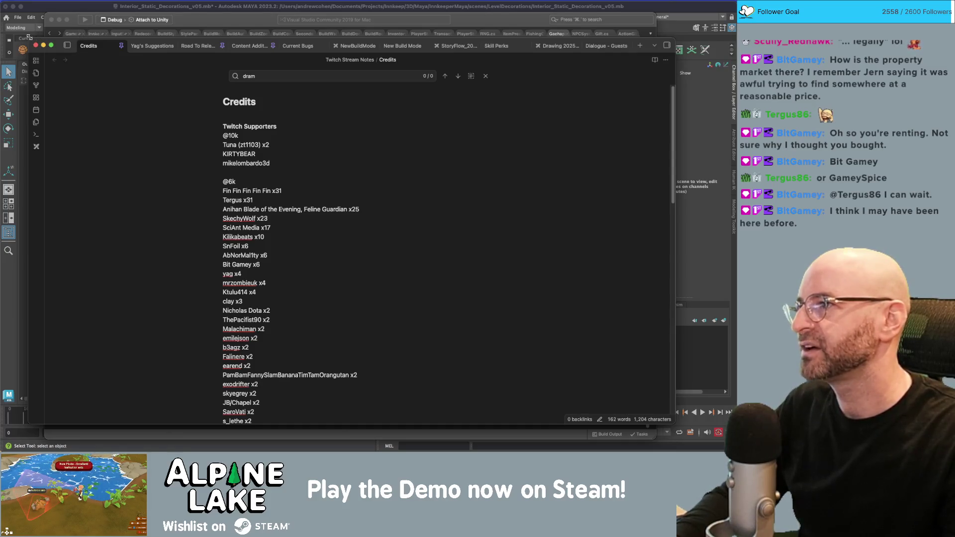
{"action": "mouse_move", "coordinate": [28, 36]}
{"action": "left_mouse_down"}
{"action": "mouse_move", "coordinate": [117, 35]}
{"action": "mouse_move", "coordinate": [102, 38]}
{"action": "left_mouse_up"}
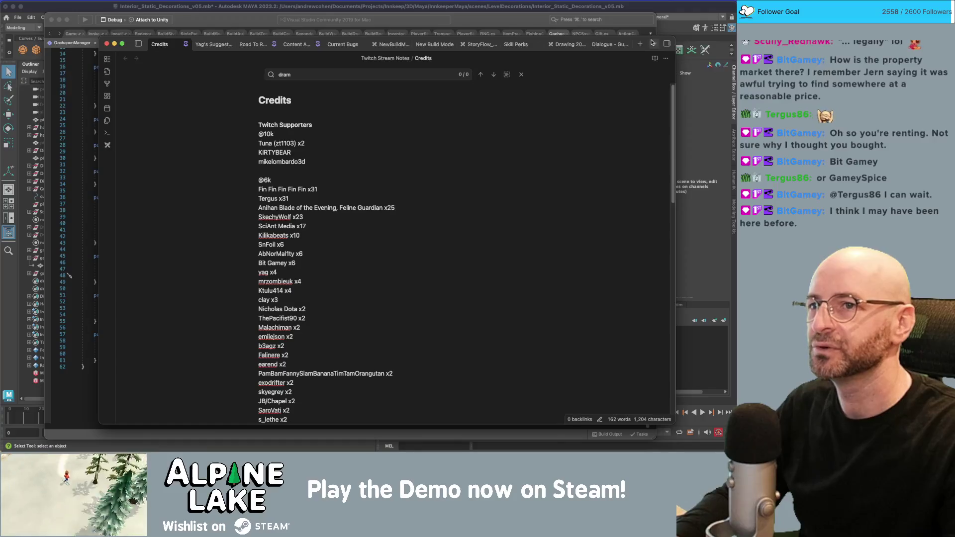
{"action": "left_click_drag", "start_coordinate": [653, 43], "coordinate": [646, 44]}
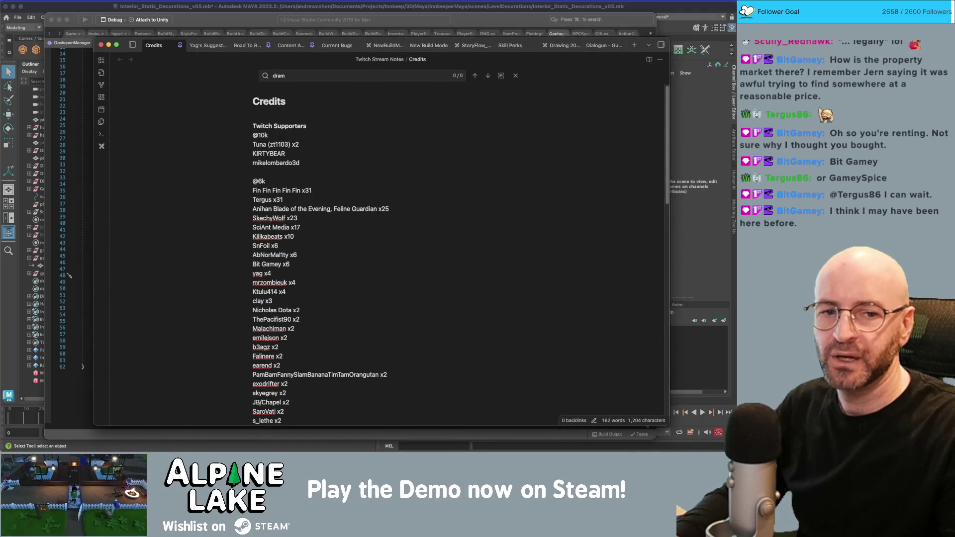
{"action": "left_click", "coordinate": [70, 275]}
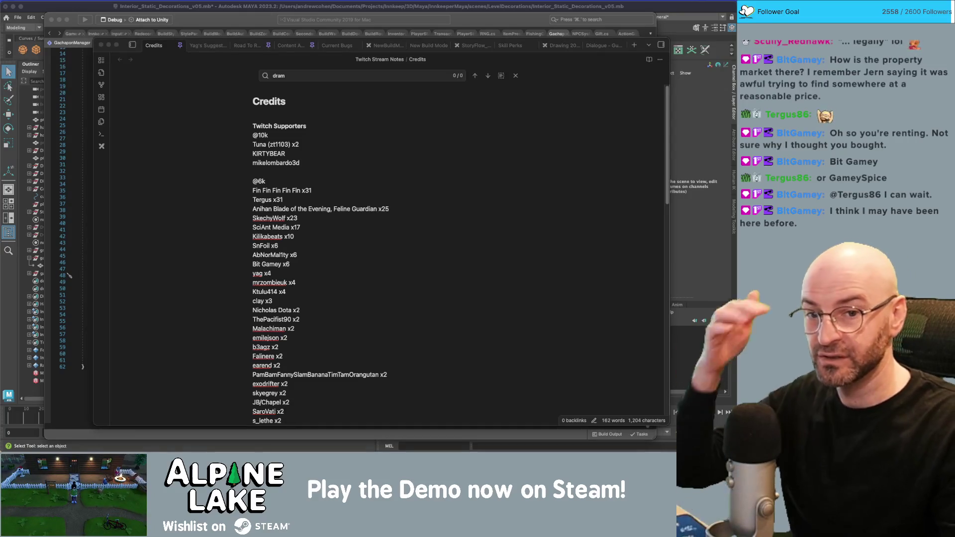
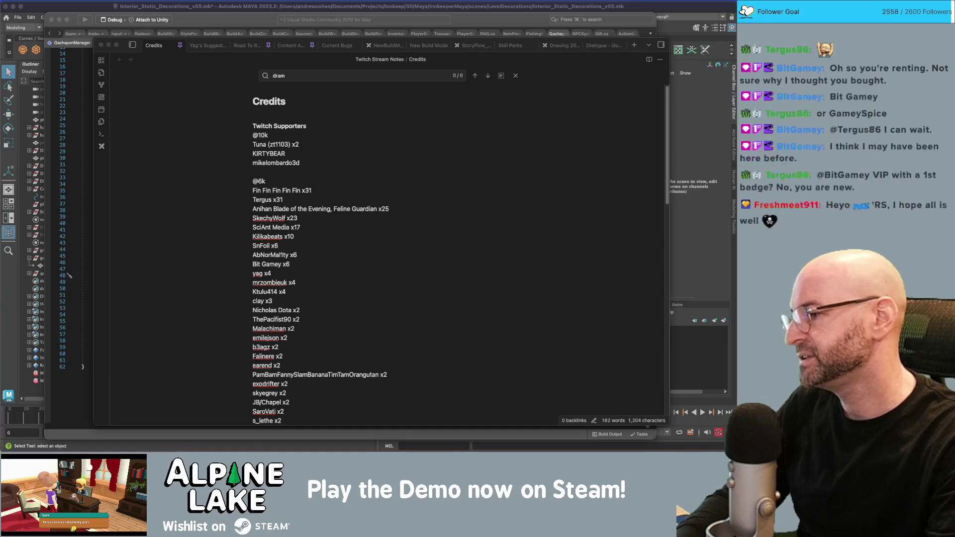
Switch from the Obsidian stream notes to the Unity editor.
{"action": "key", "text": "super+Tab"}
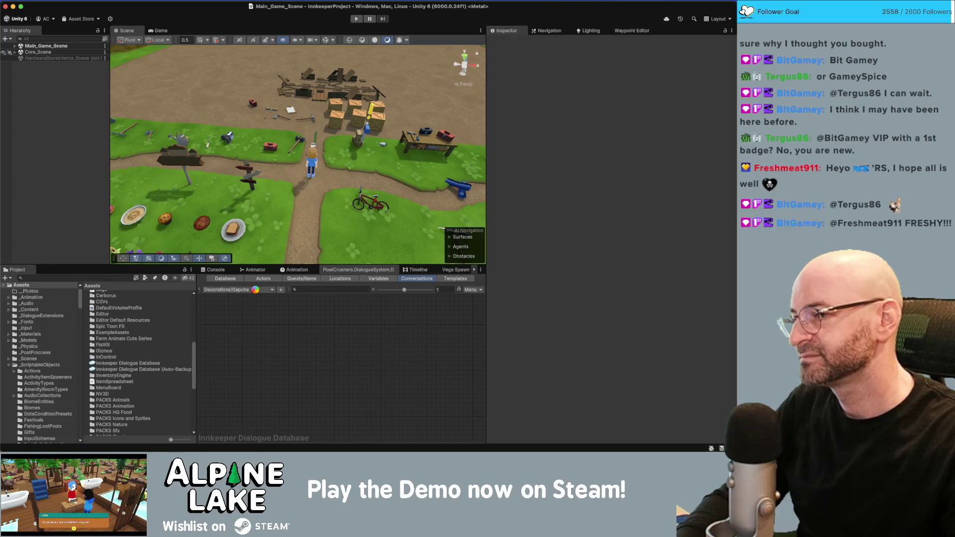
Open the Decorations/Gapcha conversation from the conversation list.
{"action": "left_click", "coordinate": [256, 292]}
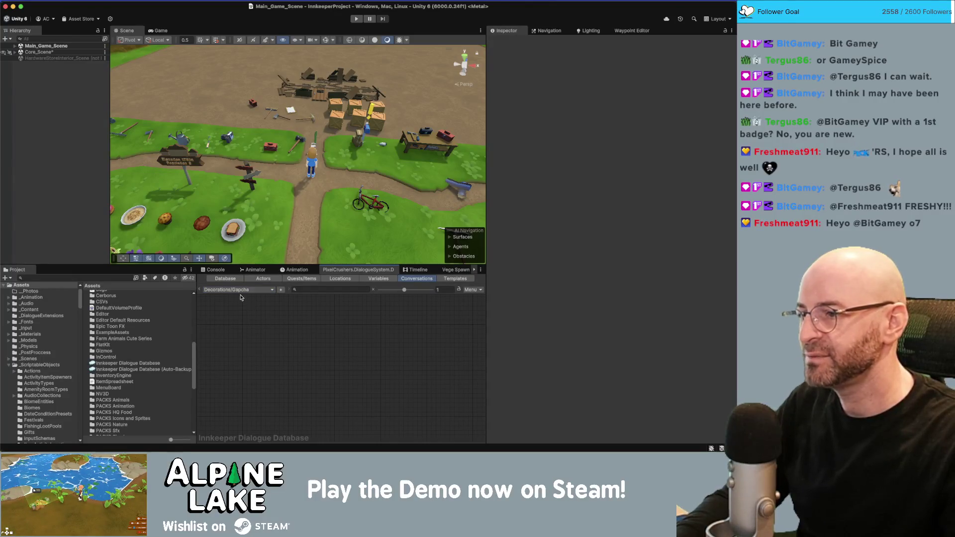
{"action": "left_click", "coordinate": [270, 293]}
{"action": "left_click", "coordinate": [263, 289]}
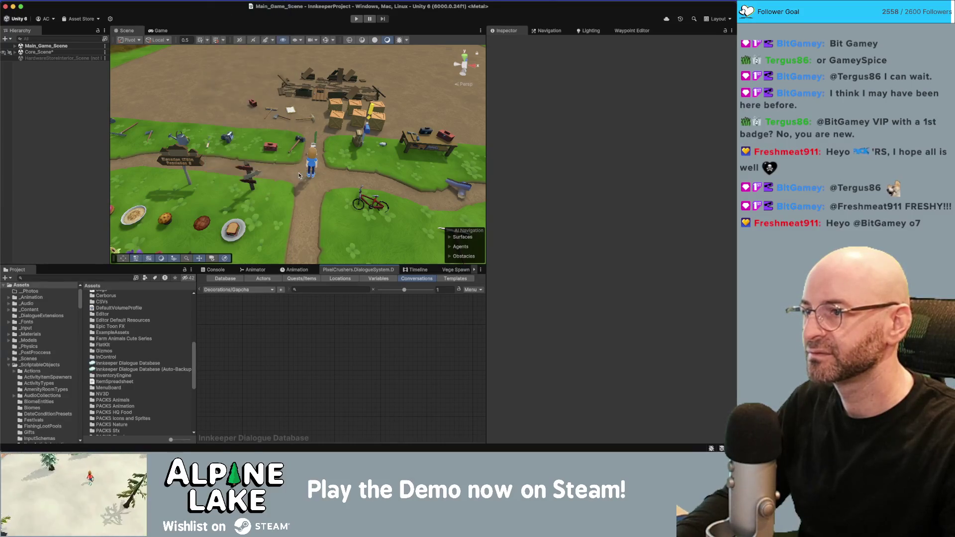
{"action": "left_click", "coordinate": [263, 291]}
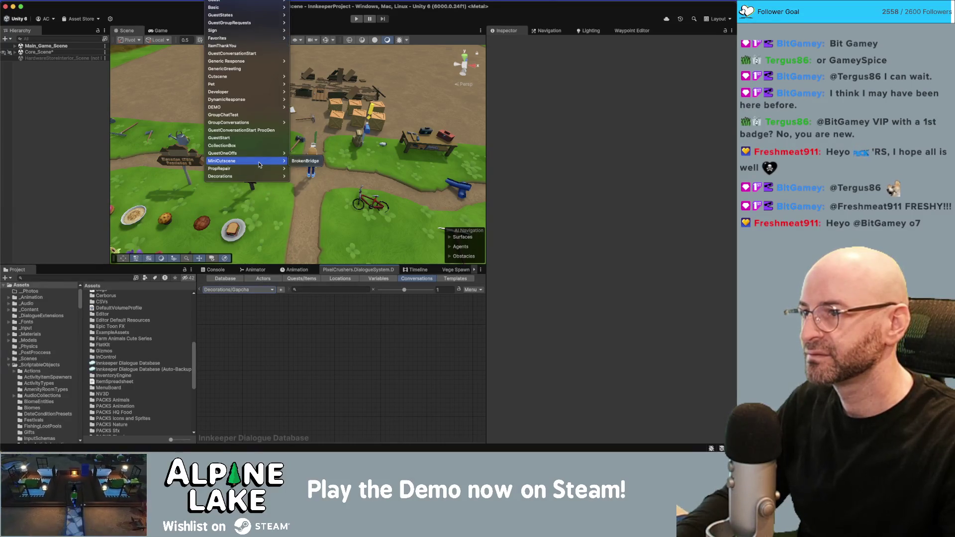
{"action": "left_click", "coordinate": [305, 161]}
{"action": "left_click", "coordinate": [274, 293]}
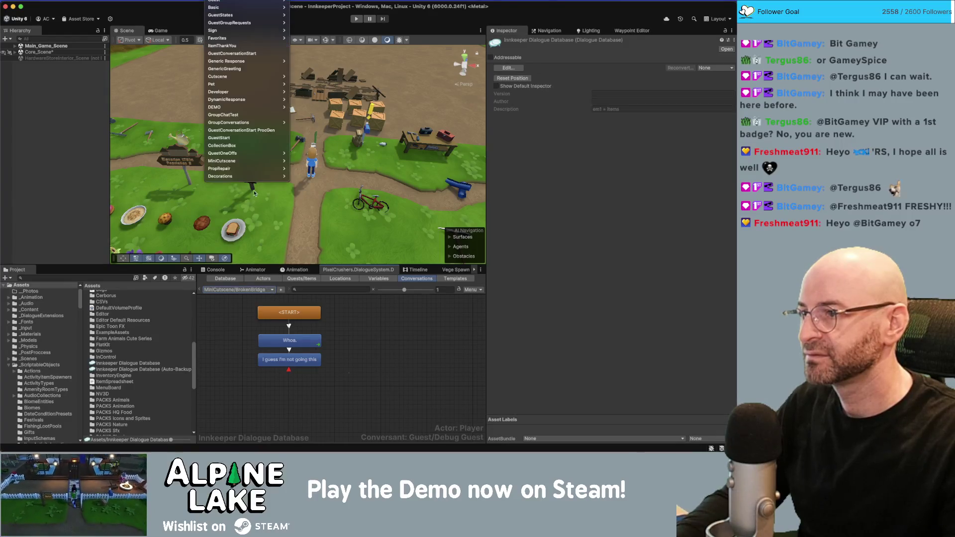
{"action": "mouse_move", "coordinate": [259, 176]}
{"action": "left_click", "coordinate": [305, 177]}
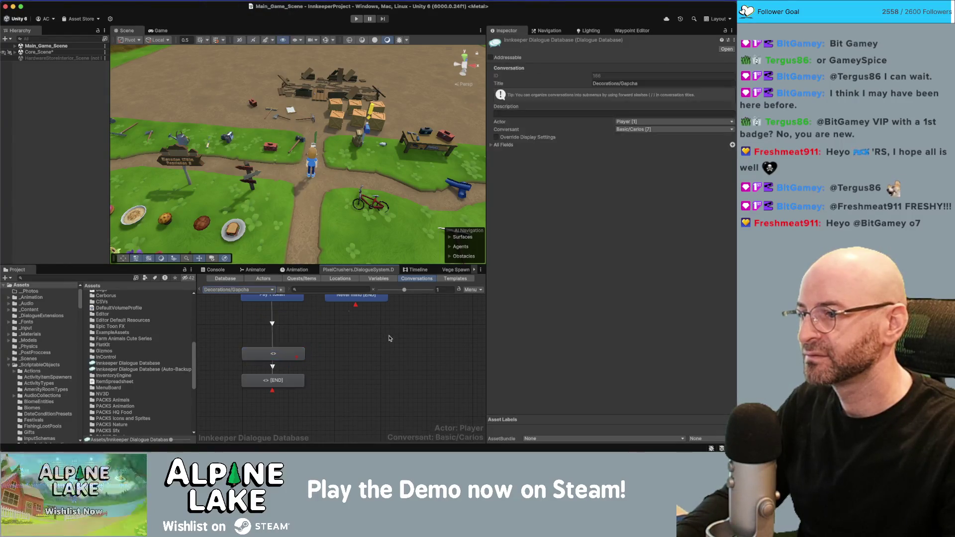
Correct the conversation title to Decorations/Gachapon.
{"action": "left_click", "coordinate": [667, 82]}
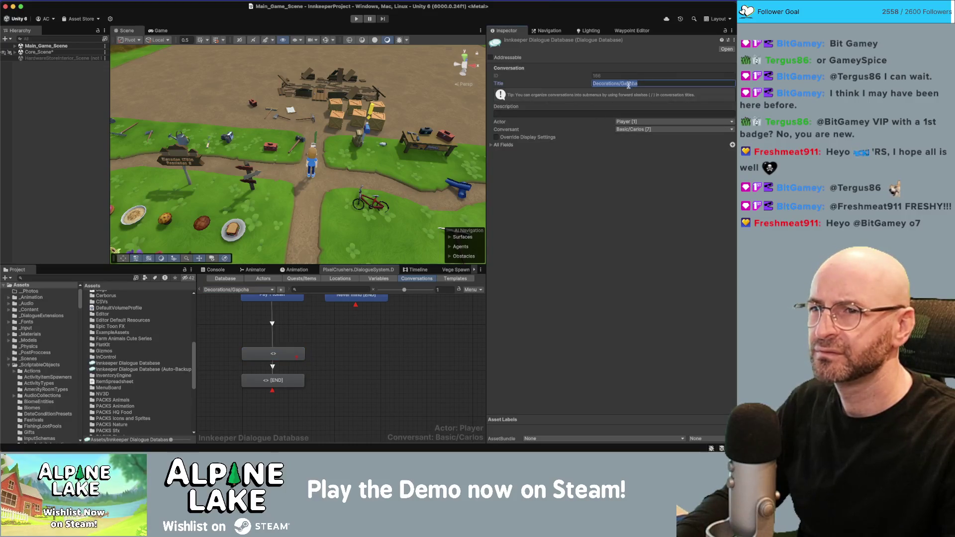
{"action": "key", "text": "Left"}
{"action": "key", "text": "Left"}
{"action": "key", "text": "Left"}
{"action": "key", "text": "BackSpace"}
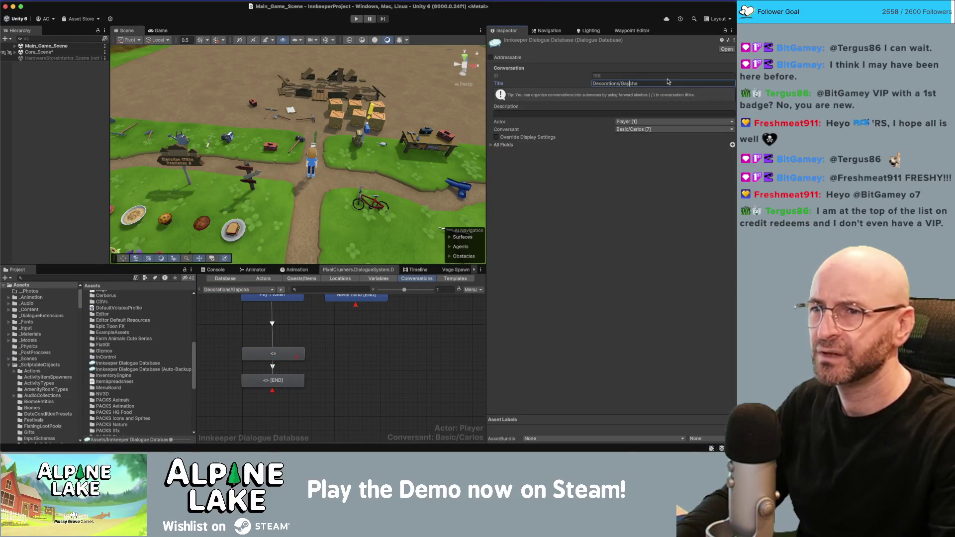
{"action": "key", "text": "End"}
{"action": "type", "text": "pon"}
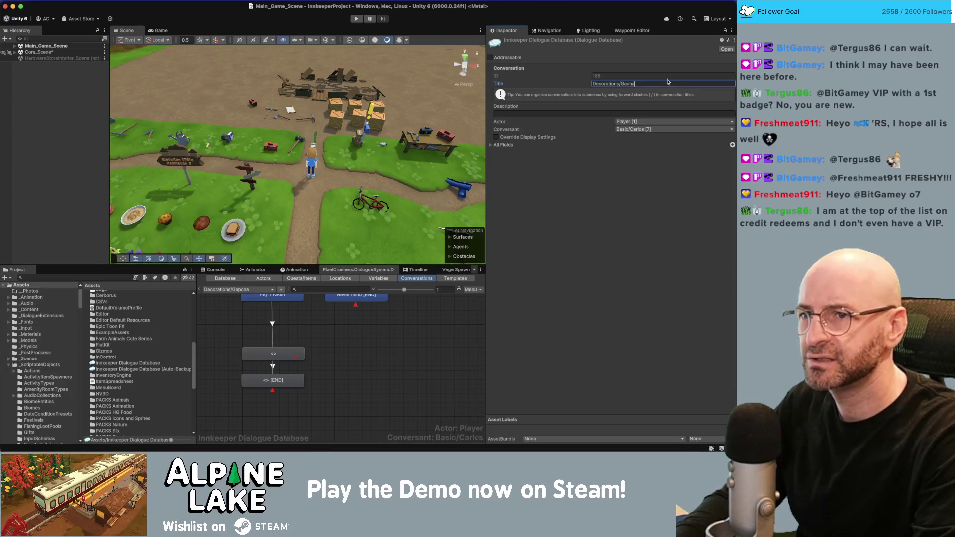
{"action": "left_click", "coordinate": [368, 342]}
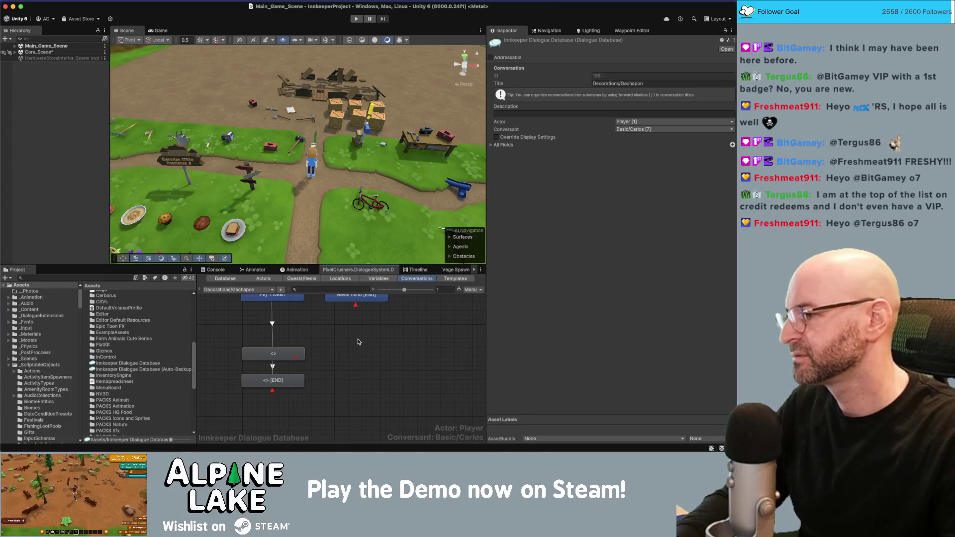
Review the response nodes in the graph and select the <> [END] node.
{"action": "scroll", "coordinate": [356, 367], "scroll_direction": "up", "scroll_amount": 1}
{"action": "scroll", "coordinate": [356, 367], "scroll_direction": "up", "scroll_amount": 3}
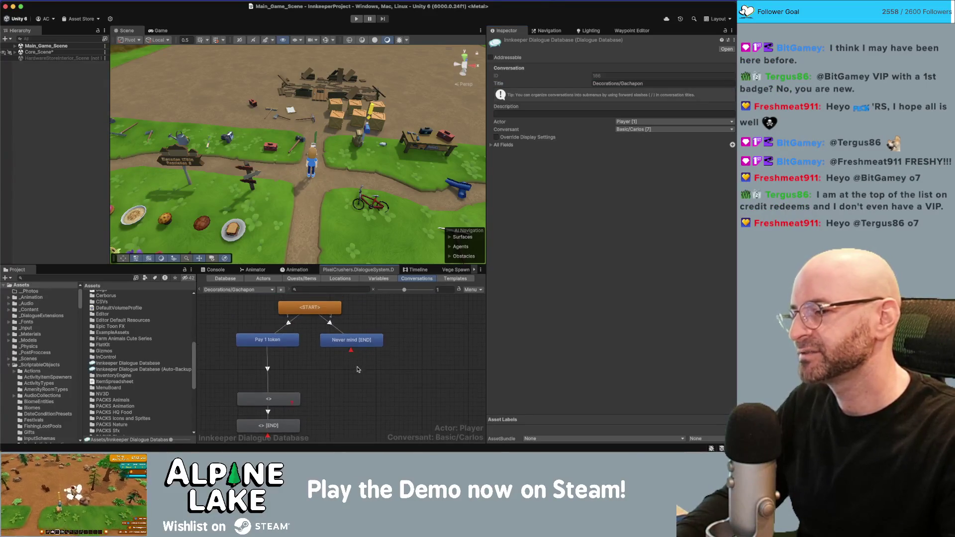
{"action": "scroll", "coordinate": [348, 368], "scroll_direction": "down", "scroll_amount": 2}
{"action": "mouse_move", "coordinate": [343, 358]}
{"action": "left_mouse_down"}
{"action": "mouse_move", "coordinate": [292, 411]}
{"action": "mouse_move", "coordinate": [289, 371]}
{"action": "left_mouse_up"}
{"action": "left_click", "coordinate": [363, 370]}
{"action": "scroll", "coordinate": [355, 373], "scroll_direction": "up", "scroll_amount": 1}
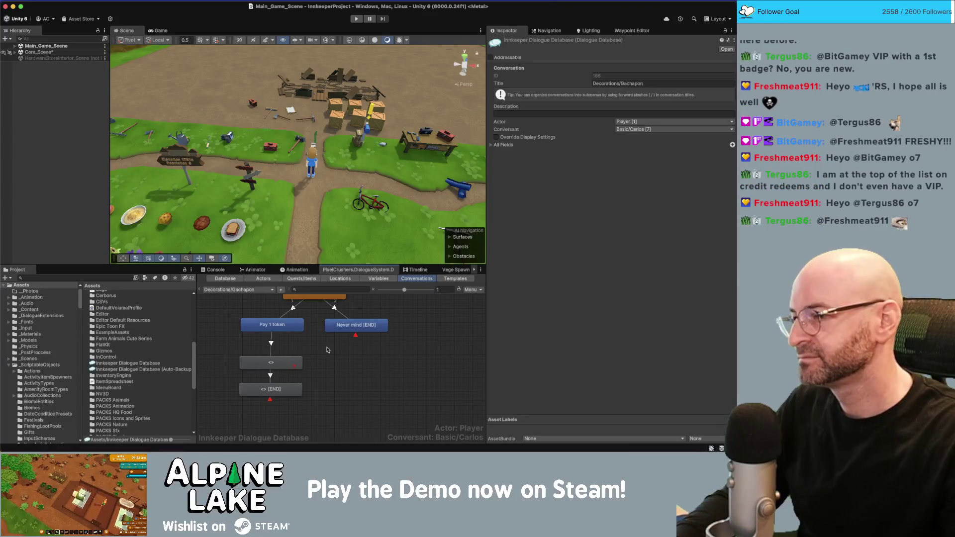
{"action": "left_click", "coordinate": [289, 388]}
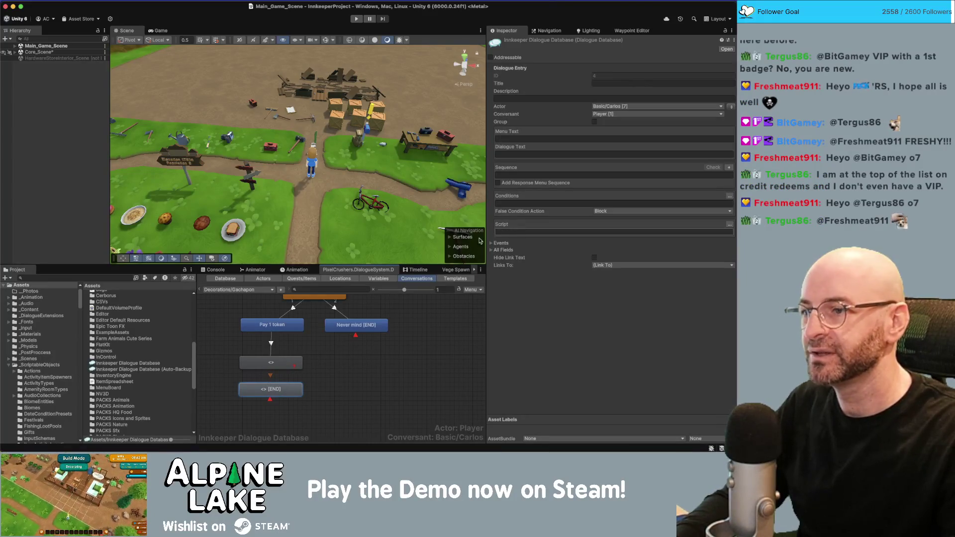
Give the [END] node a Custom condition Gachapon/CanDiscoverItem and apply it.
{"action": "left_click", "coordinate": [335, 361]}
{"action": "scroll", "coordinate": [324, 374], "scroll_direction": "up", "scroll_amount": 1}
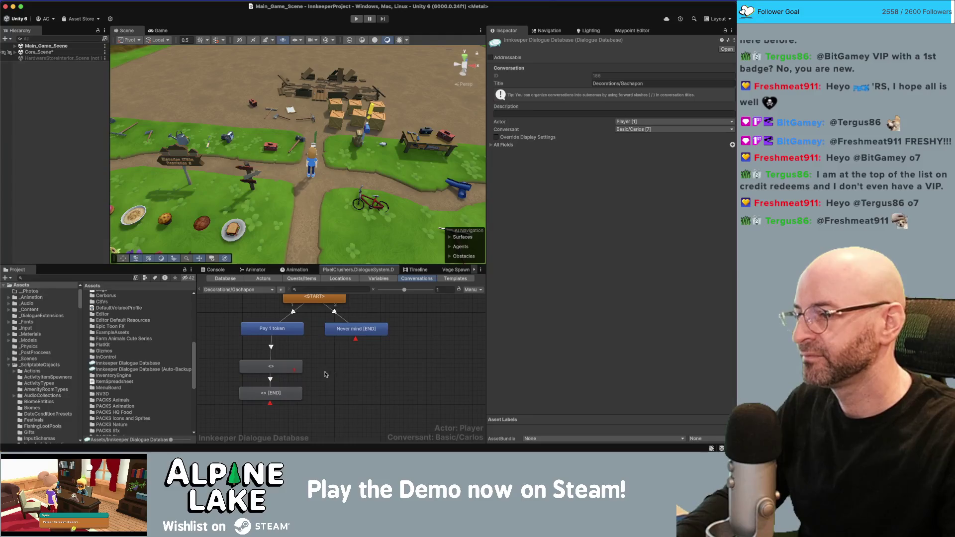
{"action": "left_click", "coordinate": [284, 393]}
{"action": "left_click", "coordinate": [729, 197]}
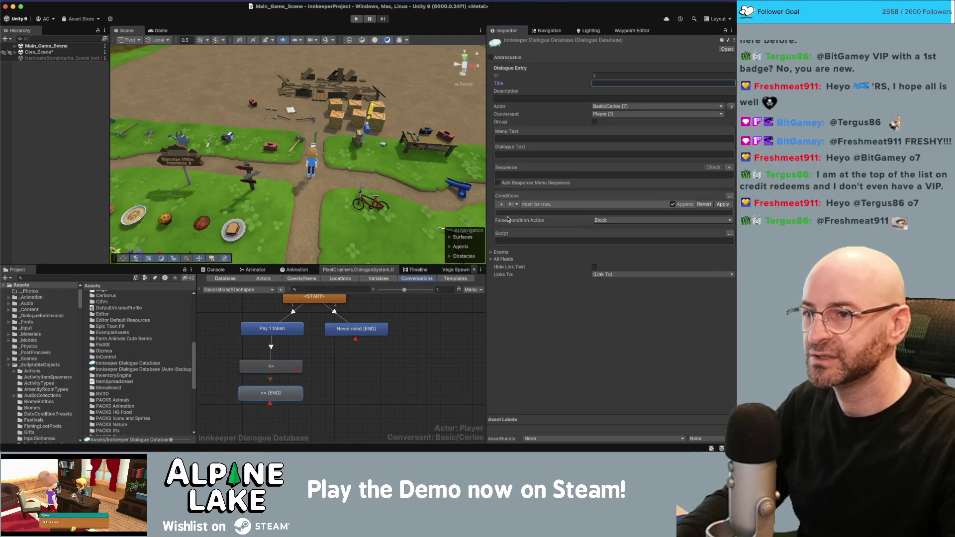
{"action": "left_click", "coordinate": [532, 205]}
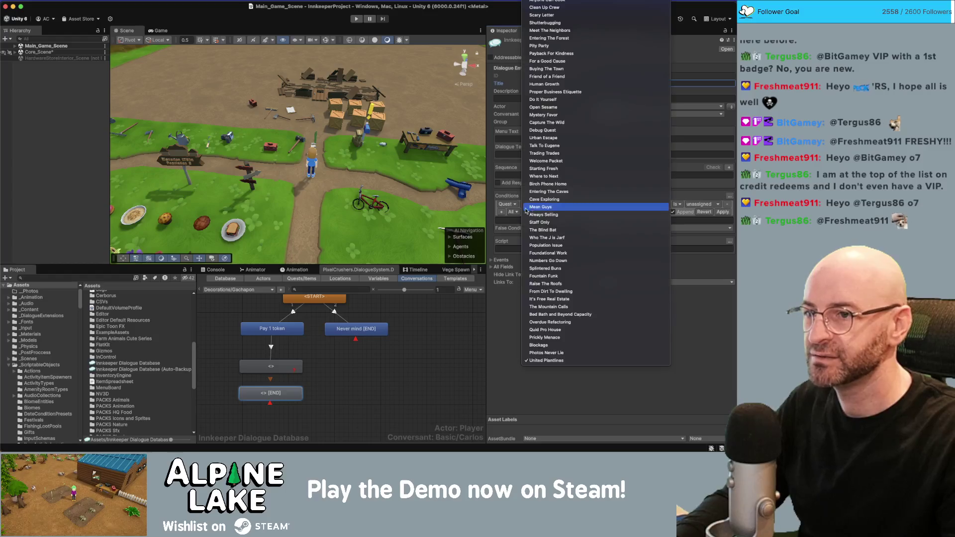
{"action": "left_click", "coordinate": [507, 204]}
{"action": "left_click", "coordinate": [507, 203]}
{"action": "left_click", "coordinate": [514, 269]}
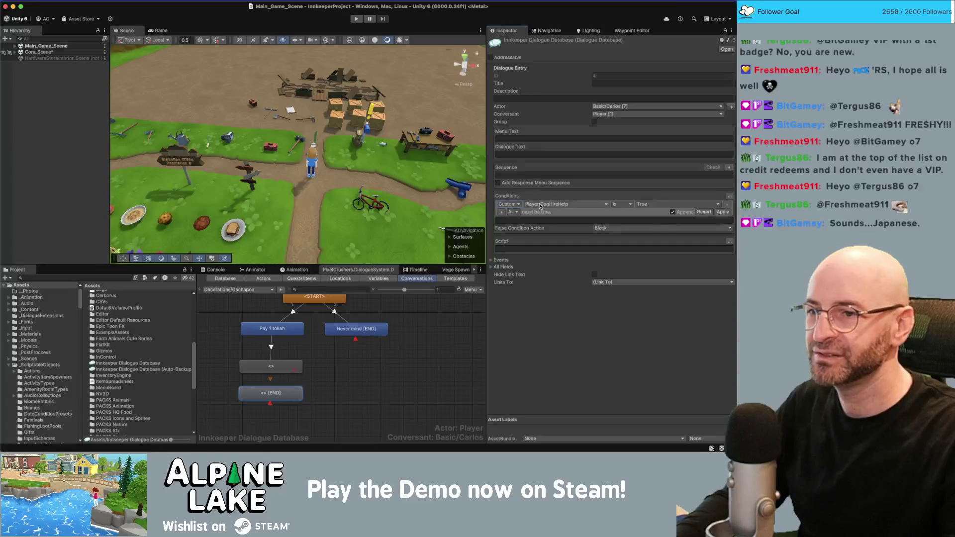
{"action": "left_click", "coordinate": [541, 205]}
{"action": "mouse_move", "coordinate": [566, 287]}
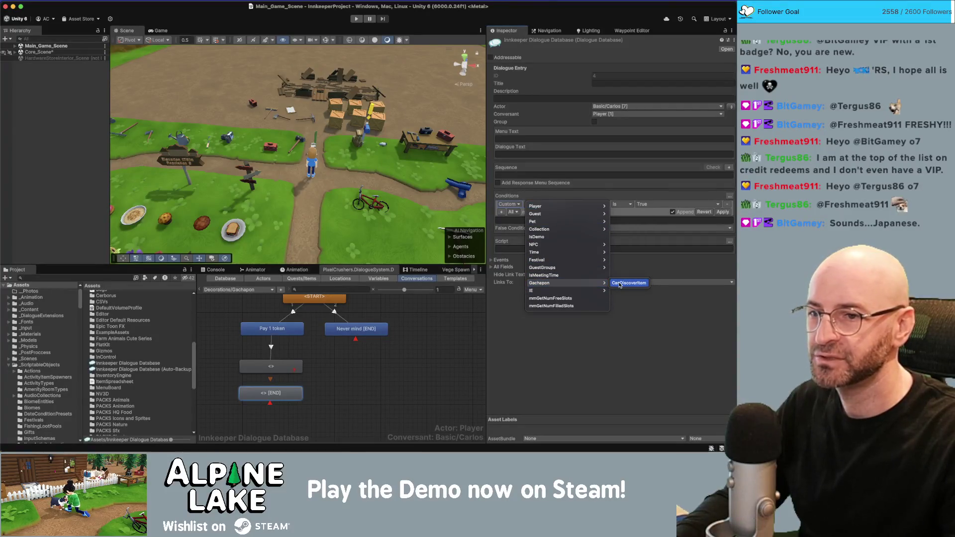
{"action": "left_click", "coordinate": [622, 282]}
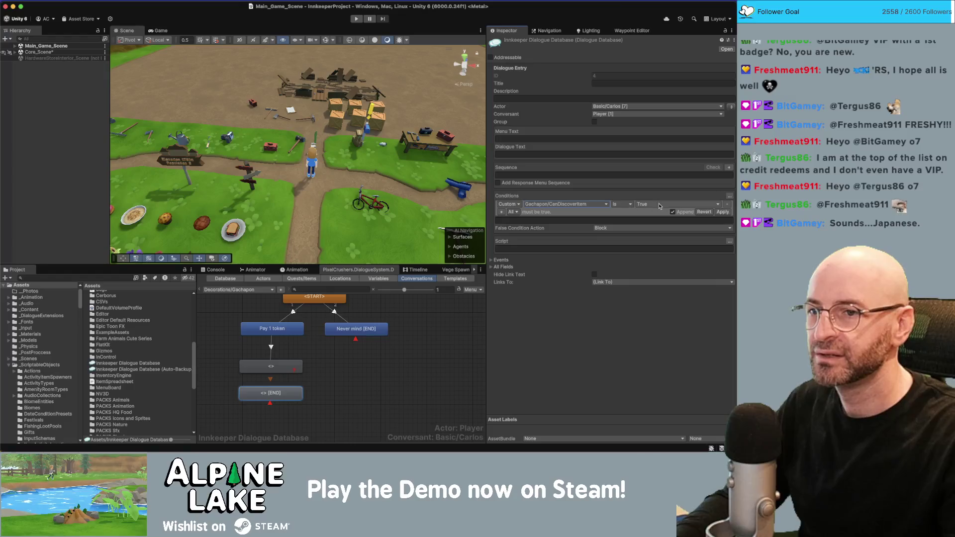
{"action": "left_click", "coordinate": [722, 212]}
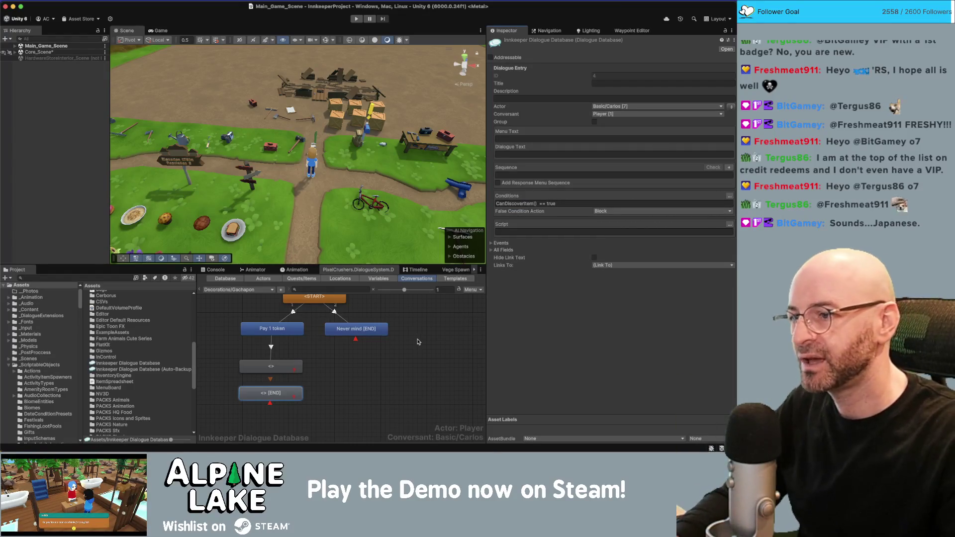
Link the token-check <> node to the [END] node.
{"action": "left_click", "coordinate": [333, 407]}
{"action": "scroll", "coordinate": [318, 392], "scroll_direction": "down", "scroll_amount": 2}
{"action": "left_click", "coordinate": [281, 357]}
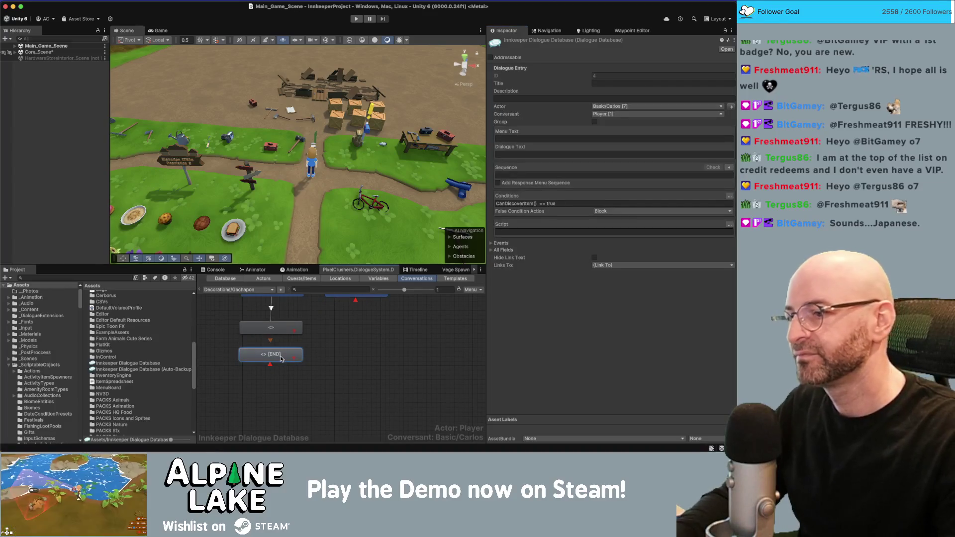
{"action": "right_click", "coordinate": [286, 332]}
{"action": "left_click", "coordinate": [298, 344]}
{"action": "left_click", "coordinate": [284, 353]}
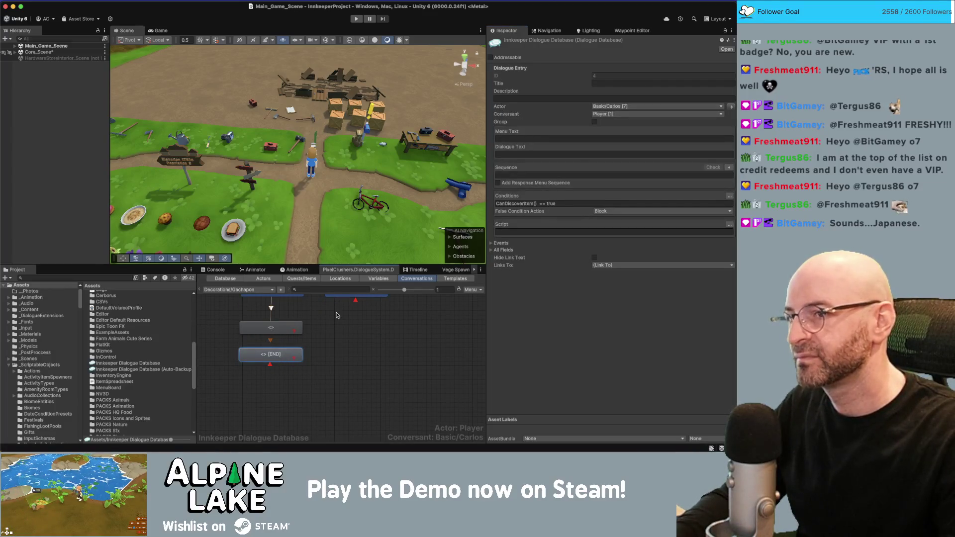
Set the token-check node's Sequence to Continue().
{"action": "left_click", "coordinate": [521, 175]}
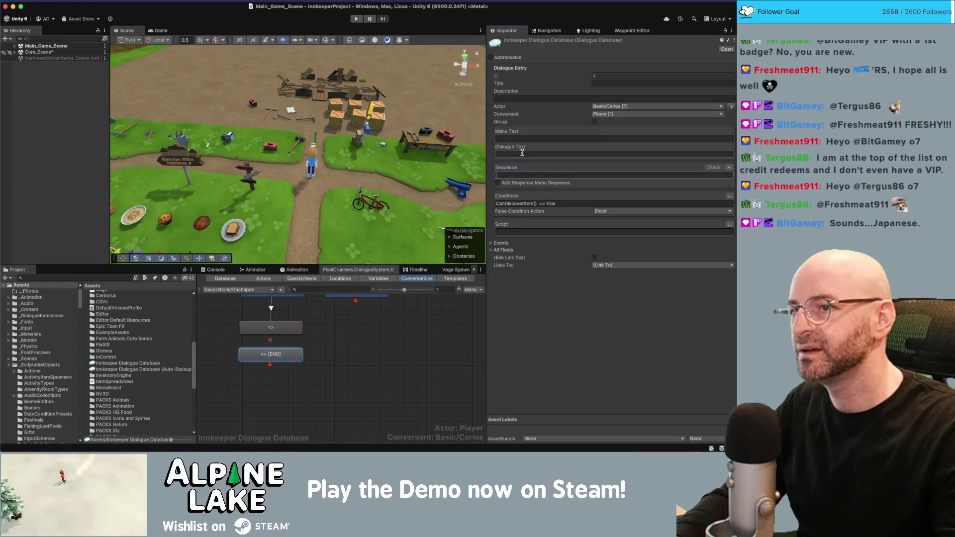
{"action": "key", "text": "ctrl+z"}
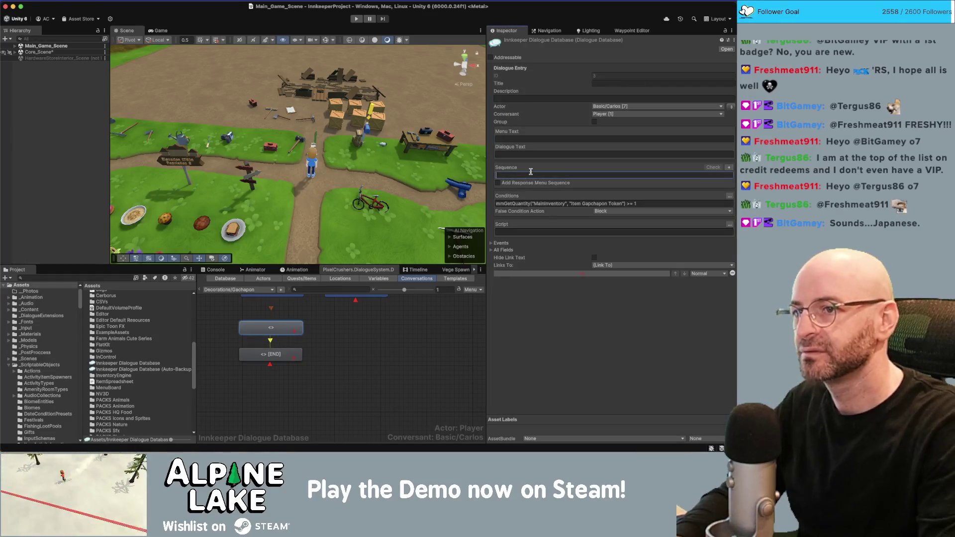
{"action": "type", "text": "Continue()"}
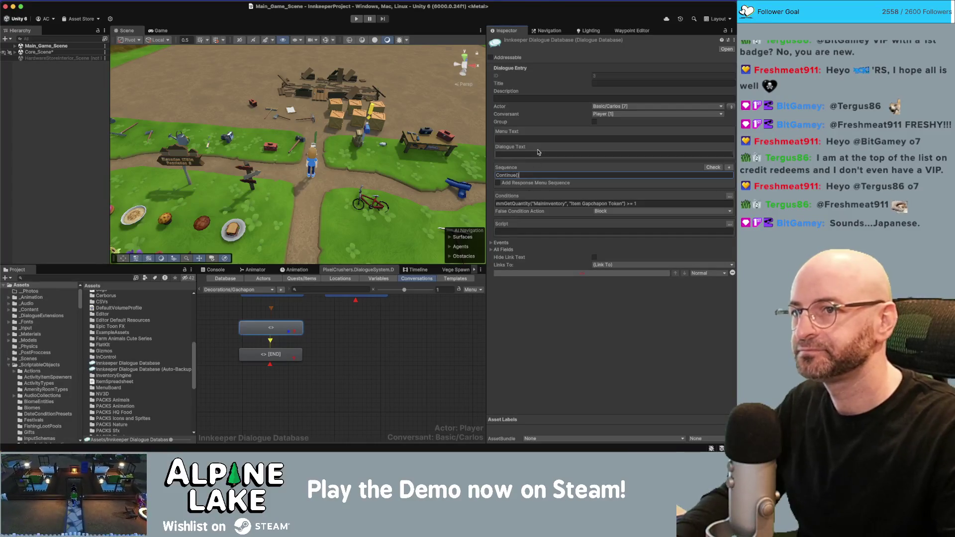
{"action": "left_click", "coordinate": [598, 82]}
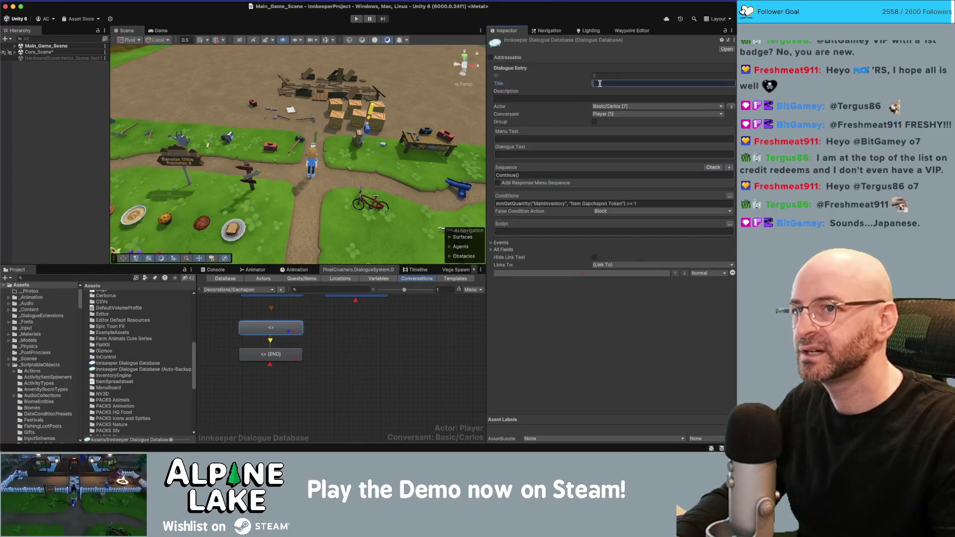
Title the token-check node 'HAS TOKEN?' and the end node 'CAN DISCOVER?'.
{"action": "type", "text": "d"}
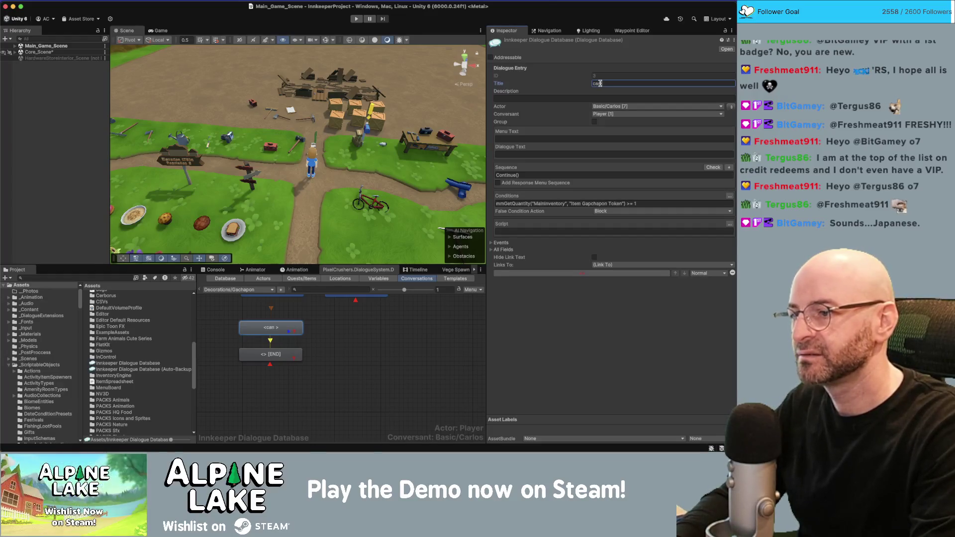
{"action": "type", "text": "isocv"}
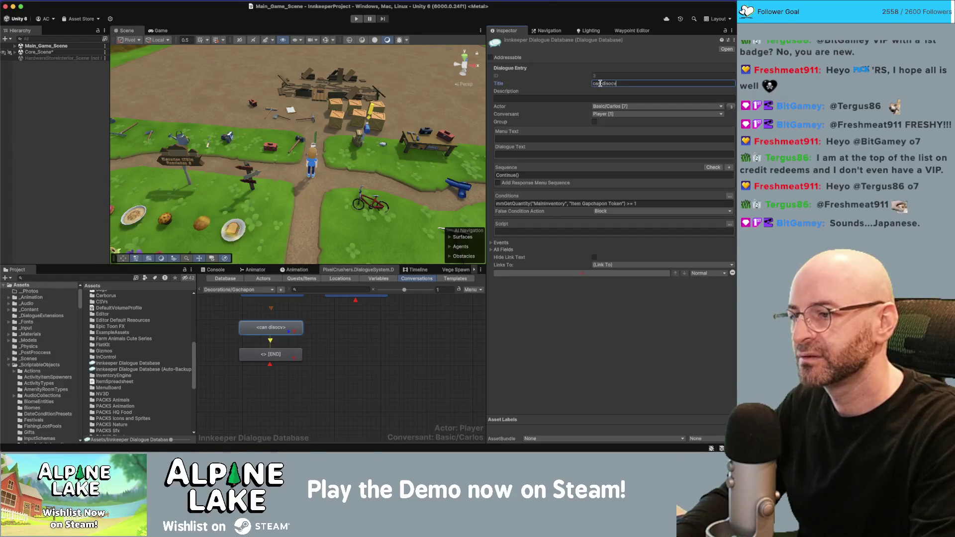
{"action": "key", "text": "BackSpace"}
{"action": "key", "text": "BackSpace"}
{"action": "key", "text": "BackSpace"}
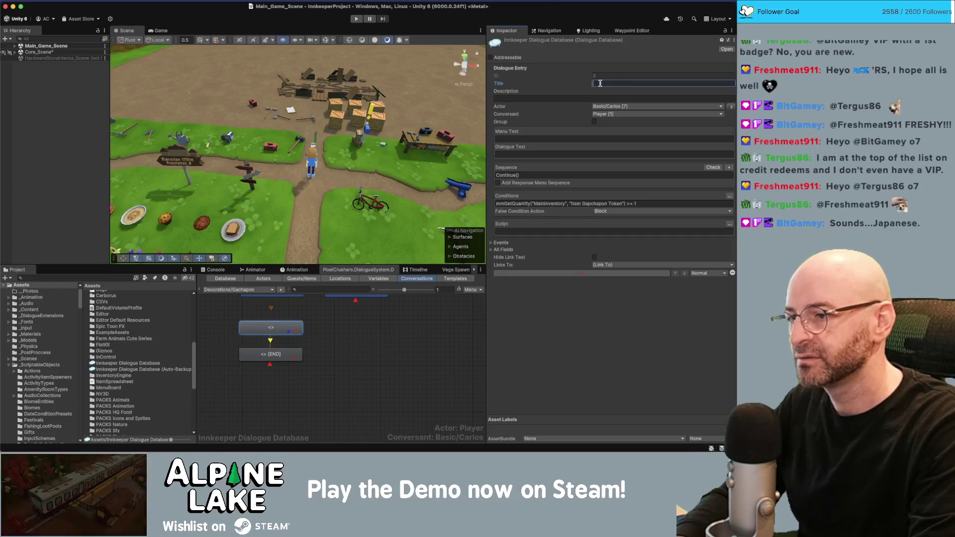
{"action": "type", "text": "HAS TOKEN?"}
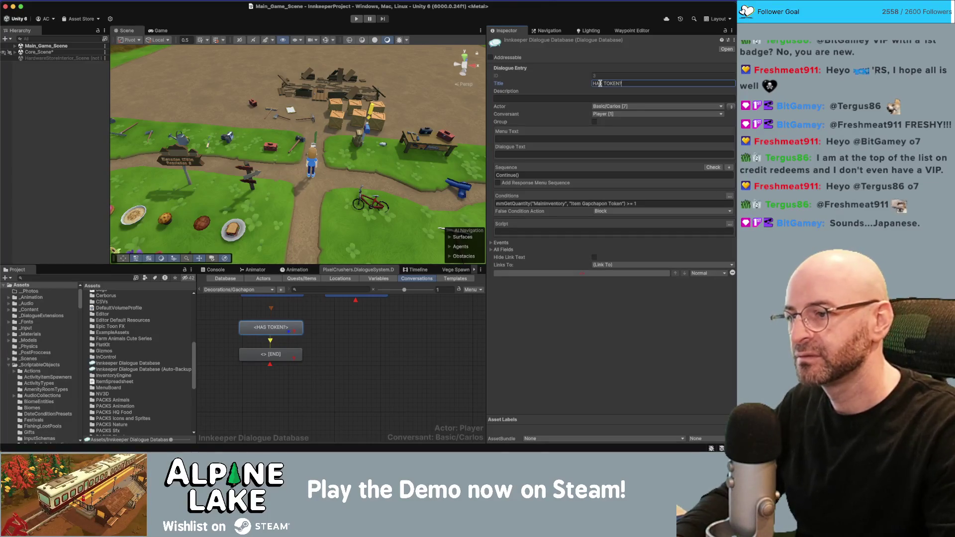
{"action": "left_click", "coordinate": [272, 354]}
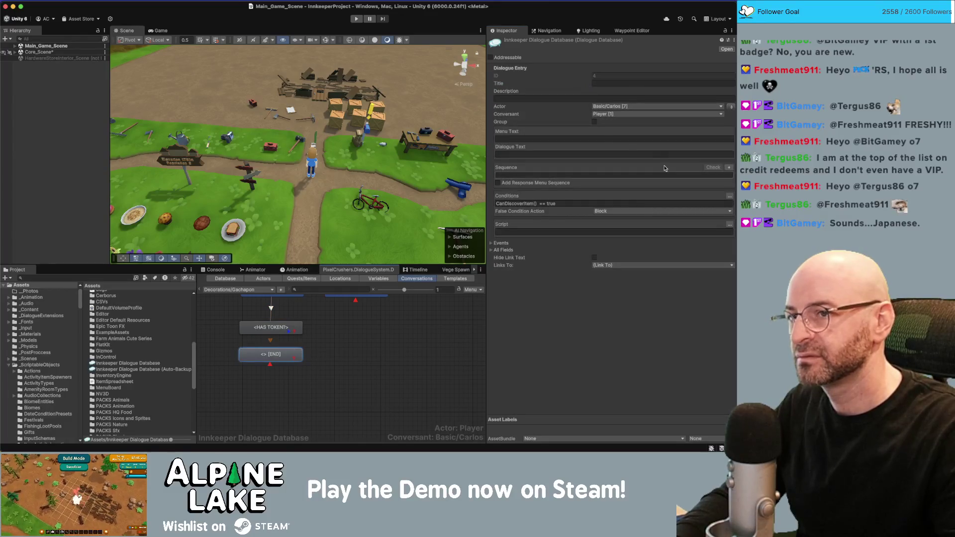
{"action": "left_click", "coordinate": [604, 82]}
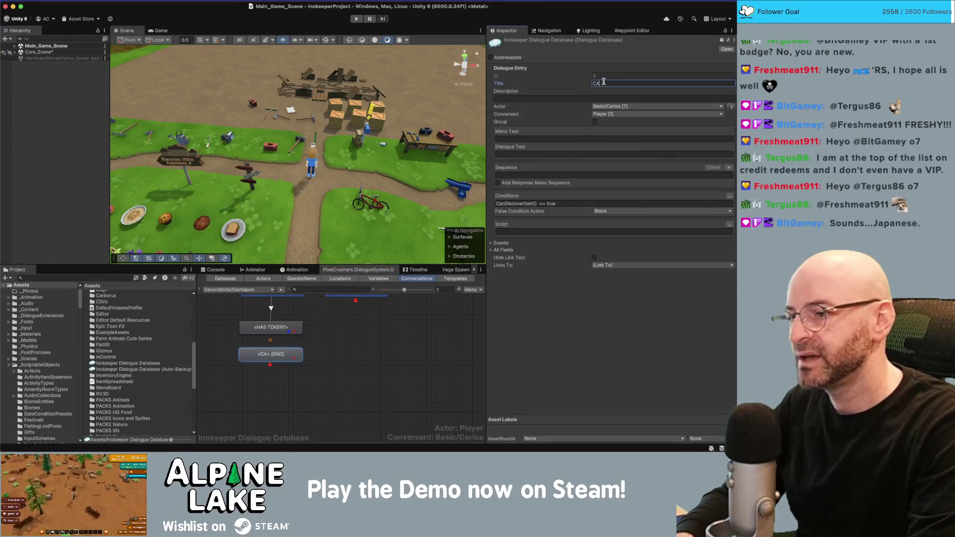
{"action": "type", "text": "CAN DISCOVER?"}
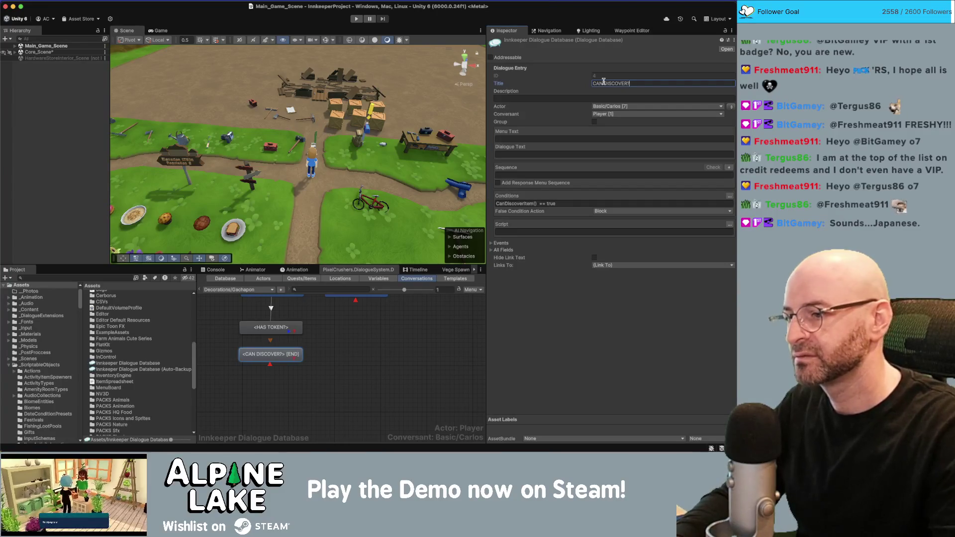
Select the Pay 1 token node and bring up its node options.
{"action": "left_click", "coordinate": [322, 336]}
{"action": "left_click", "coordinate": [271, 354]}
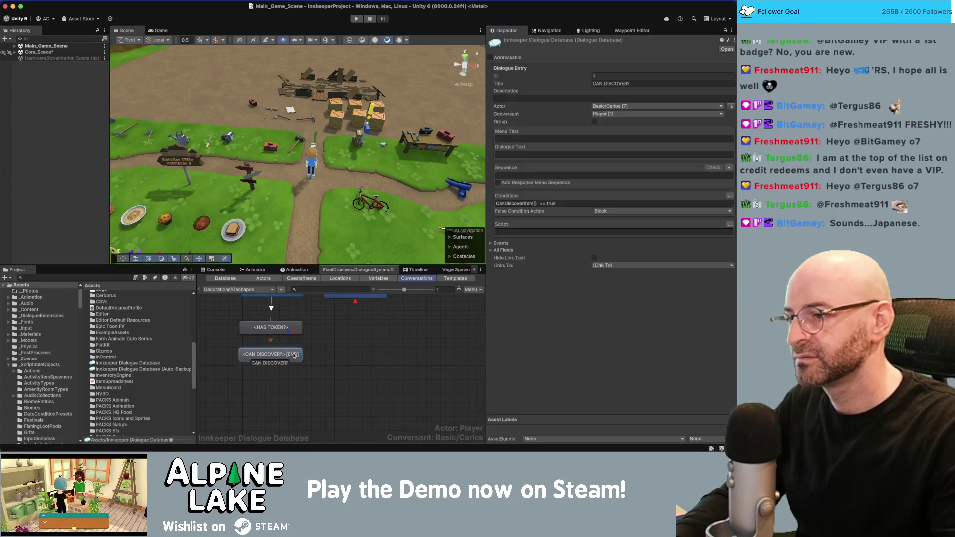
{"action": "scroll", "coordinate": [298, 338], "scroll_direction": "up", "scroll_amount": 1}
{"action": "left_click", "coordinate": [282, 320]}
{"action": "right_click", "coordinate": [282, 320]}
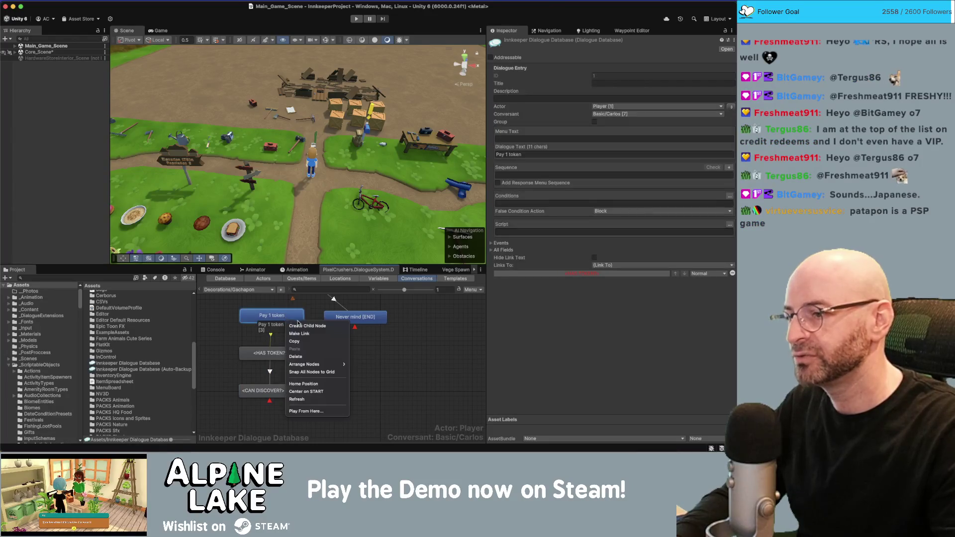
Create a child node under Pay 1 token, move it right, and title it NO.
{"action": "left_click", "coordinate": [298, 326]}
{"action": "left_click_drag", "start_coordinate": [272, 335], "coordinate": [343, 353]}
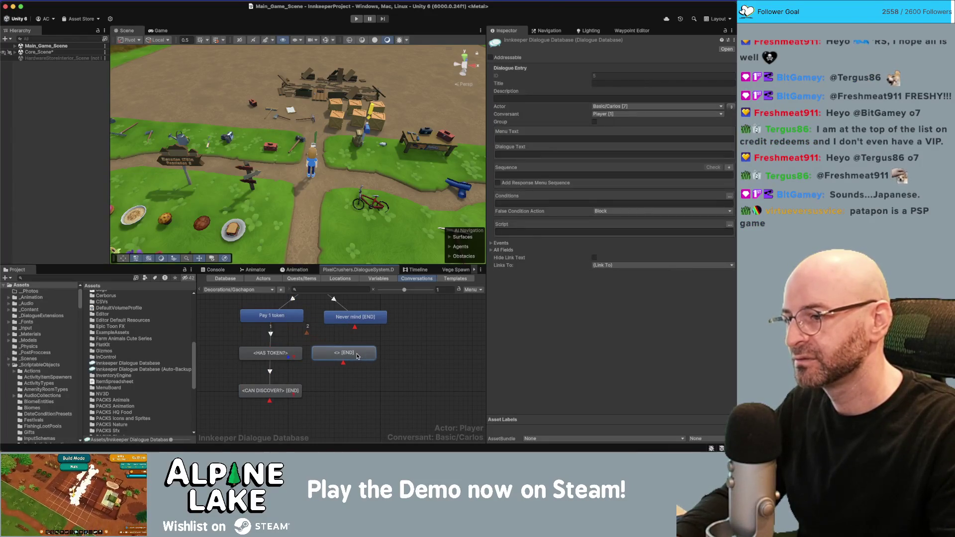
{"action": "left_click", "coordinate": [608, 82]}
{"action": "type", "text": "NO"}
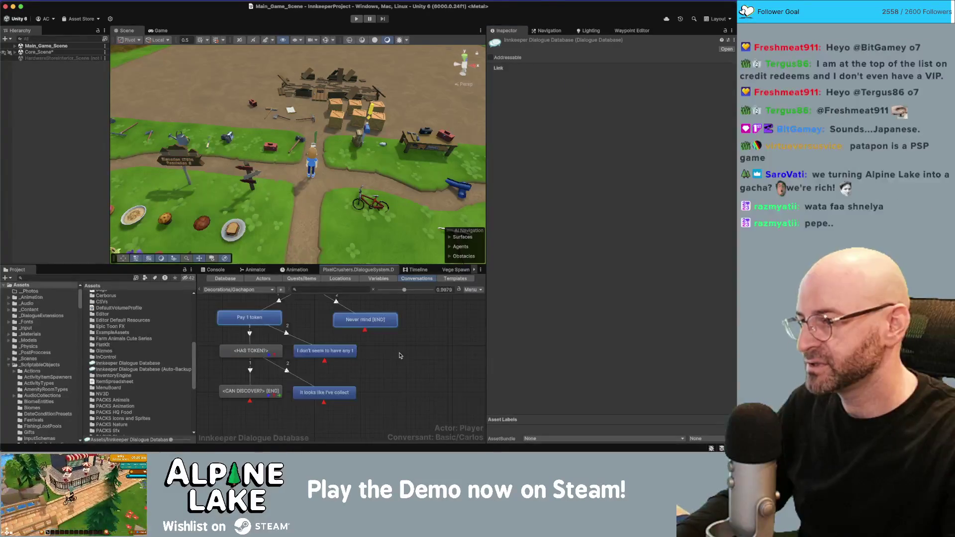
{"action": "left_click", "coordinate": [400, 356]}
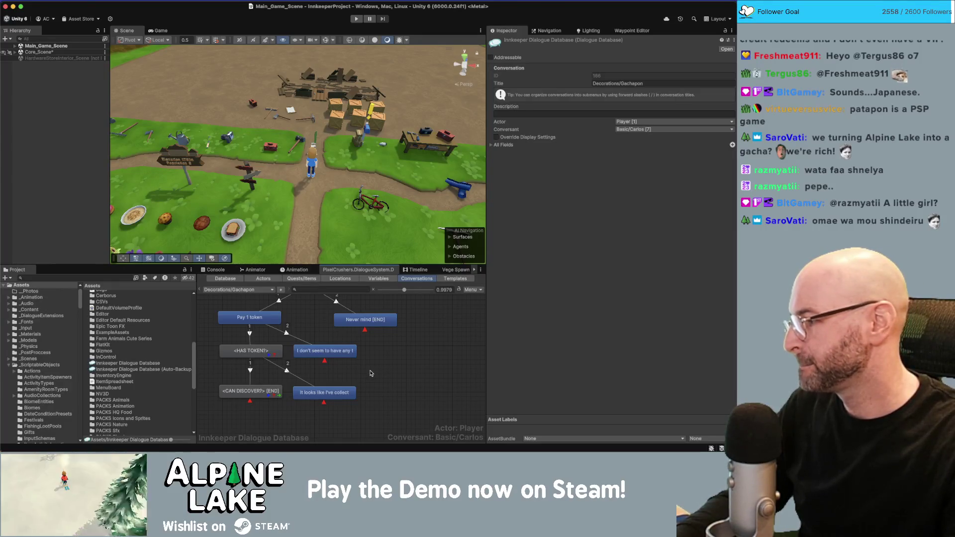
{"action": "mouse_move", "coordinate": [370, 373]}
{"action": "left_mouse_down"}
{"action": "mouse_move", "coordinate": [386, 385]}
{"action": "mouse_move", "coordinate": [401, 373]}
{"action": "left_mouse_up"}
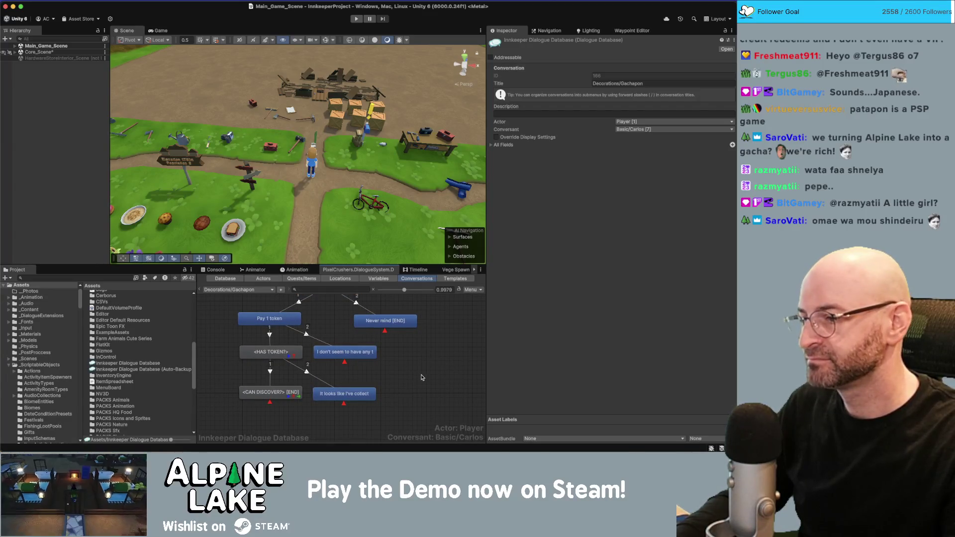
{"action": "scroll", "coordinate": [406, 385], "scroll_direction": "up", "scroll_amount": 1}
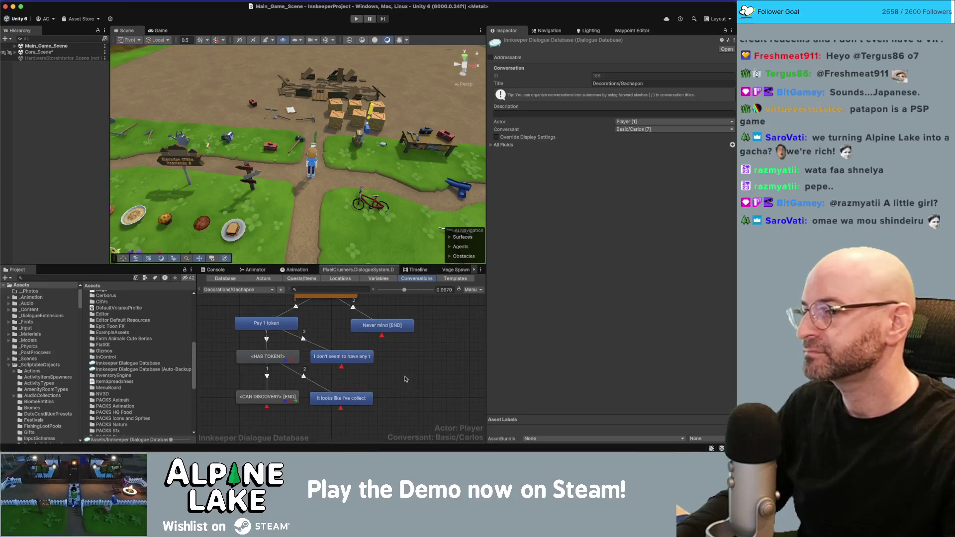
{"action": "left_click", "coordinate": [51, 170]}
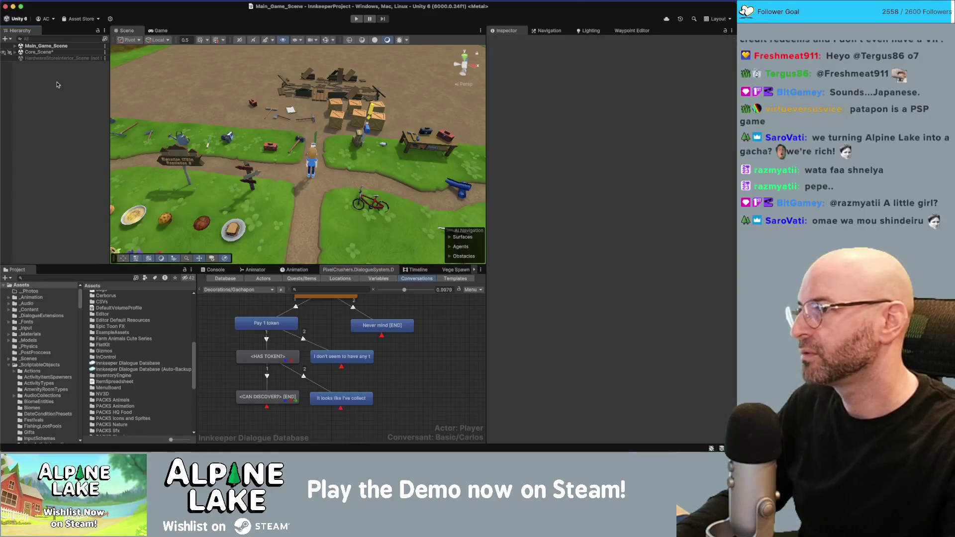
Load HardwareStoreInterior_Scene, review the Never mind node, and expand [Decorations] in the Hierarchy.
{"action": "right_click", "coordinate": [61, 58]}
{"action": "left_click", "coordinate": [70, 63]}
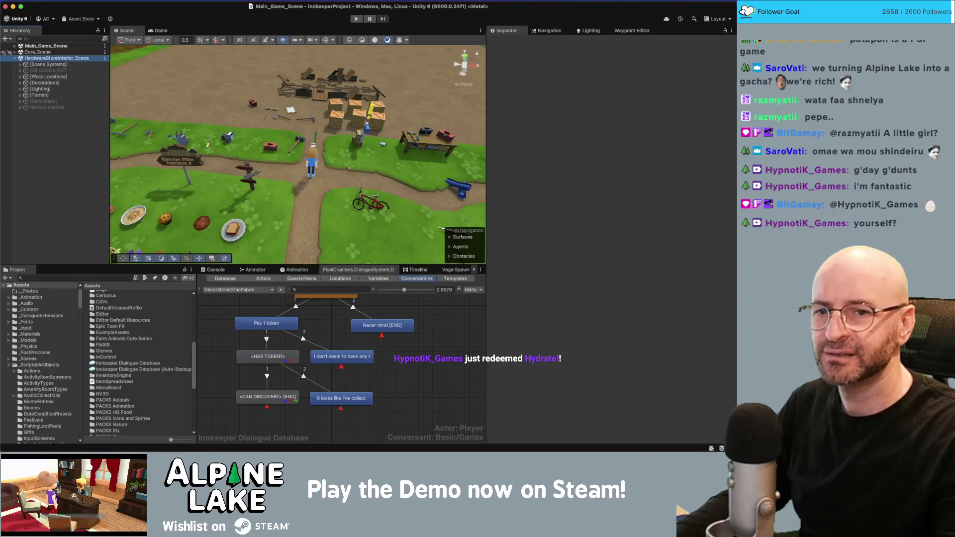
{"action": "key", "text": "super+Tab"}
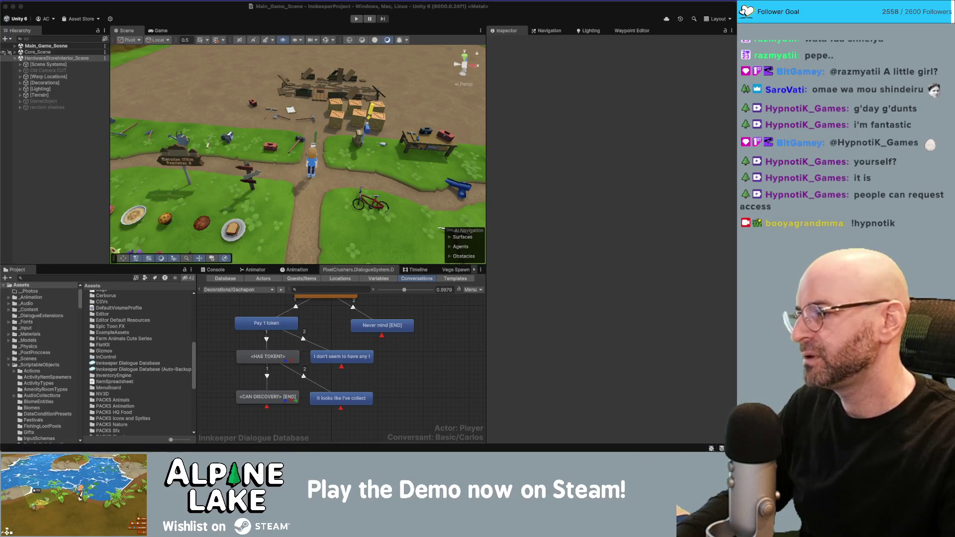
{"action": "left_click", "coordinate": [403, 366]}
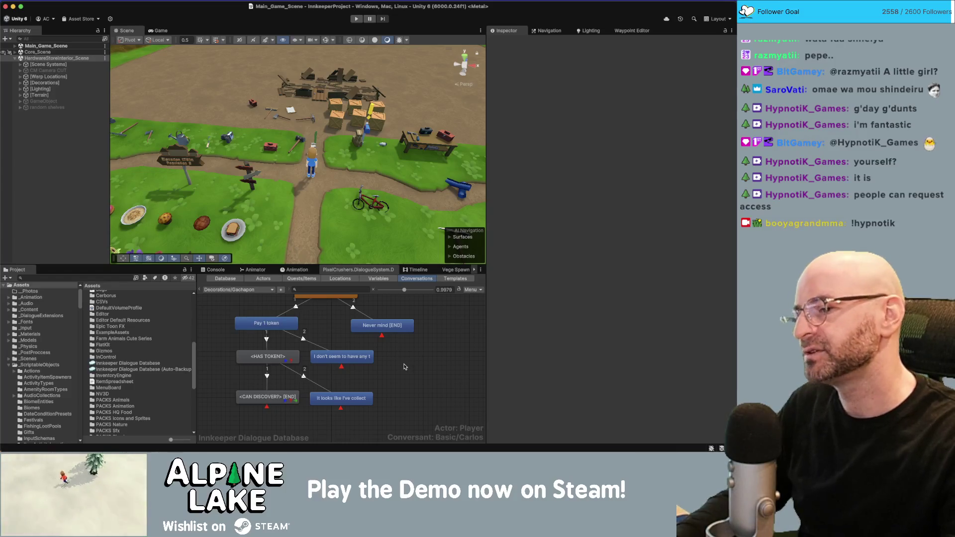
{"action": "left_click", "coordinate": [408, 365]}
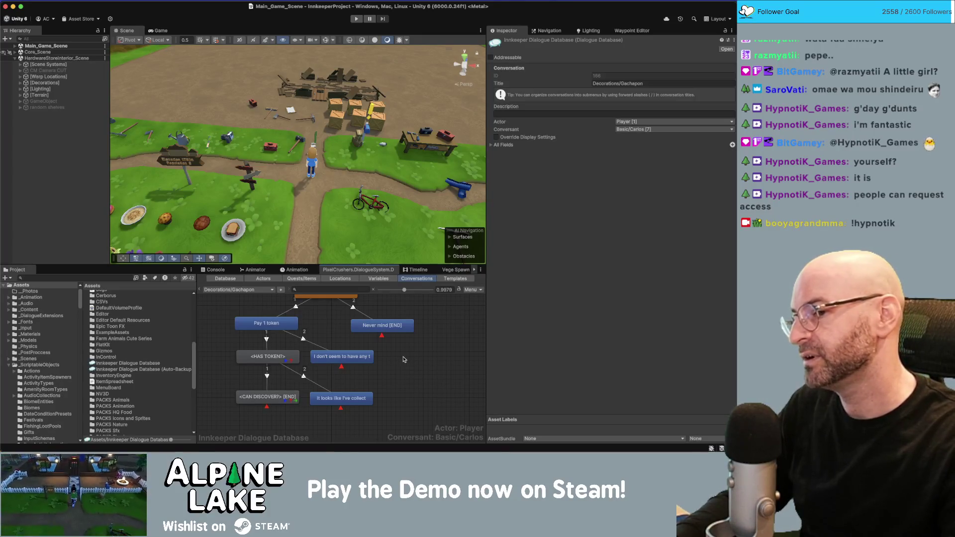
{"action": "scroll", "coordinate": [407, 376], "scroll_direction": "up", "scroll_amount": 2}
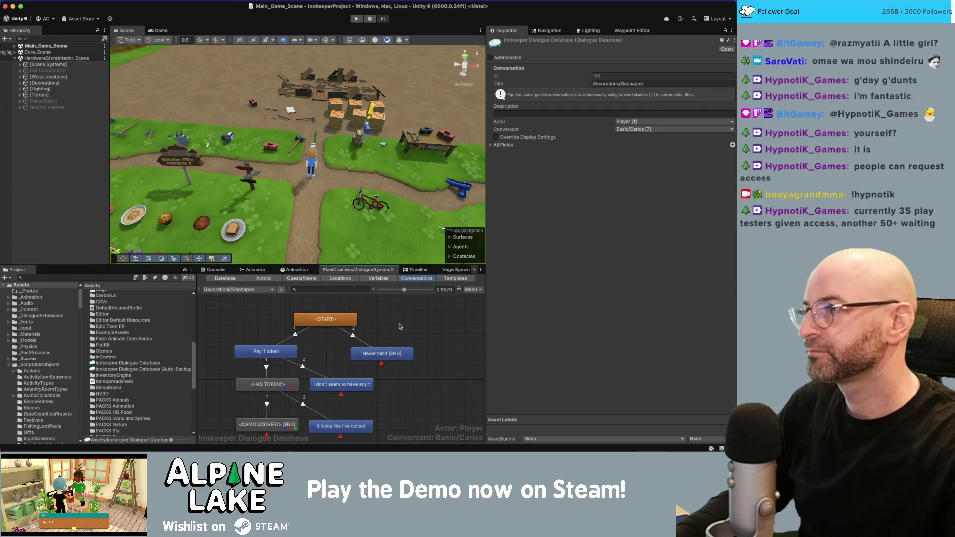
{"action": "left_click", "coordinate": [20, 82]}
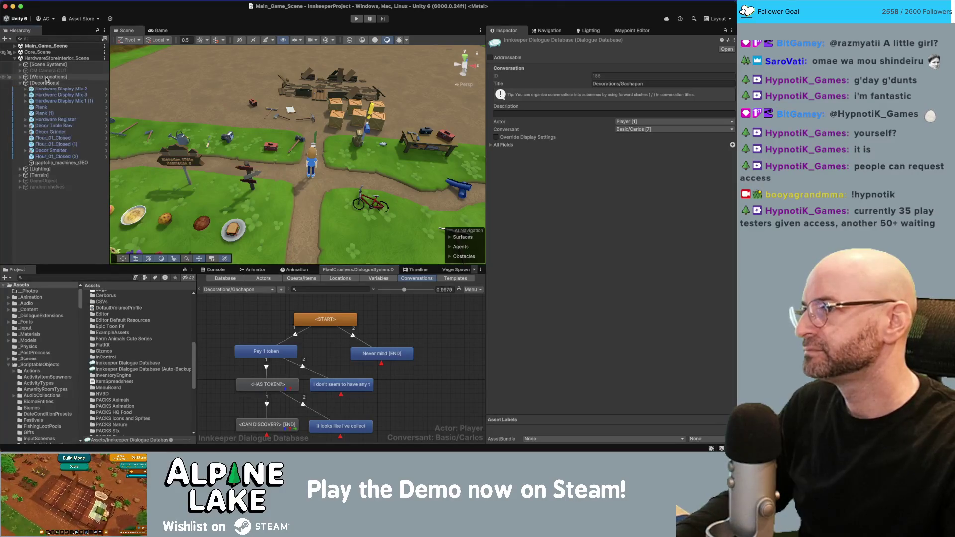
Select and frame gaptcha_machines_GEO, then add a Box Collider to it.
{"action": "left_click", "coordinate": [55, 163]}
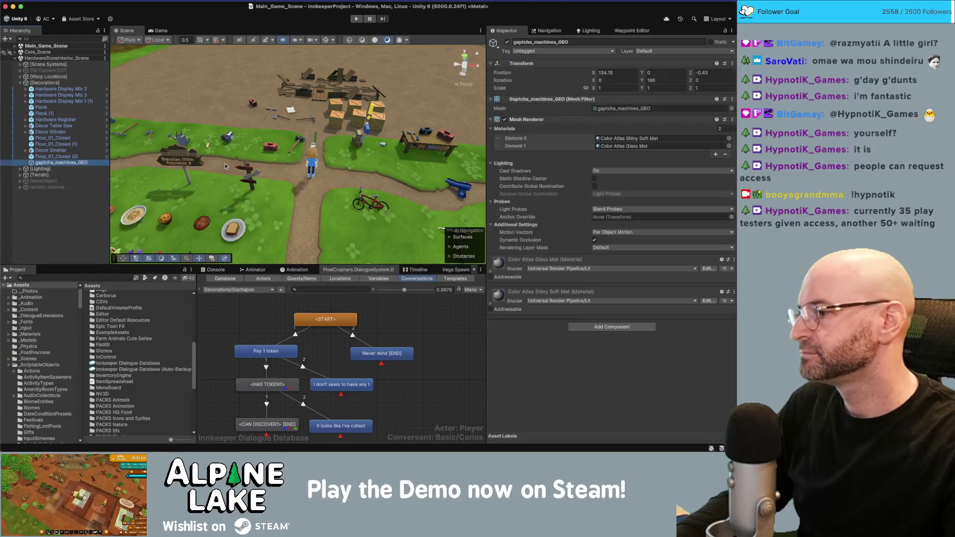
{"action": "key", "text": "f"}
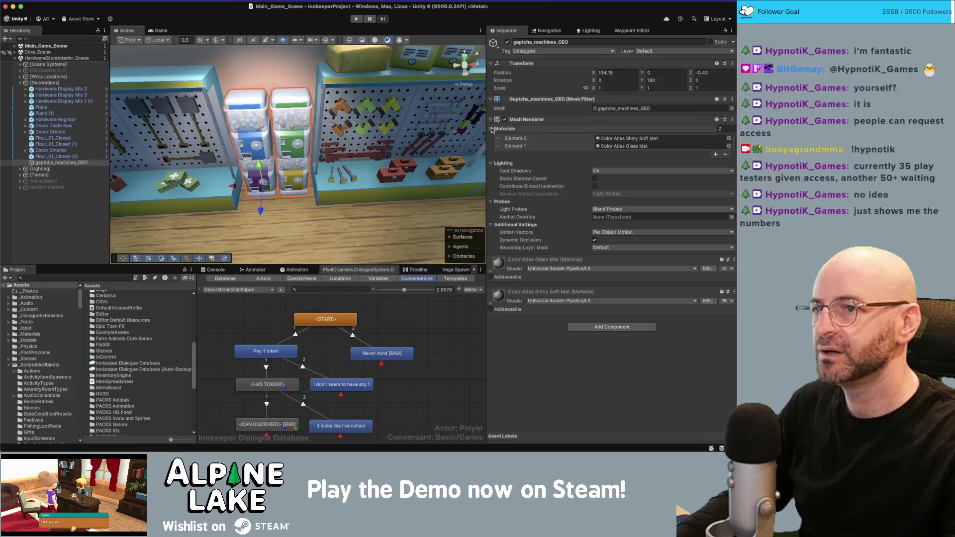
{"action": "left_click", "coordinate": [584, 327]}
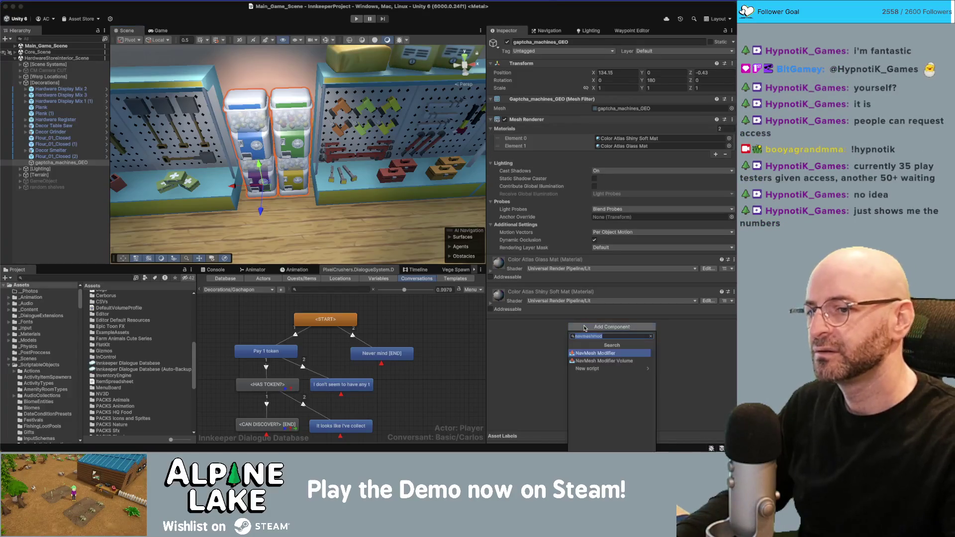
{"action": "type", "text": "box"}
{"action": "left_click", "coordinate": [591, 395]}
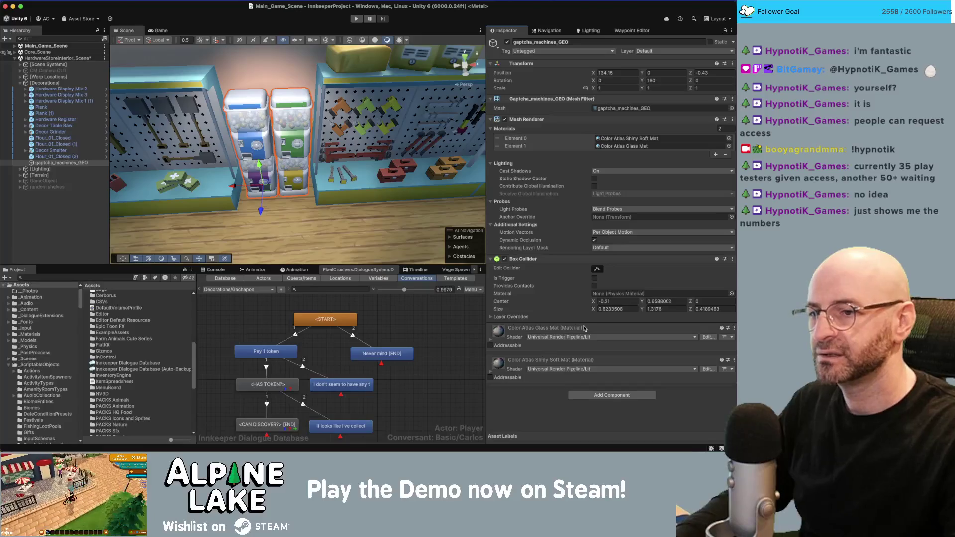
Replace the Guest Interactable component with an Interactable component.
{"action": "left_click", "coordinate": [591, 397]}
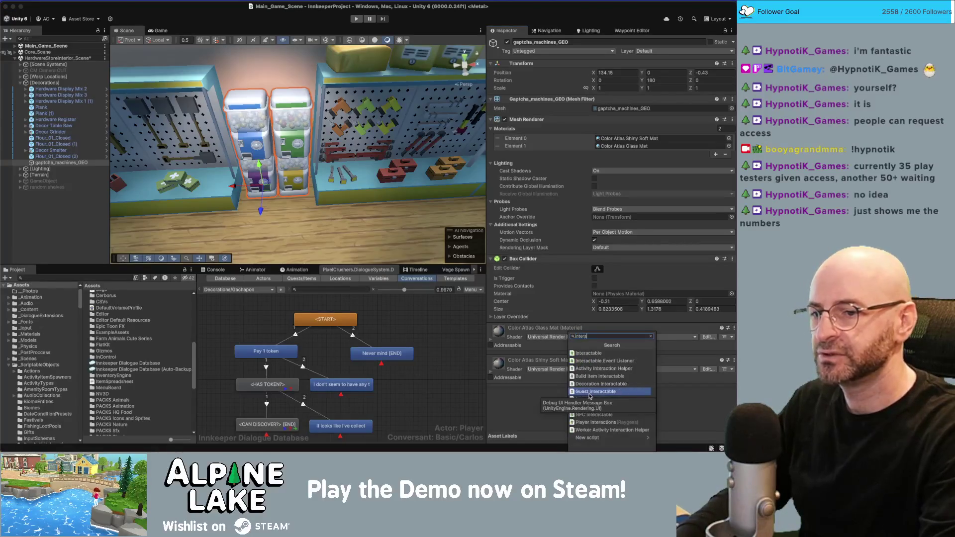
{"action": "key", "text": "Escape"}
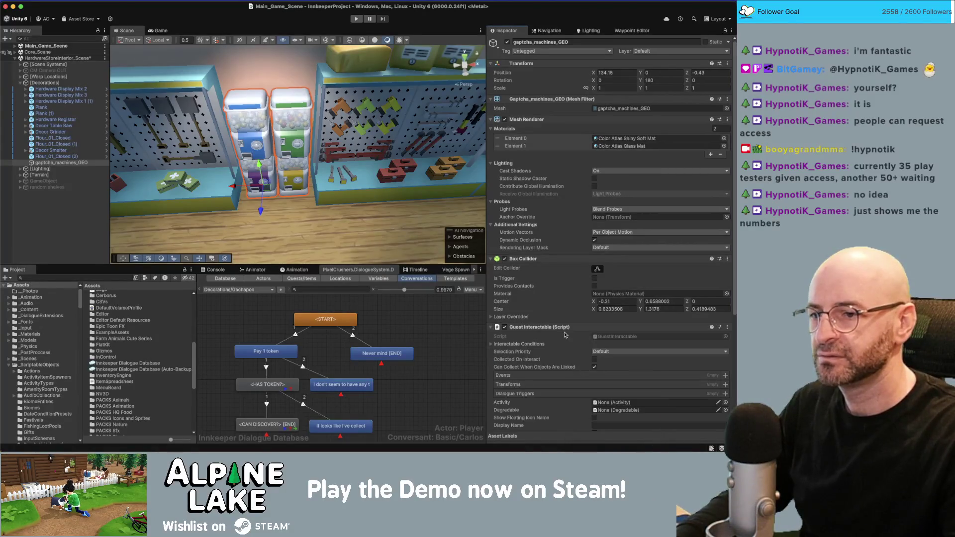
{"action": "right_click", "coordinate": [566, 329]}
{"action": "right_click", "coordinate": [571, 331]}
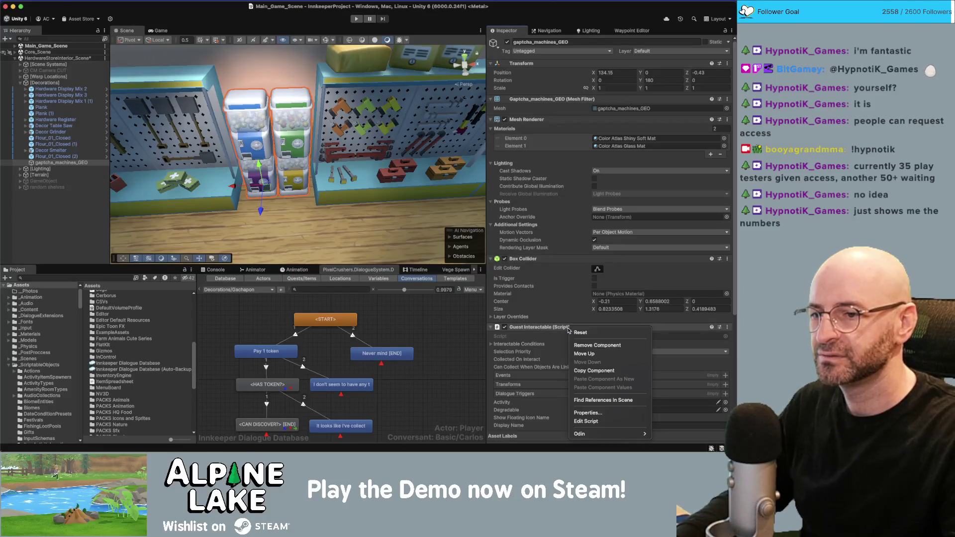
{"action": "left_click", "coordinate": [593, 345]}
{"action": "left_click", "coordinate": [586, 395]}
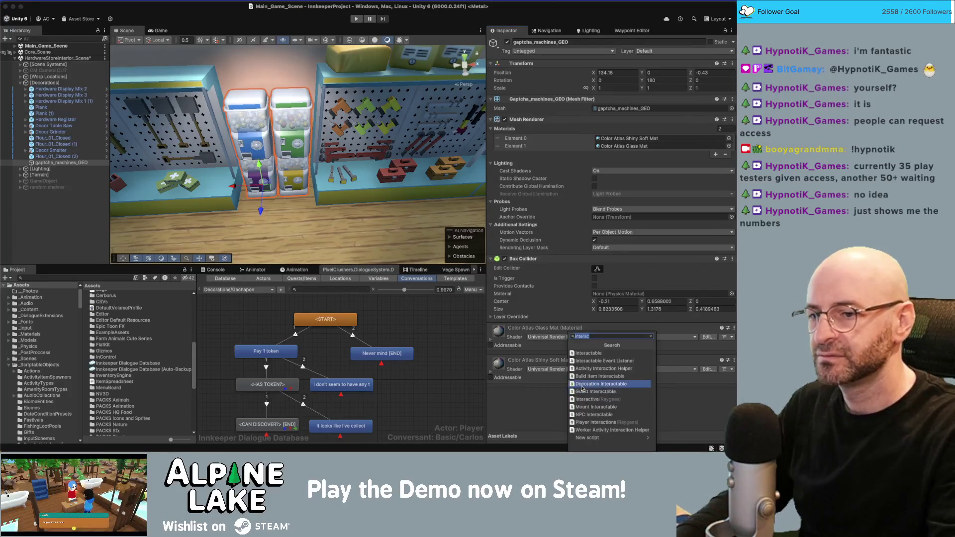
{"action": "type", "text": "interactable"}
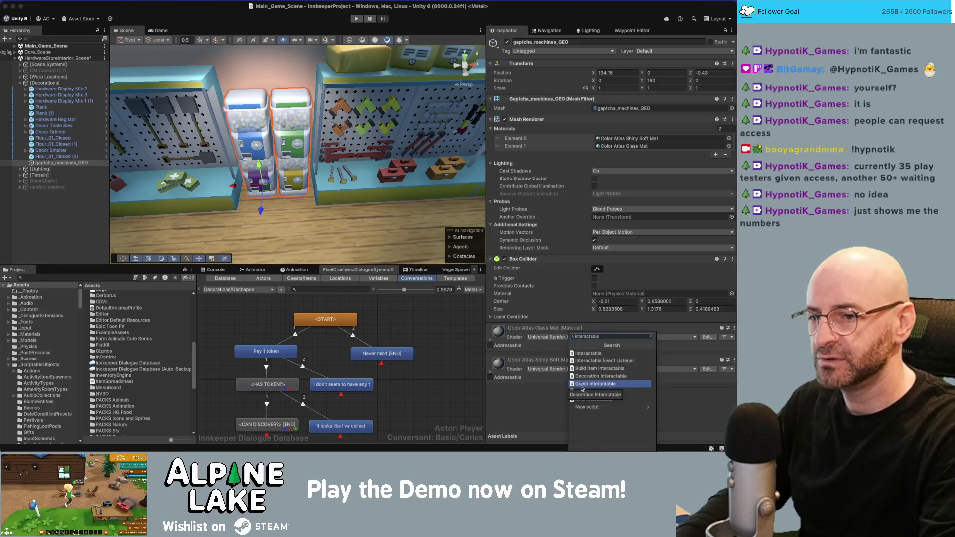
{"action": "left_click", "coordinate": [585, 354]}
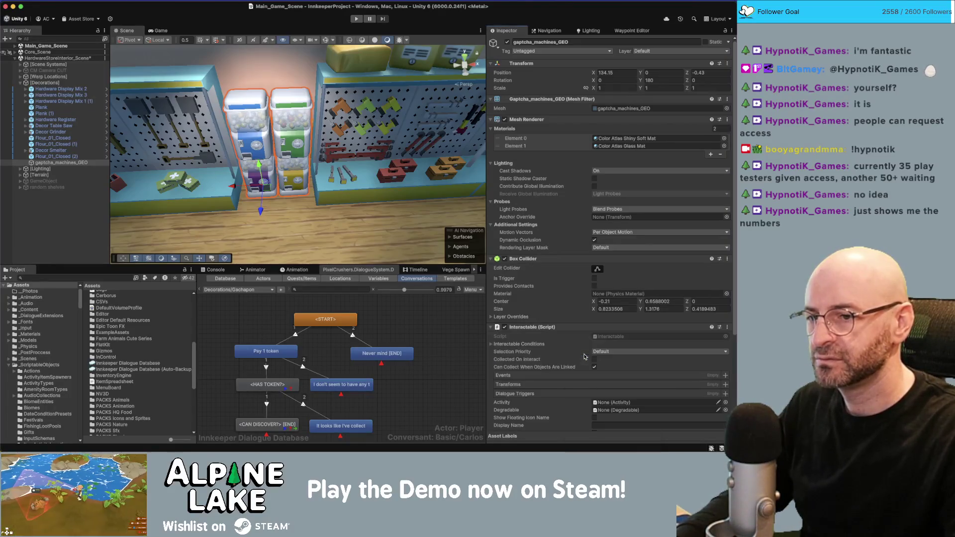
{"action": "scroll", "coordinate": [540, 329], "scroll_direction": "down", "scroll_amount": 5}
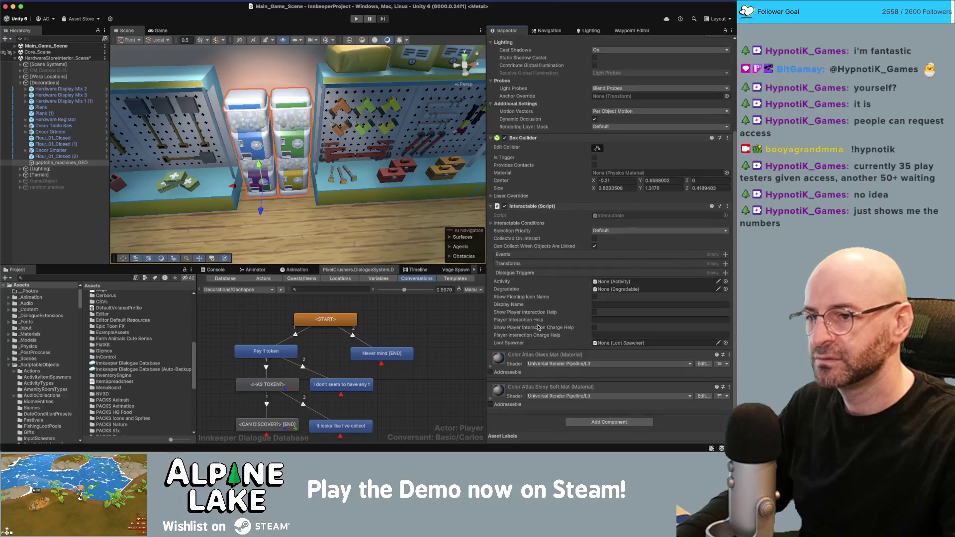
Add a Dialogue System Trigger to the machine and collapse its Quest Conditions.
{"action": "left_click", "coordinate": [600, 424]}
{"action": "type", "text": "dialogue tri"}
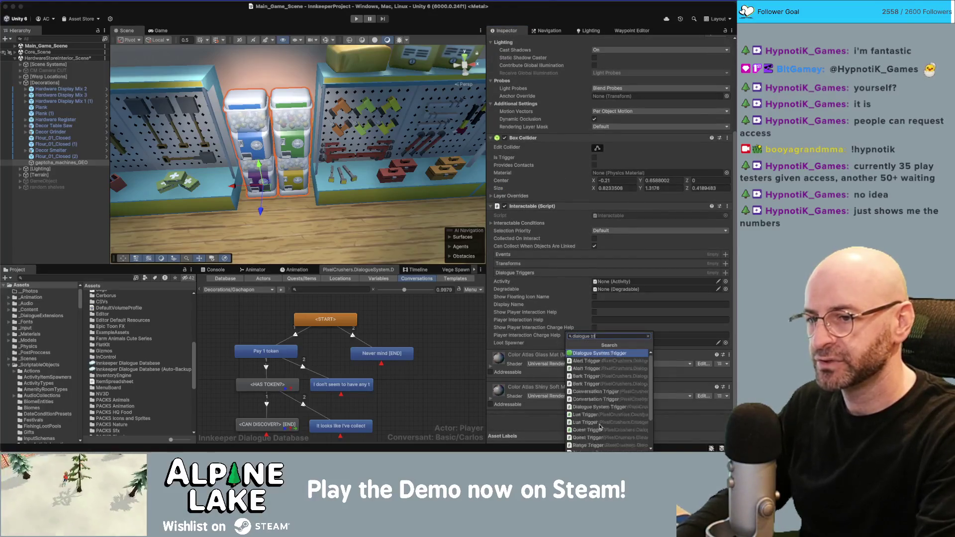
{"action": "left_click", "coordinate": [600, 429]}
{"action": "scroll", "coordinate": [588, 352], "scroll_direction": "down", "scroll_amount": 1}
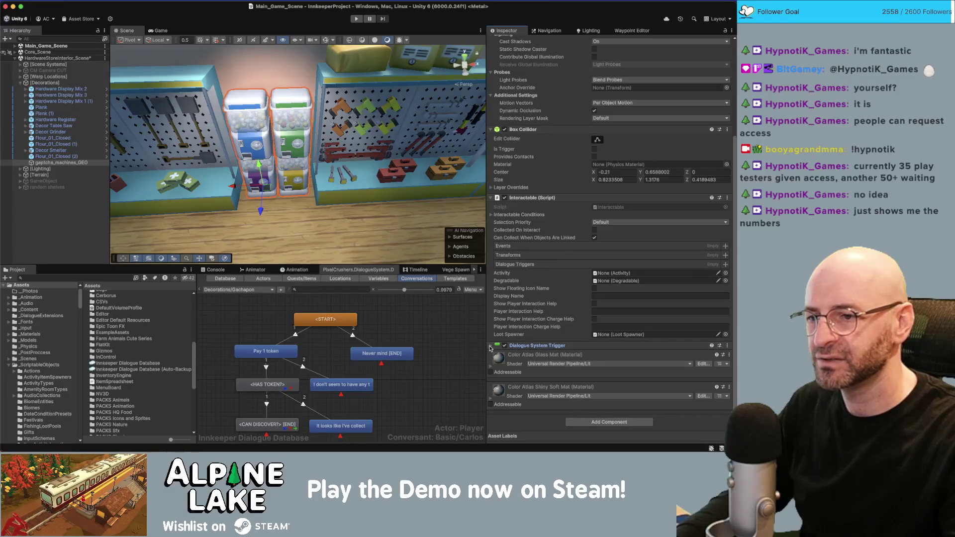
{"action": "left_click", "coordinate": [544, 345]}
{"action": "scroll", "coordinate": [576, 340], "scroll_direction": "down", "scroll_amount": 1}
{"action": "scroll", "coordinate": [576, 340], "scroll_direction": "down", "scroll_amount": 3}
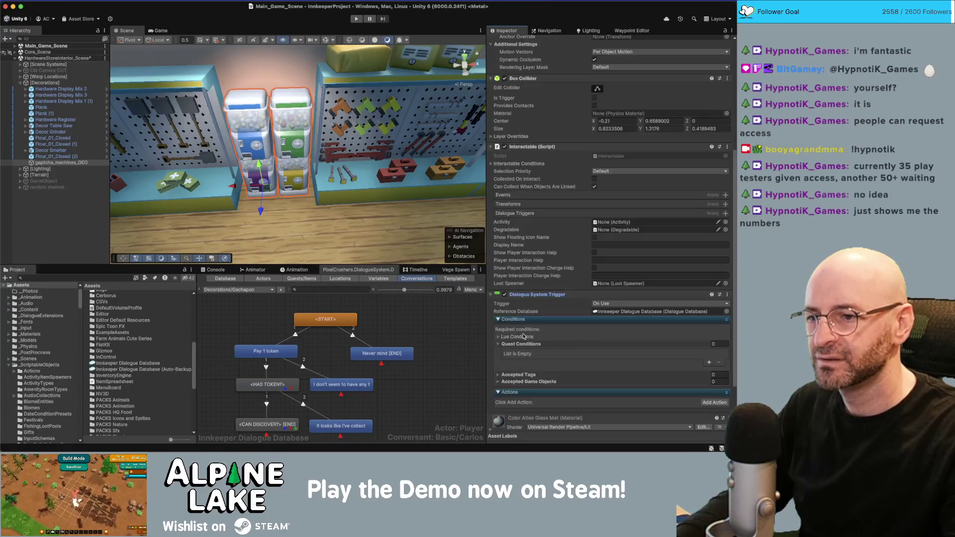
{"action": "left_click", "coordinate": [496, 344]}
{"action": "scroll", "coordinate": [530, 330], "scroll_direction": "down", "scroll_amount": 2}
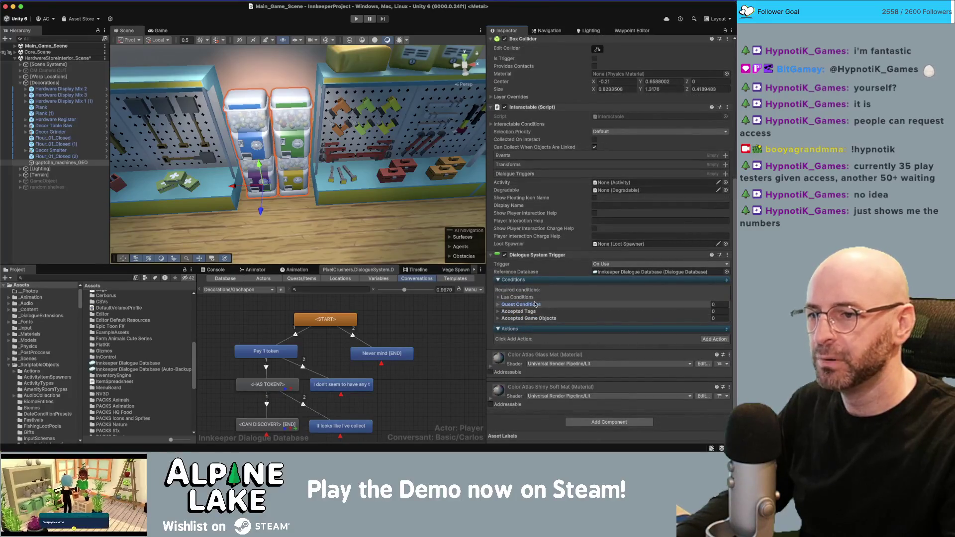
Add a Start Conversation action that starts Decorations/Gachapon.
{"action": "left_click", "coordinate": [714, 340]}
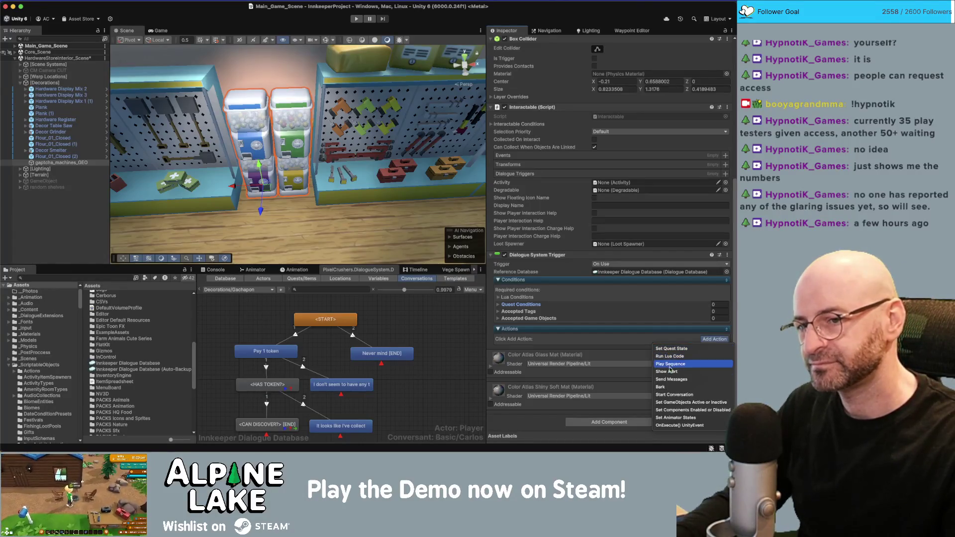
{"action": "left_click", "coordinate": [672, 396]}
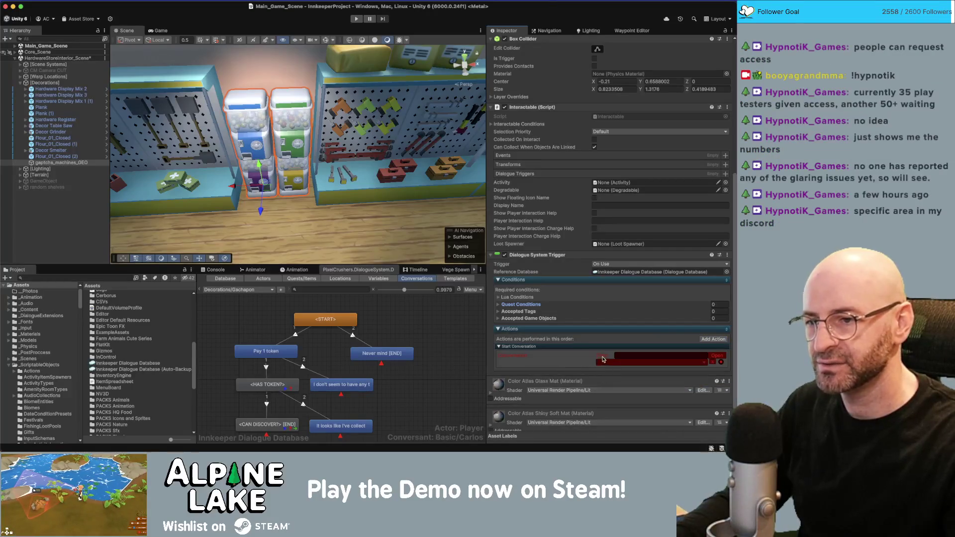
{"action": "left_click", "coordinate": [688, 360]}
{"action": "mouse_move", "coordinate": [688, 359]}
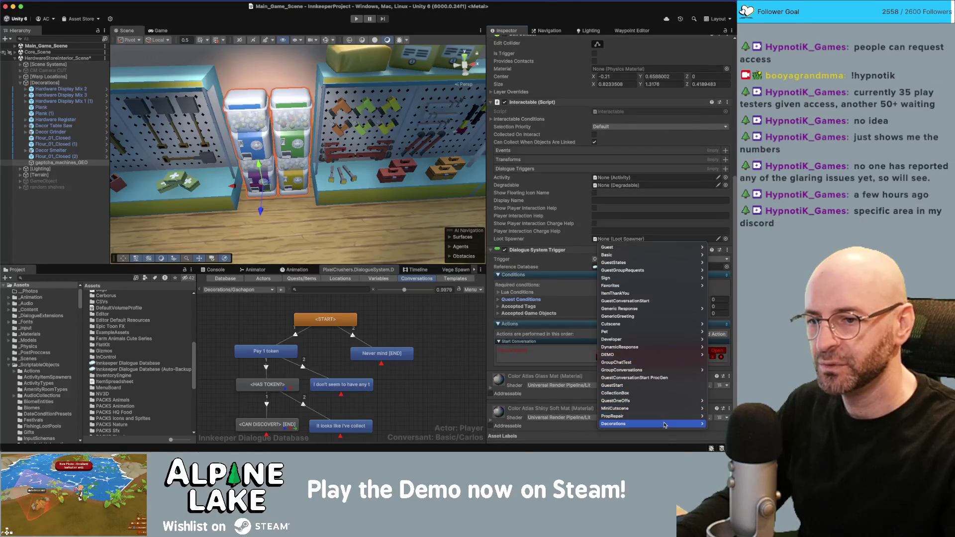
{"action": "mouse_move", "coordinate": [603, 425]}
{"action": "left_click", "coordinate": [718, 424]}
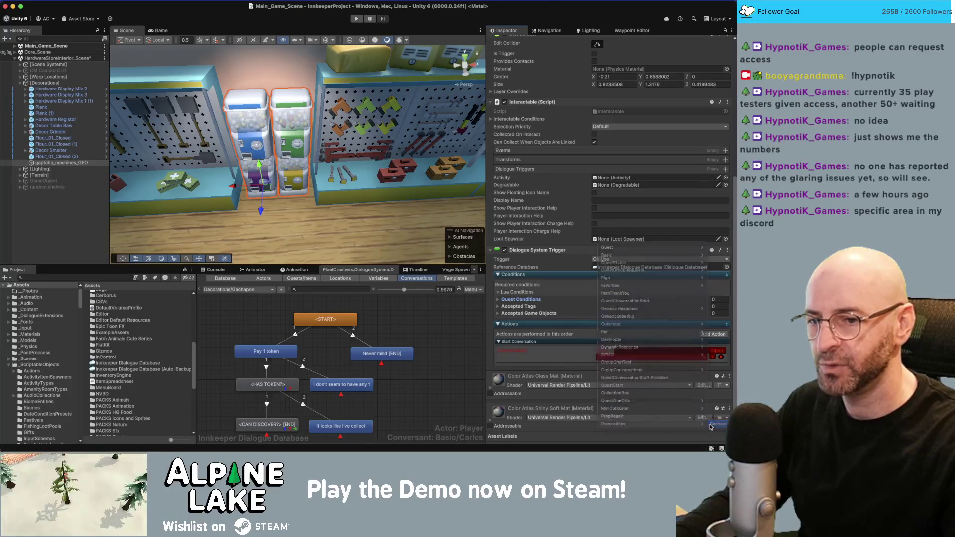
{"action": "scroll", "coordinate": [560, 363], "scroll_direction": "down", "scroll_amount": 5}
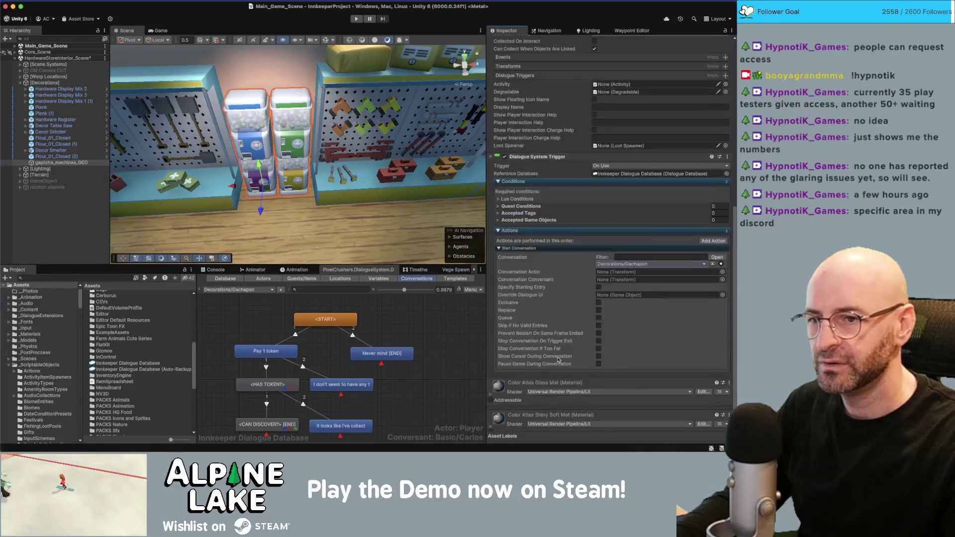
{"action": "scroll", "coordinate": [555, 355], "scroll_direction": "down", "scroll_amount": 1}
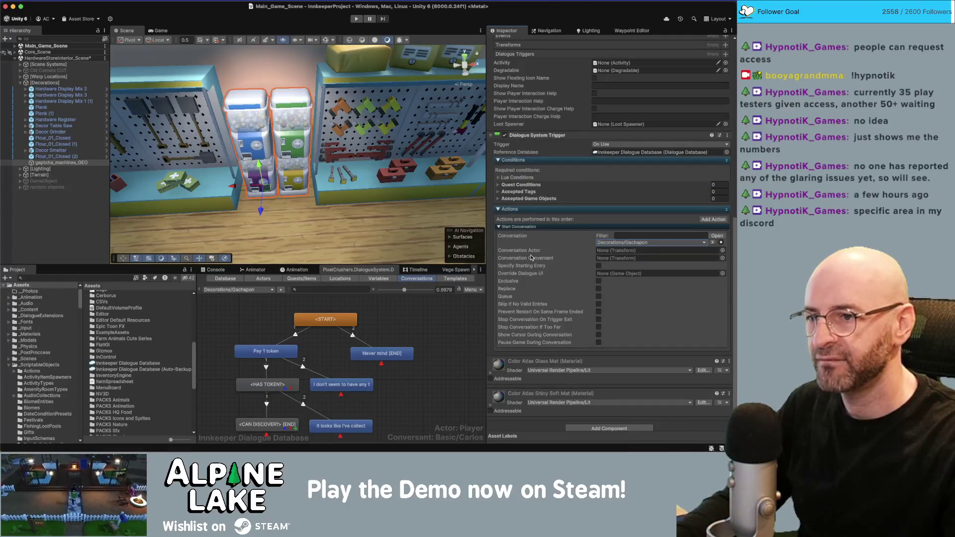
{"action": "scroll", "coordinate": [654, 310], "scroll_direction": "down", "scroll_amount": 1}
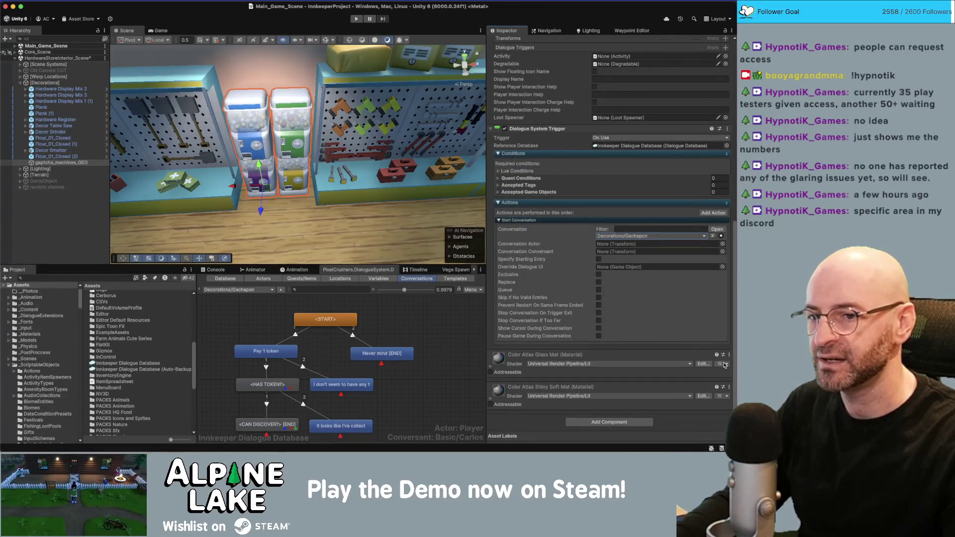
Add a Dialogue Actor component to the gachapon machine.
{"action": "left_click", "coordinate": [617, 422]}
{"action": "type", "text": "dial"}
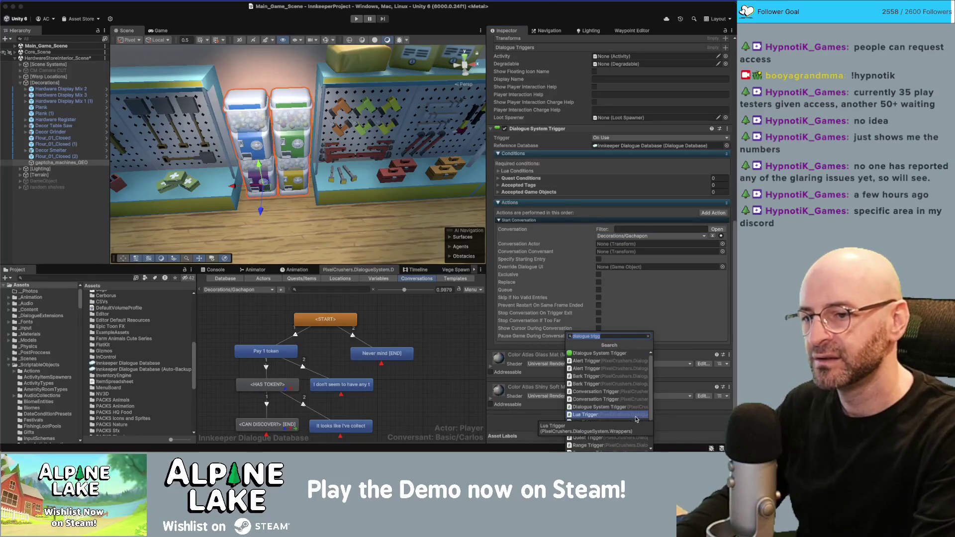
{"action": "type", "text": "ogue ac"}
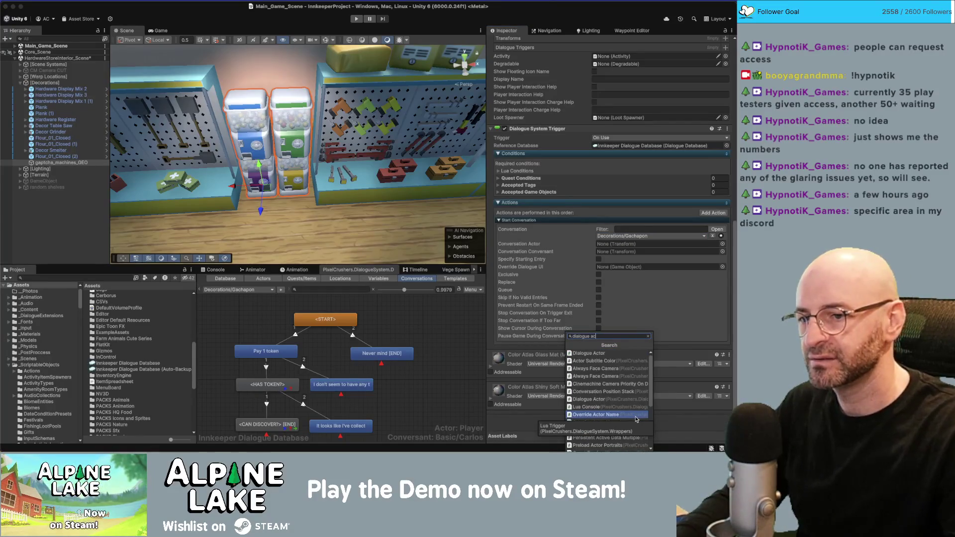
{"action": "left_click", "coordinate": [619, 353]}
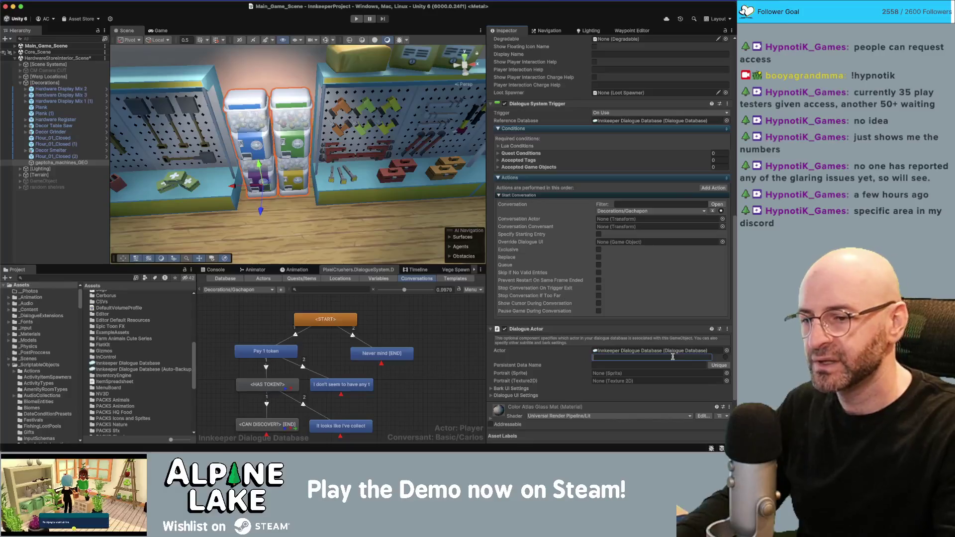
Set the Dialogue Actor's actor to 'gachapon' and open the Interactable's Dialogue Triggers picker.
{"action": "type", "text": "gachapon"}
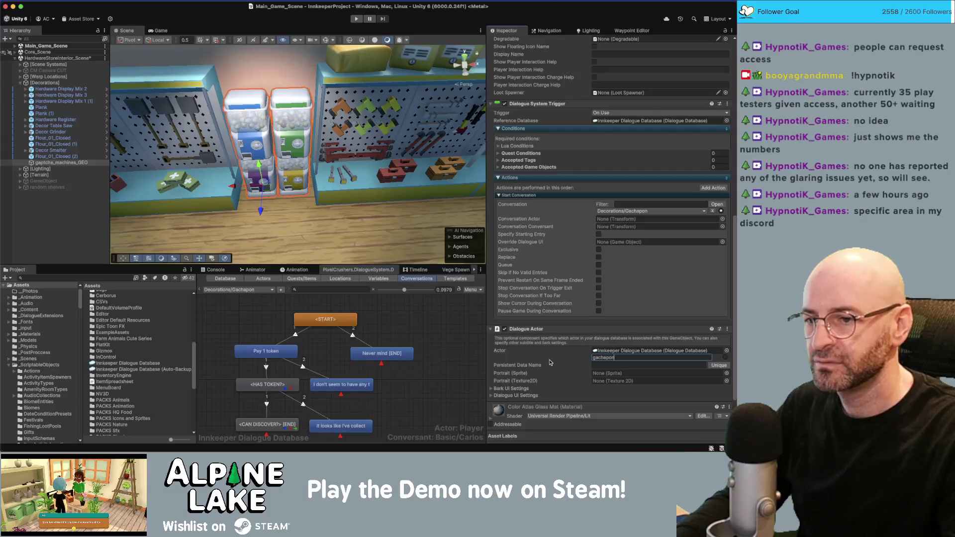
{"action": "scroll", "coordinate": [549, 361], "scroll_direction": "down", "scroll_amount": 2}
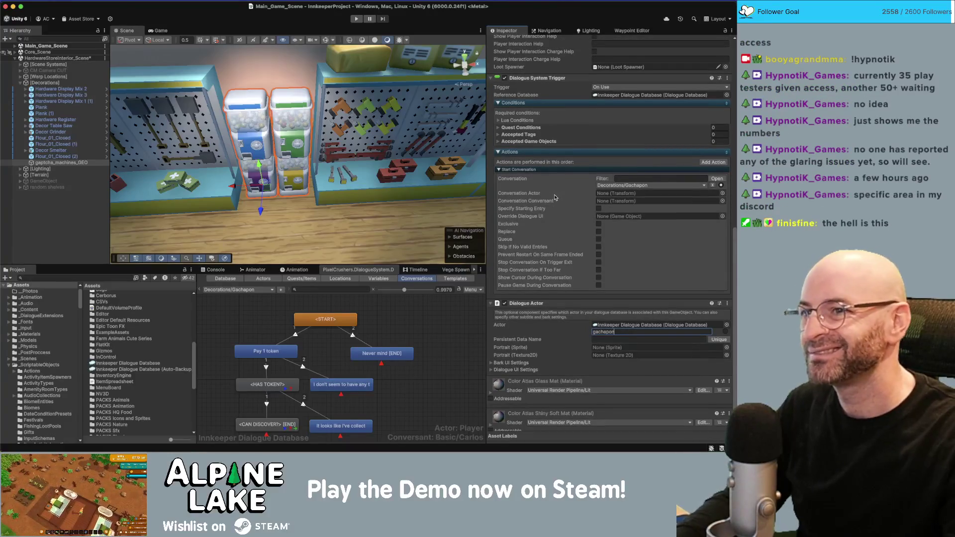
{"action": "scroll", "coordinate": [554, 196], "scroll_direction": "up", "scroll_amount": 3}
{"action": "scroll", "coordinate": [551, 193], "scroll_direction": "up", "scroll_amount": 5}
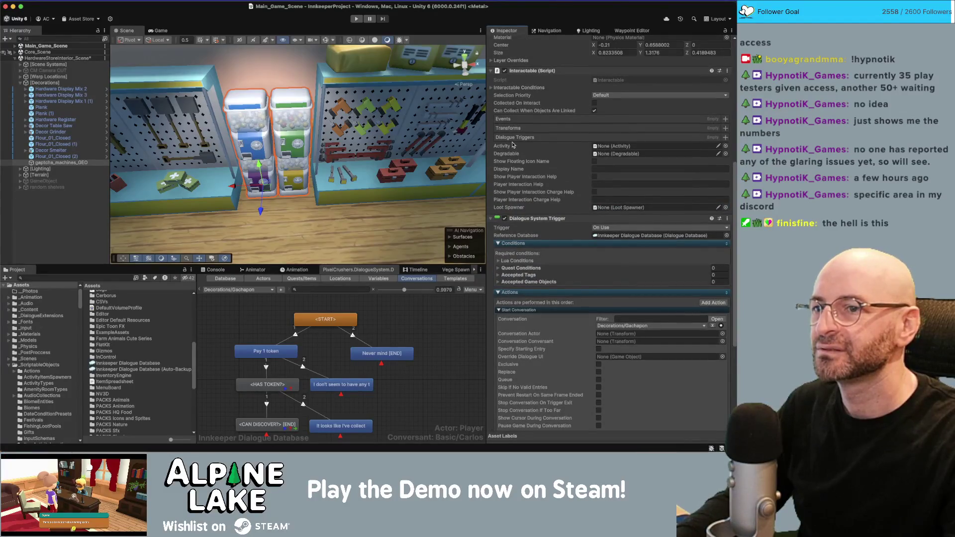
{"action": "left_click", "coordinate": [721, 138]}
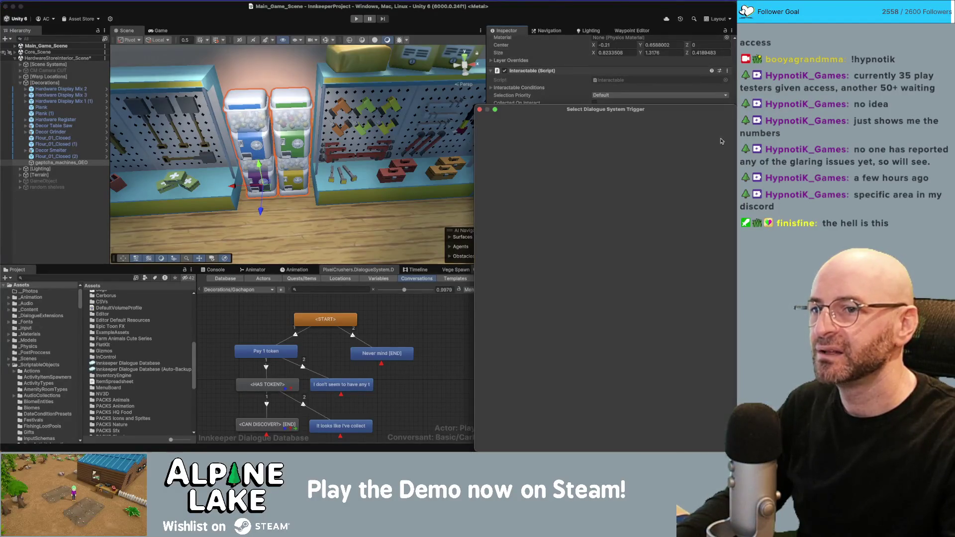
Assign then clear gaptcha_machines_GEO in Dialogue Triggers, keep Trigger On Use, and deselect.
{"action": "left_click", "coordinate": [504, 140]}
{"action": "double_click", "coordinate": [504, 140]}
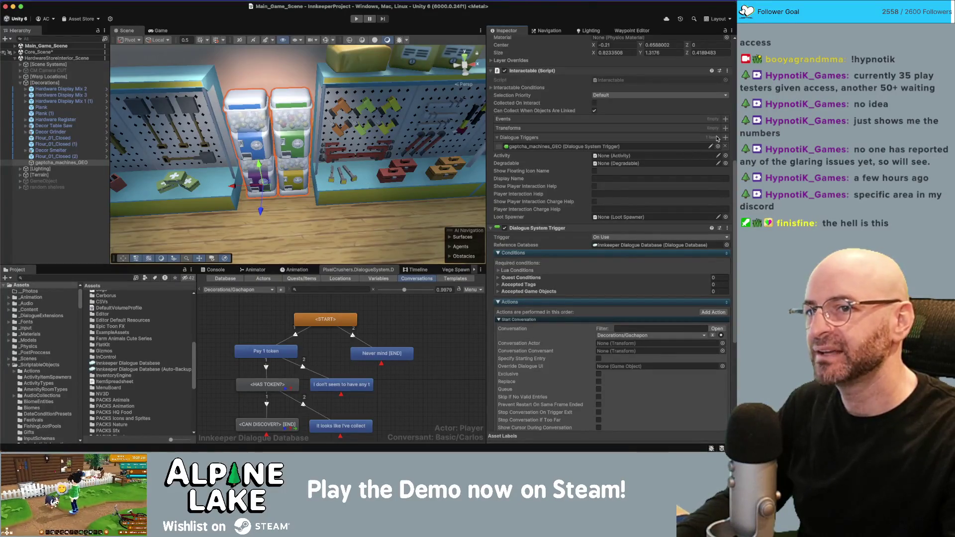
{"action": "left_click", "coordinate": [725, 146]}
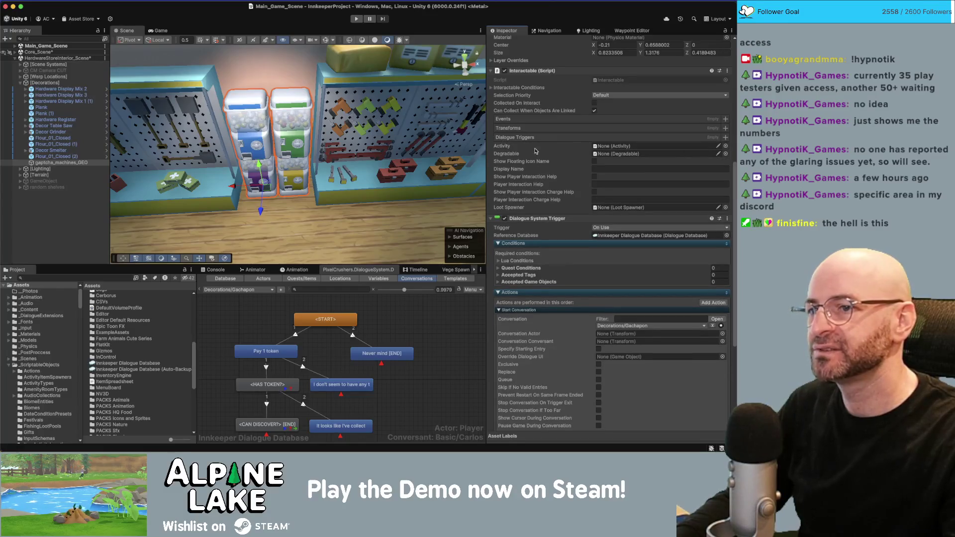
{"action": "left_click", "coordinate": [602, 228]}
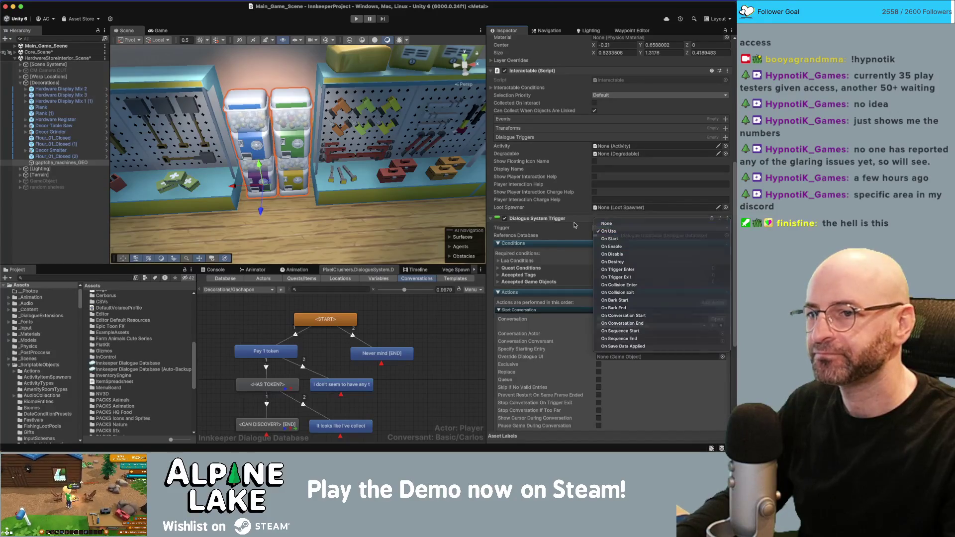
{"action": "left_click", "coordinate": [608, 231]}
{"action": "left_click", "coordinate": [82, 240]}
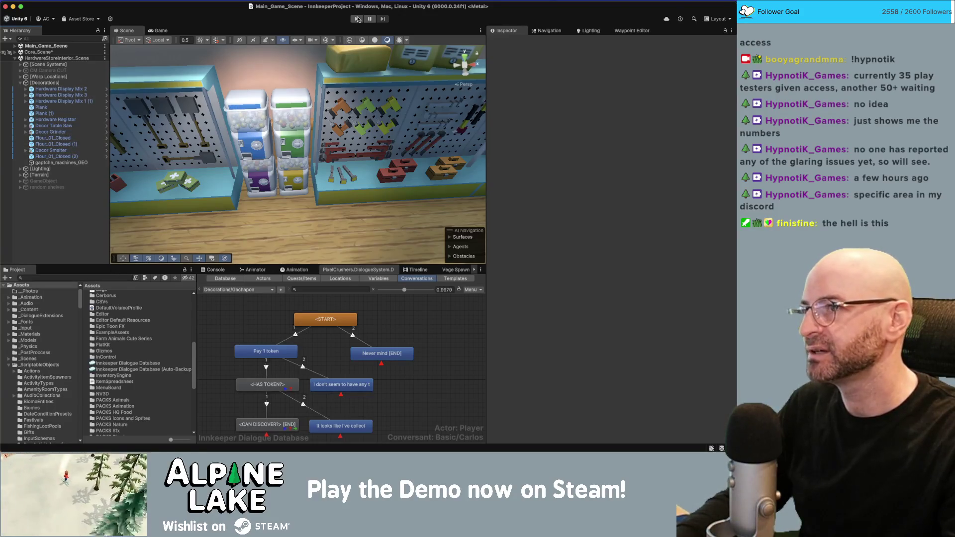
Find and select the Item Gachapon Token asset by searching the project for 'token'.
{"action": "right_click", "coordinate": [357, 20]}
{"action": "left_click", "coordinate": [383, 27]}
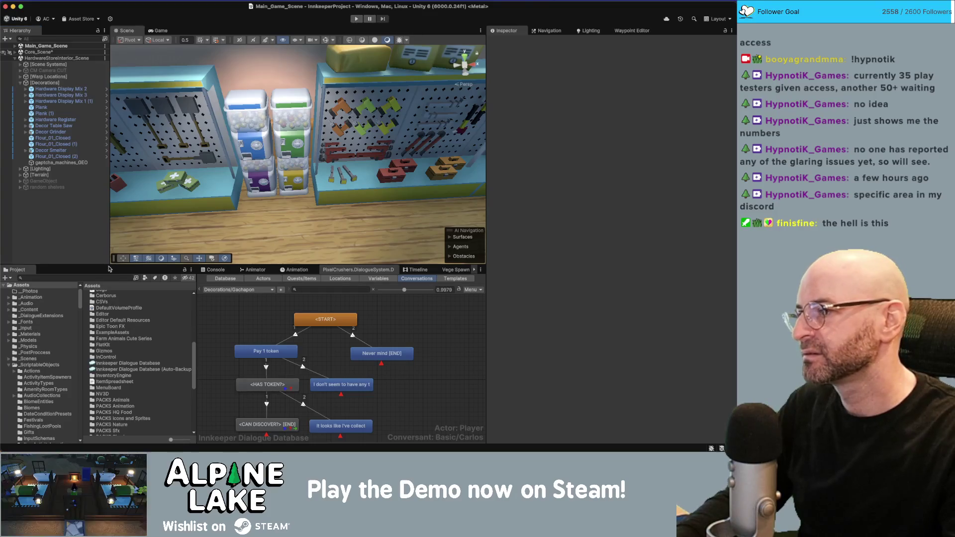
{"action": "left_click", "coordinate": [103, 277]}
{"action": "type", "text": "token"}
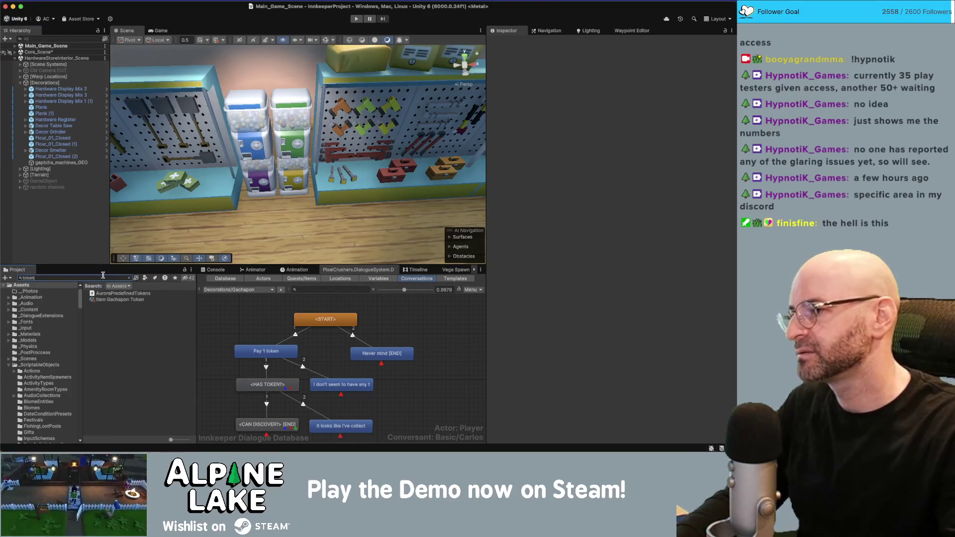
{"action": "left_click", "coordinate": [120, 299]}
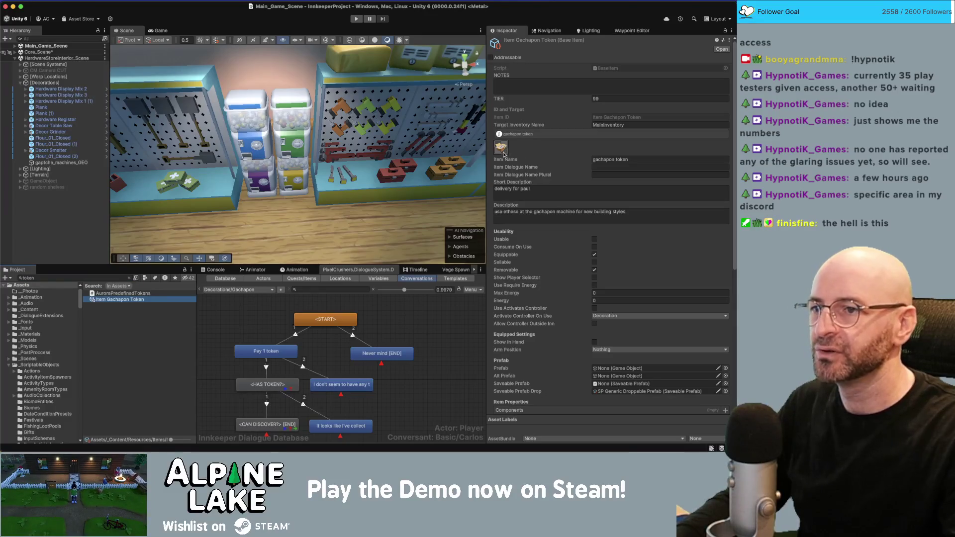
Replace the token's box-cans icon with the icon_money-coins_LP coin-pile sprite.
{"action": "left_click", "coordinate": [501, 149]}
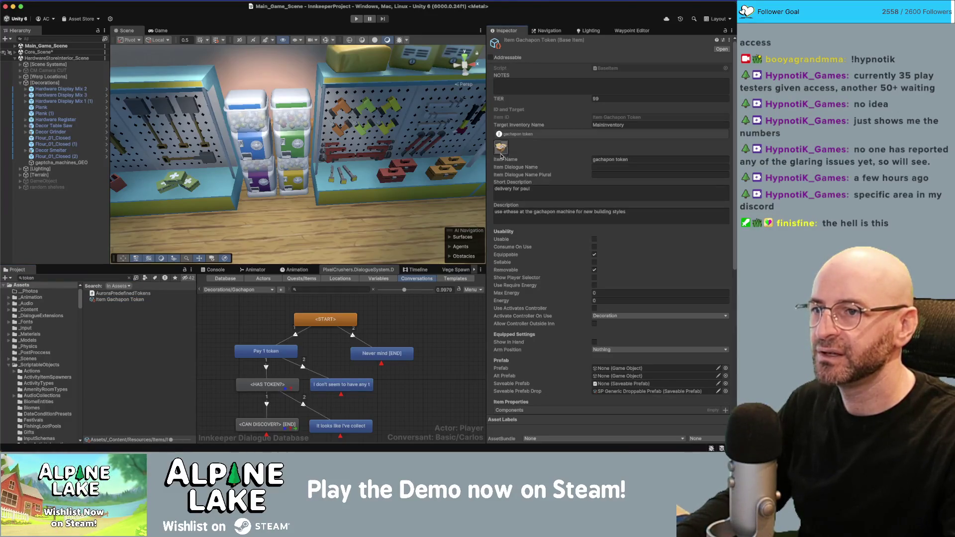
{"action": "left_click", "coordinate": [504, 153]}
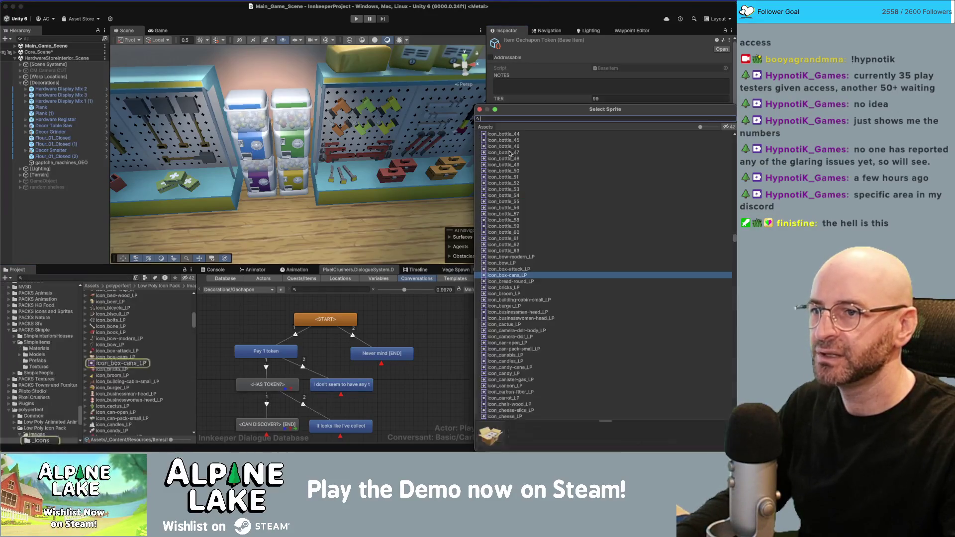
{"action": "left_click", "coordinate": [706, 127]}
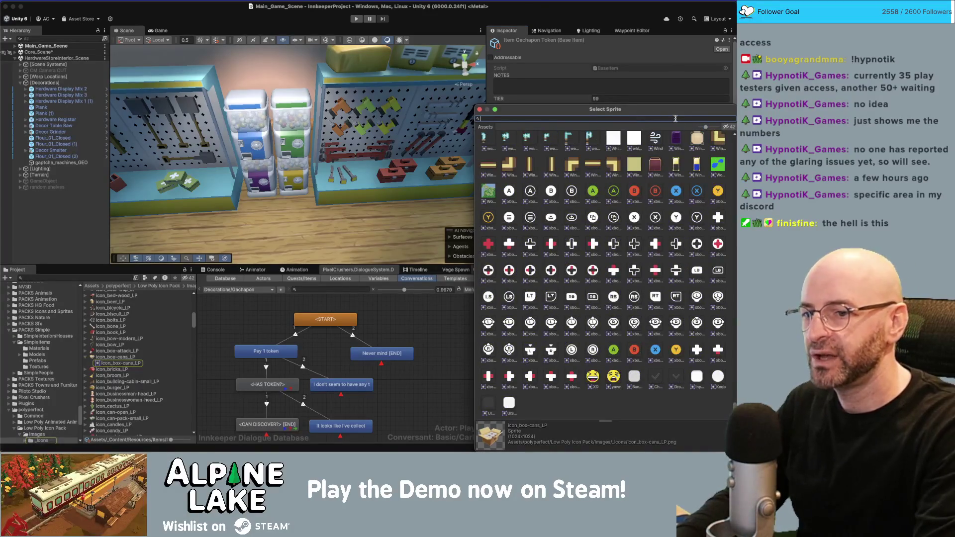
{"action": "type", "text": "token"}
{"action": "key", "text": "BackSpace"}
{"action": "key", "text": "BackSpace"}
{"action": "key", "text": "BackSpace"}
{"action": "type", "text": "coin"}
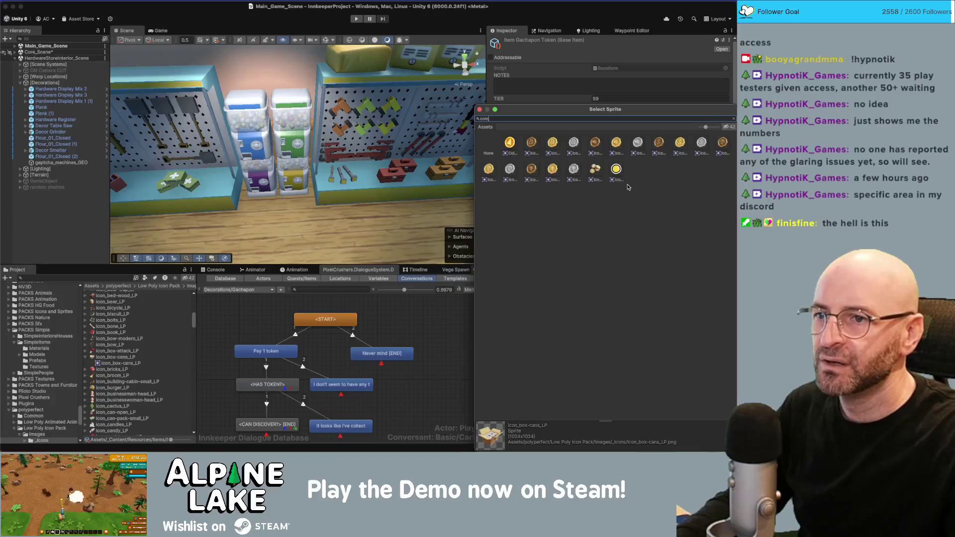
{"action": "left_click", "coordinate": [596, 172]}
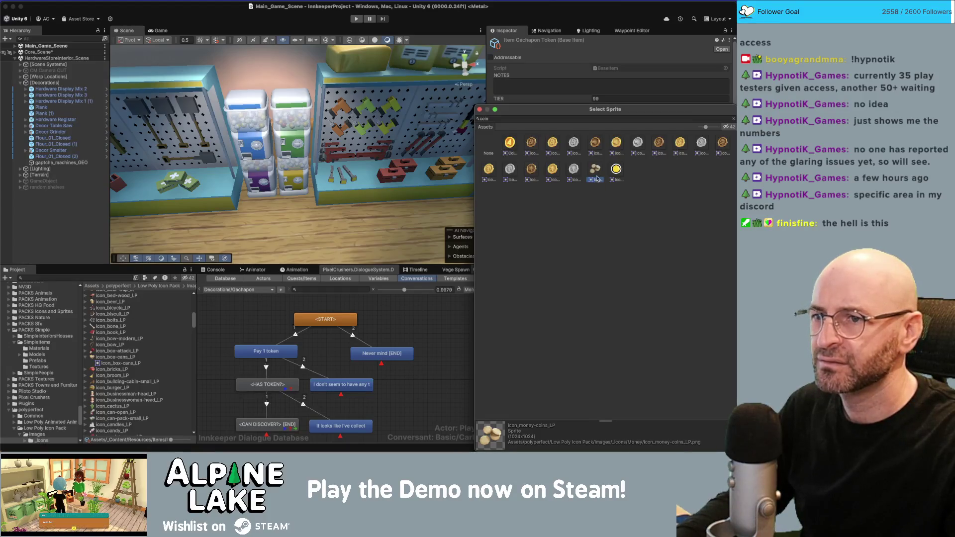
{"action": "double_click", "coordinate": [596, 172]}
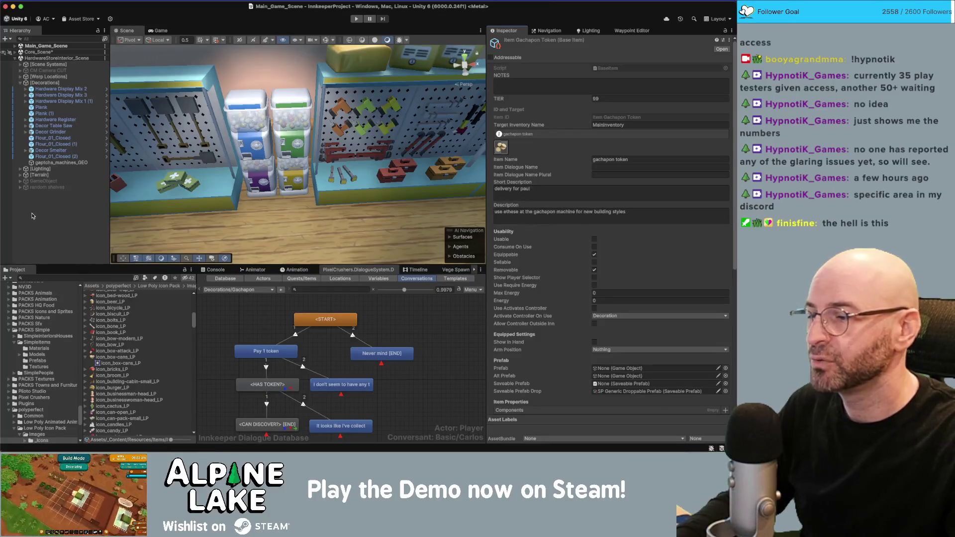
{"action": "left_click", "coordinate": [33, 214]}
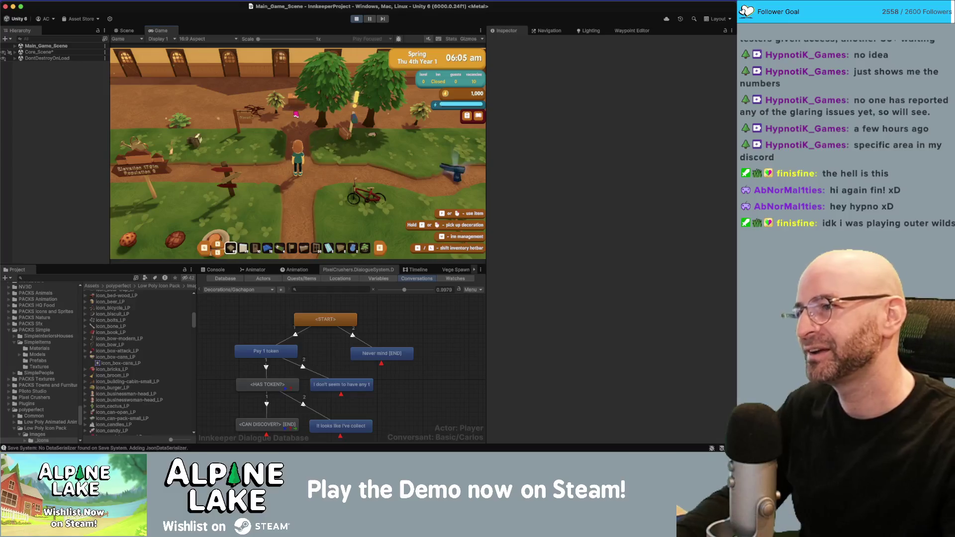
Run the character back and forth across the grass and past the inn doors.
{"action": "key", "text": "a"}
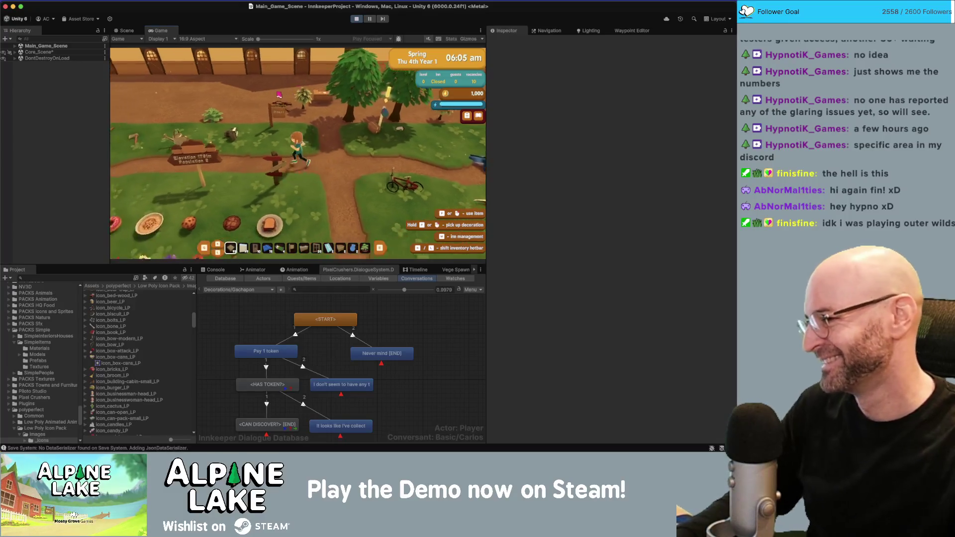
{"action": "key", "text": "w"}
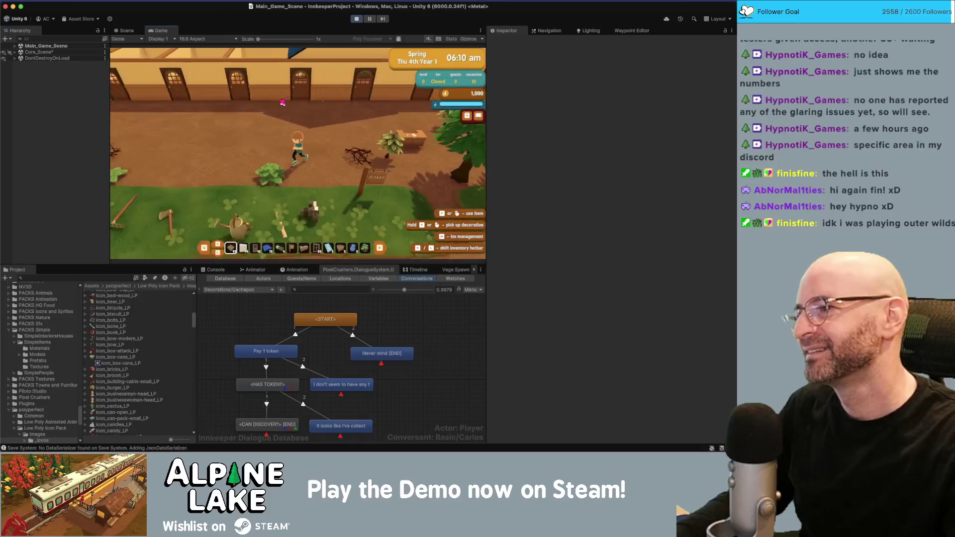
{"action": "key", "text": "a"}
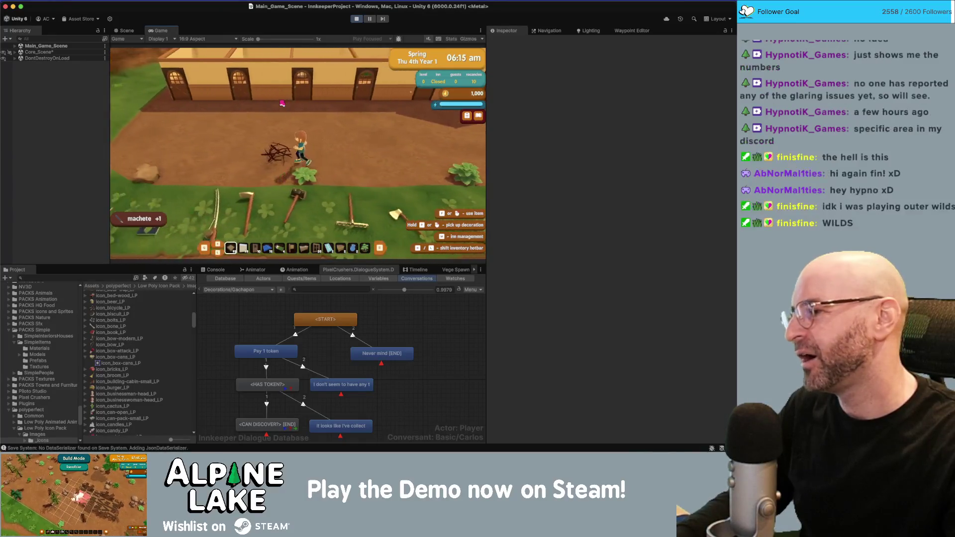
{"action": "key", "text": "d"}
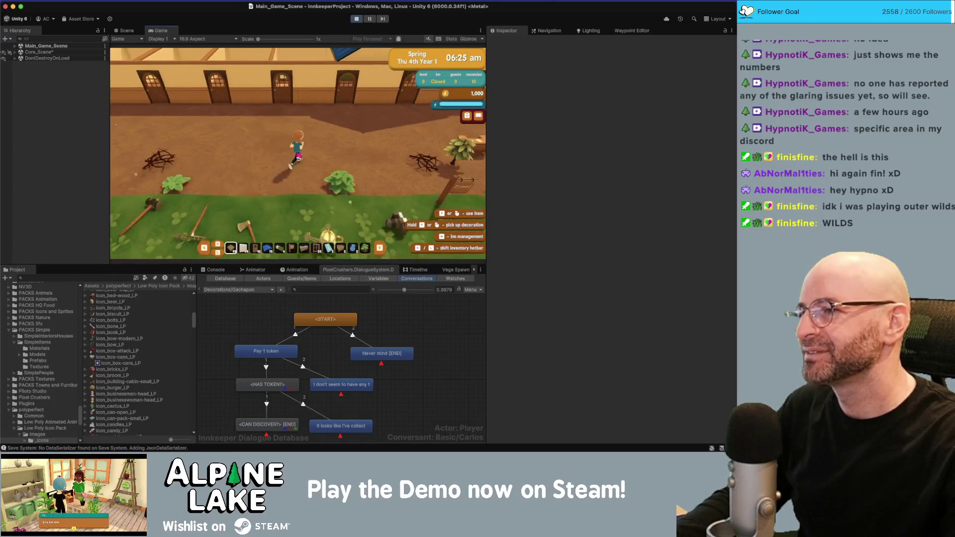
{"action": "key", "text": "w"}
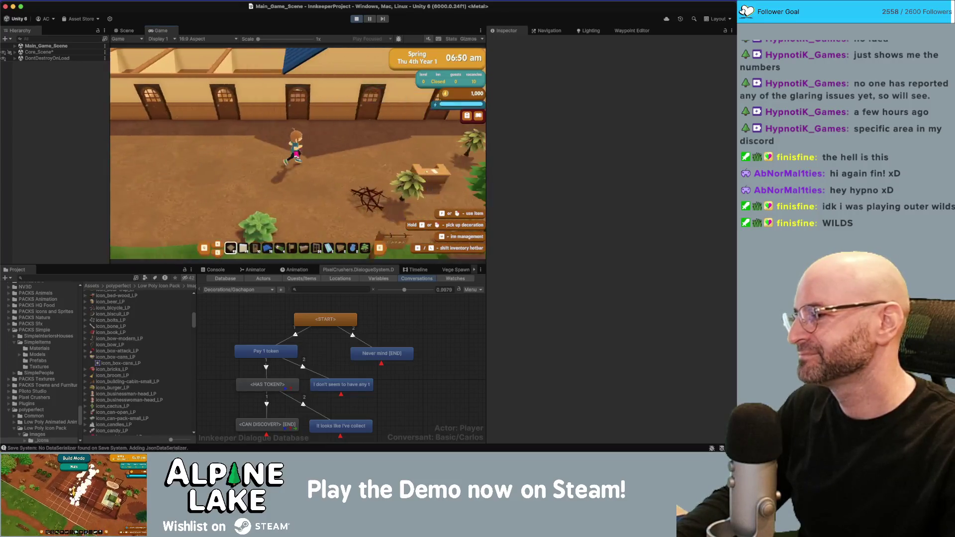
{"action": "key", "text": "w"}
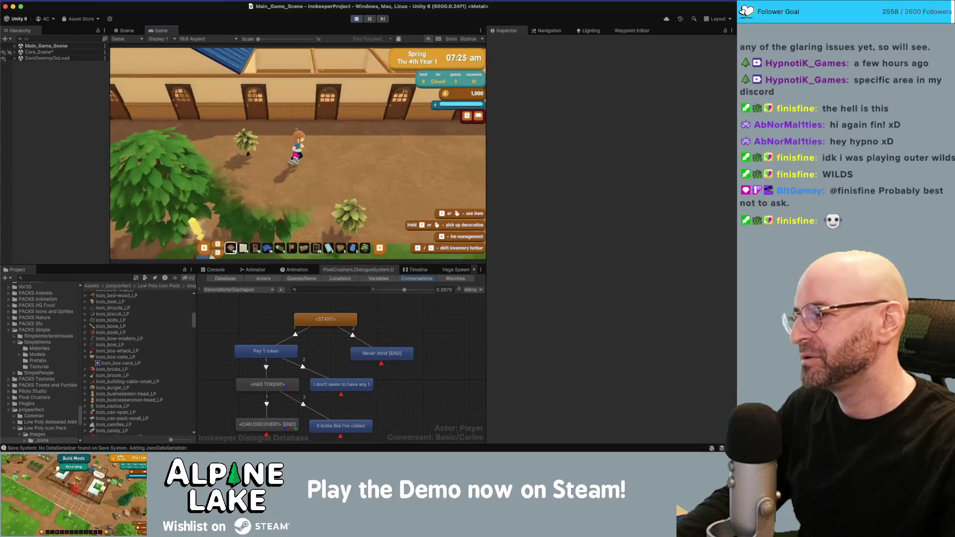
{"action": "key", "text": "d"}
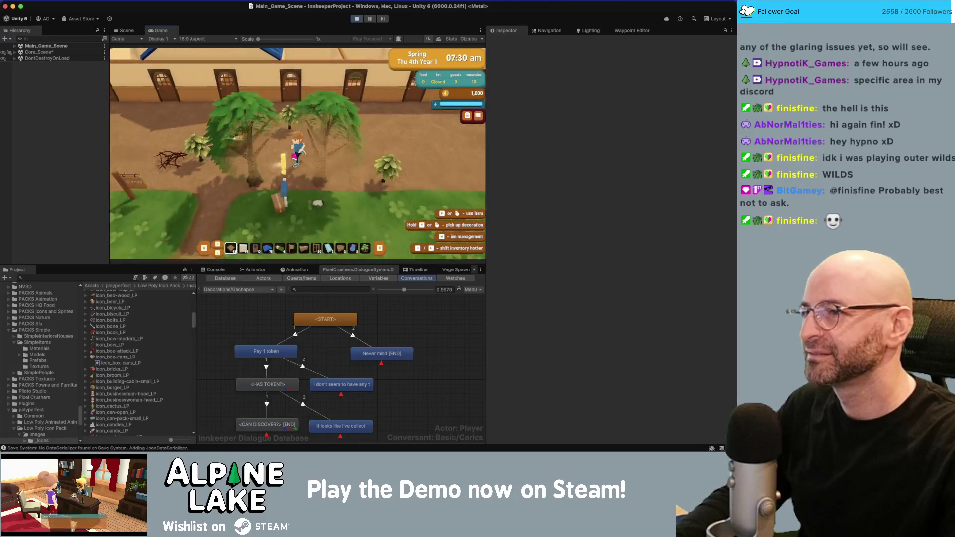
{"action": "key", "text": "a"}
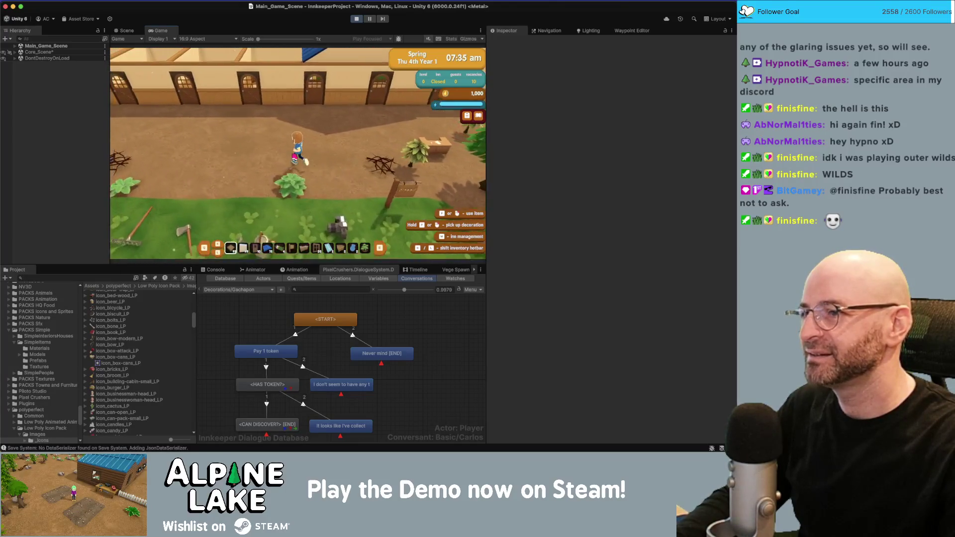
{"action": "key", "text": "w"}
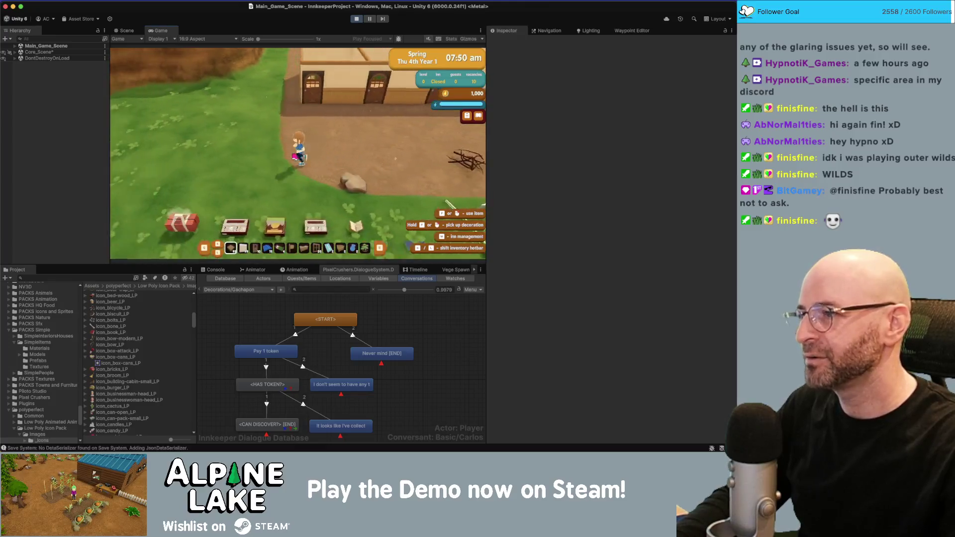
{"action": "key", "text": "a"}
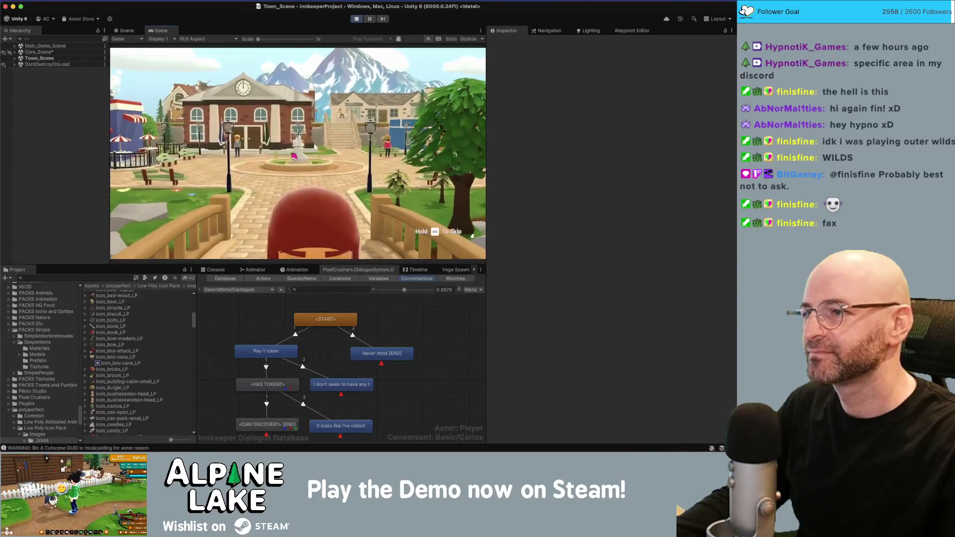
Walk along the town path into the hardware store, expand HardwareStoreInterior_Scene, and stop playing.
{"action": "key", "text": "a"}
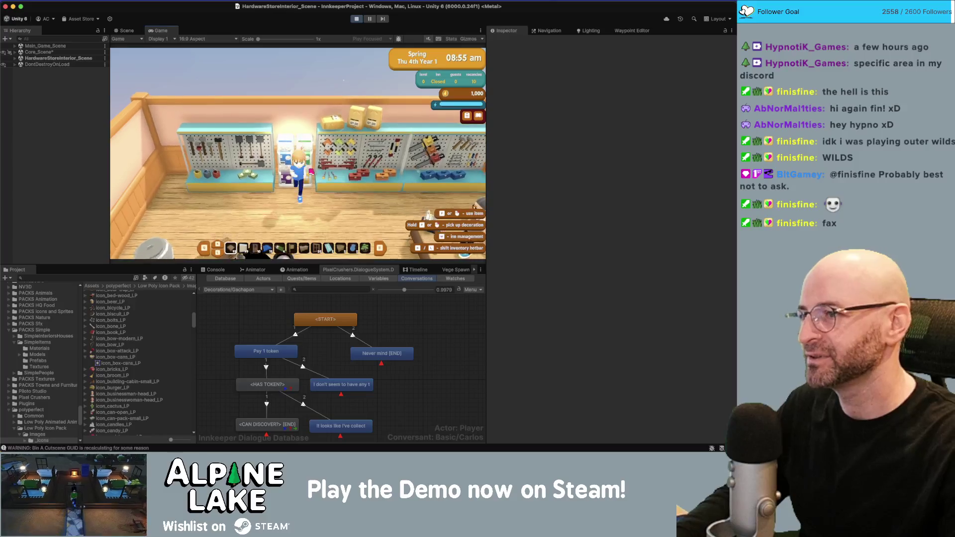
{"action": "key", "text": "w"}
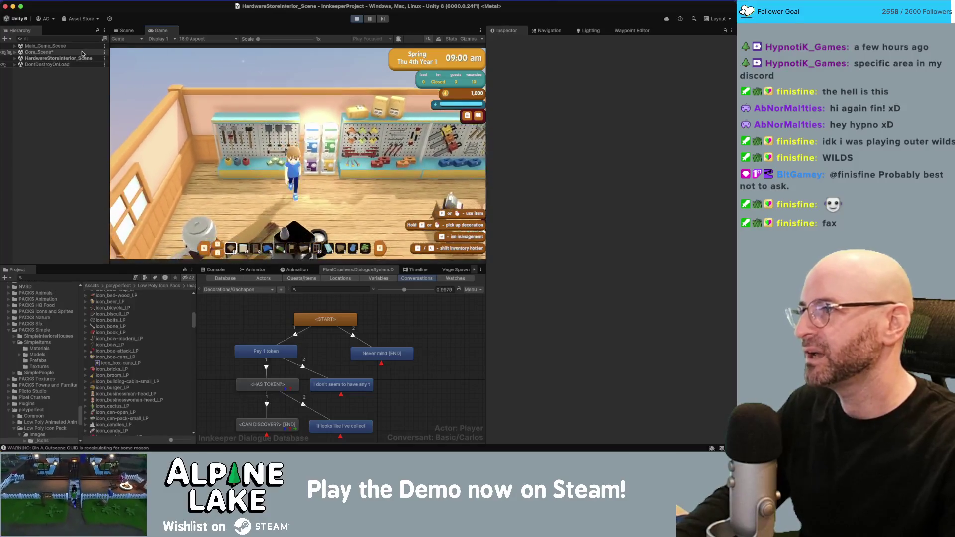
{"action": "left_click", "coordinate": [15, 58]}
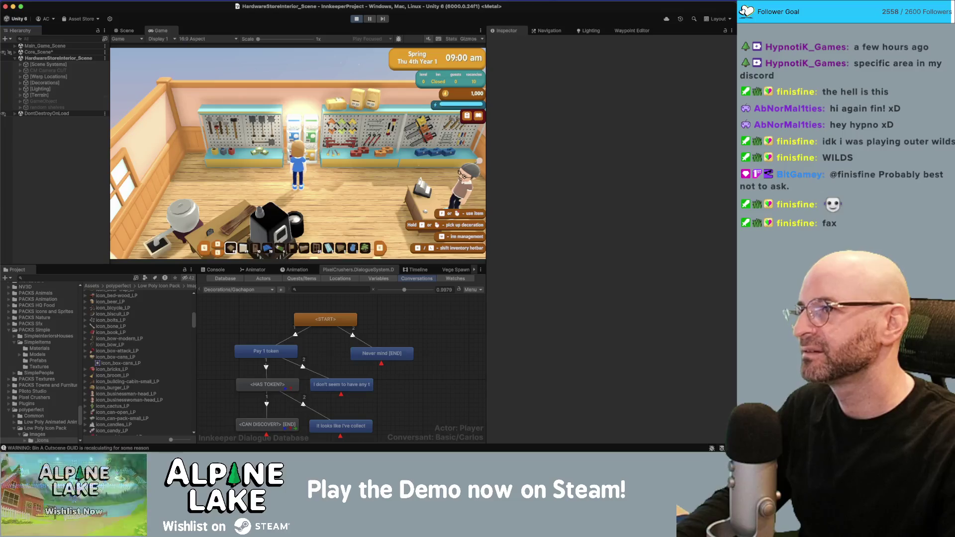
{"action": "left_click", "coordinate": [358, 19]}
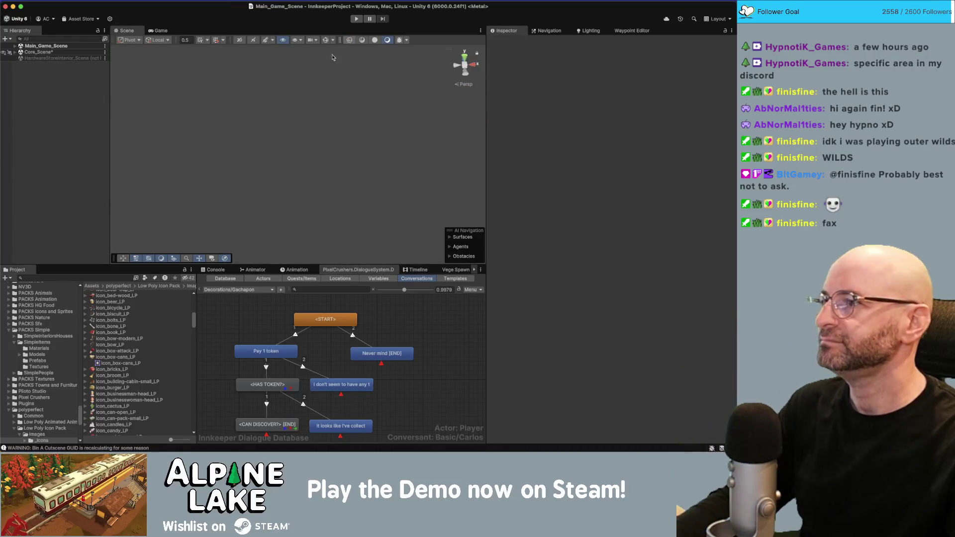
Load HardwareStoreInterior_Scene and select Spot Light (9) in the [Lighting] group.
{"action": "right_click", "coordinate": [82, 59]}
{"action": "left_click", "coordinate": [87, 64]}
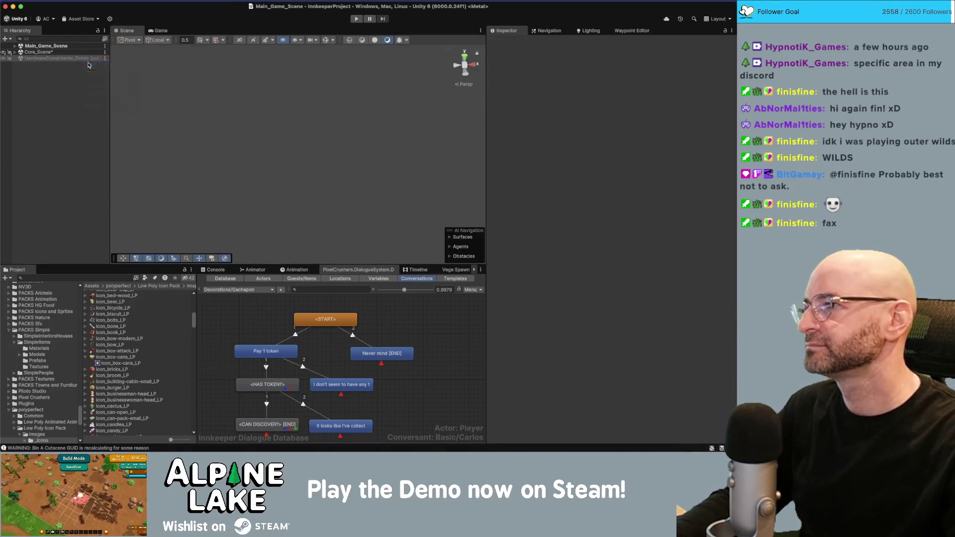
{"action": "scroll", "coordinate": [289, 116], "scroll_direction": "down", "scroll_amount": 5}
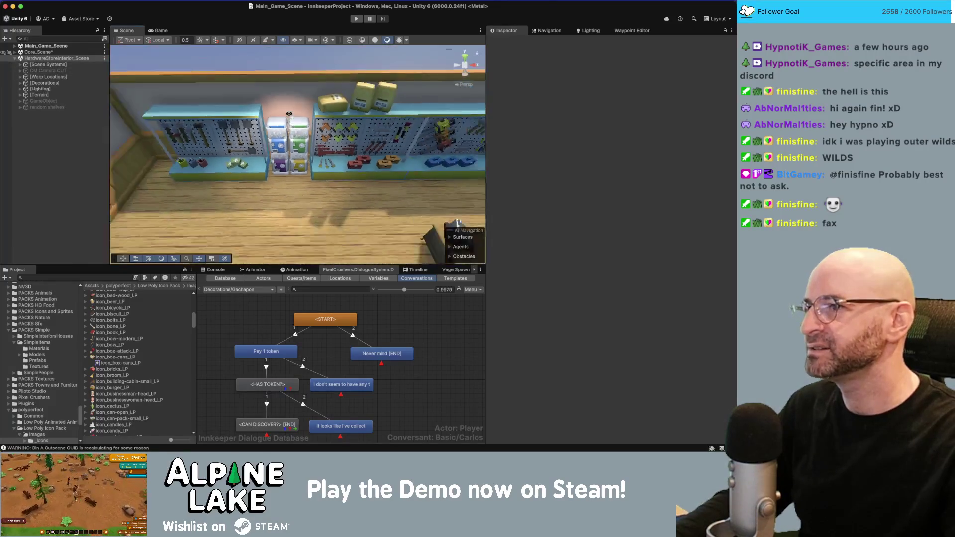
{"action": "left_click", "coordinate": [20, 90]}
{"action": "left_click", "coordinate": [19, 89]}
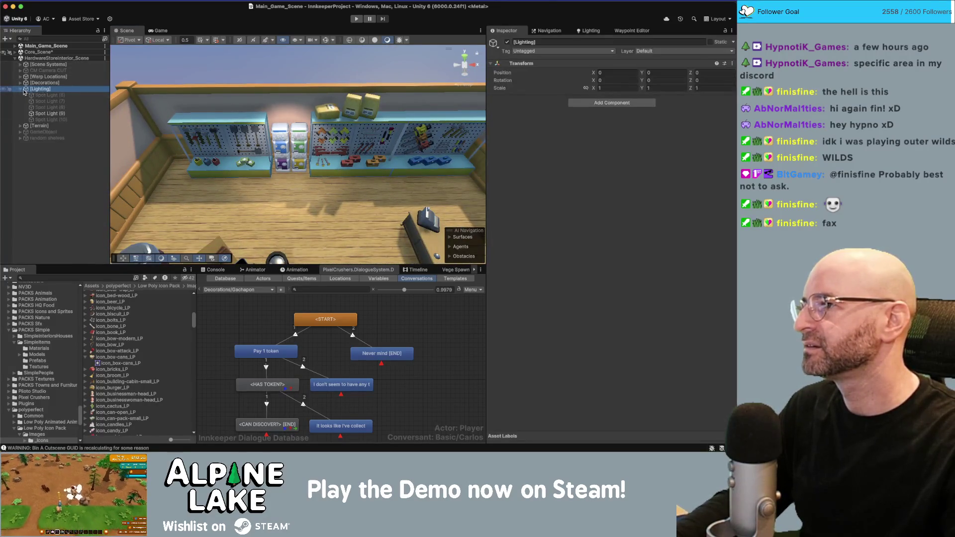
{"action": "left_click", "coordinate": [50, 114]}
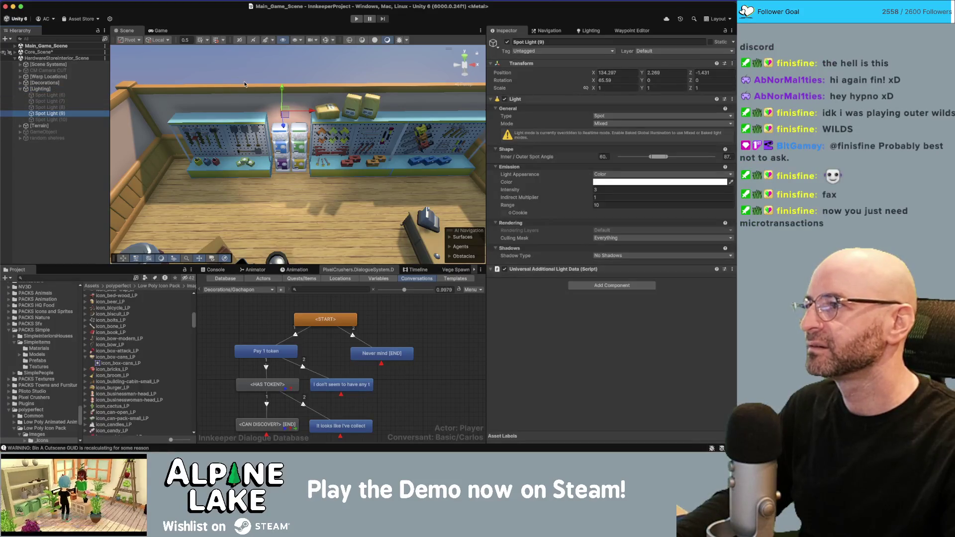
Lower Spot Light (9) intensity from 3 to 2.
{"action": "mouse_move", "coordinate": [359, 118]}
{"action": "left_mouse_down"}
{"action": "mouse_move", "coordinate": [340, 127]}
{"action": "mouse_move", "coordinate": [323, 124]}
{"action": "mouse_move", "coordinate": [324, 111]}
{"action": "mouse_move", "coordinate": [304, 134]}
{"action": "mouse_move", "coordinate": [330, 133]}
{"action": "left_mouse_up"}
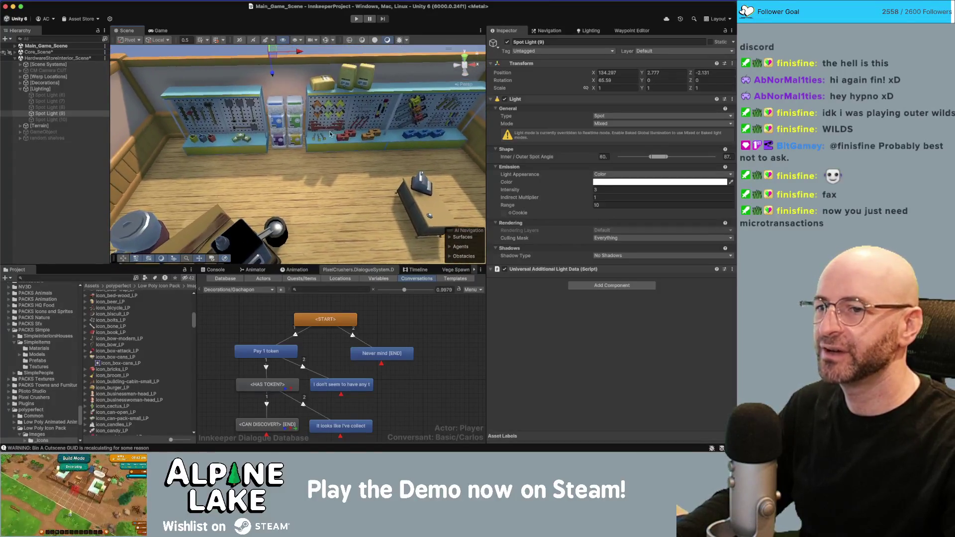
{"action": "left_click", "coordinate": [598, 190]}
{"action": "type", "text": "2"}
{"action": "key", "text": "Tab"}
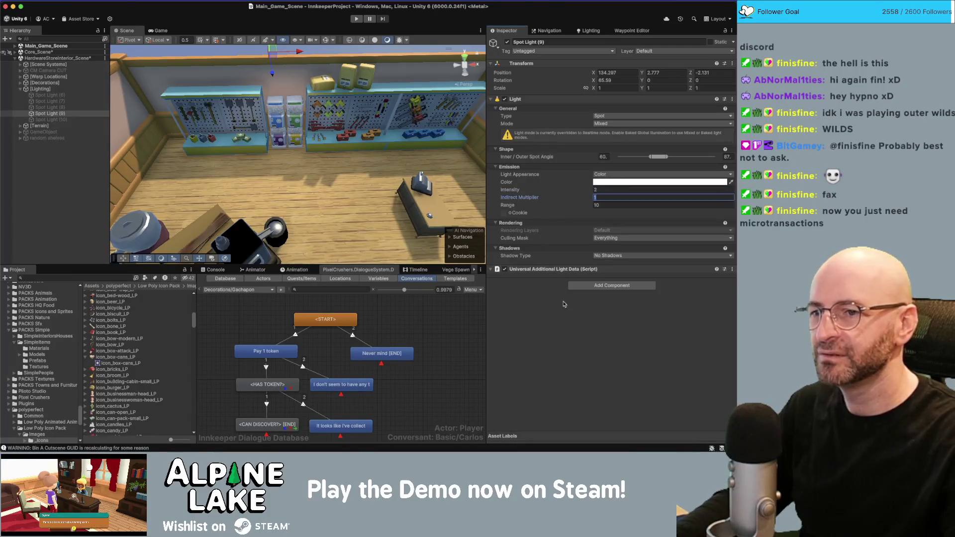
{"action": "key", "text": "Return"}
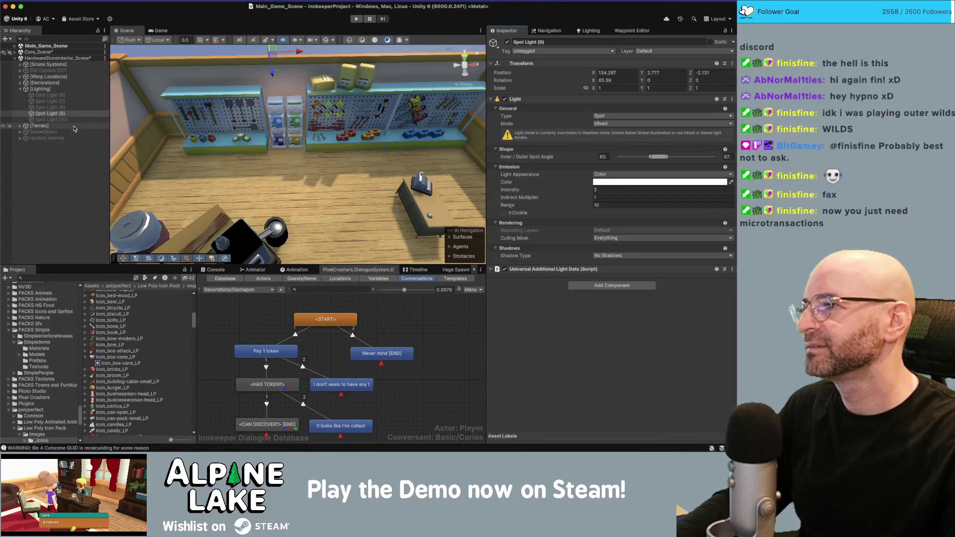
Select and frame the gaptcha_machines_GEO gachapon machines, then bring Maya forward.
{"action": "left_click", "coordinate": [293, 116]}
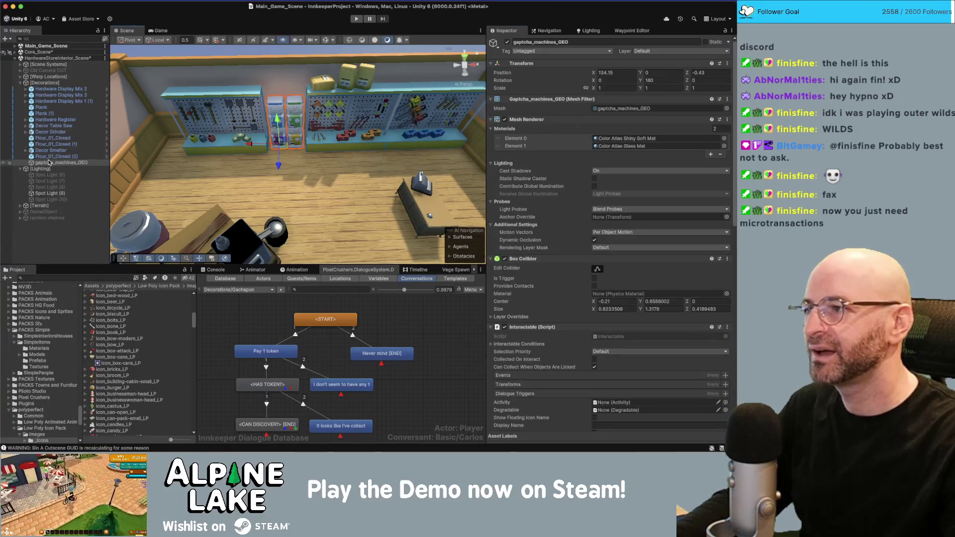
{"action": "left_click", "coordinate": [325, 40]}
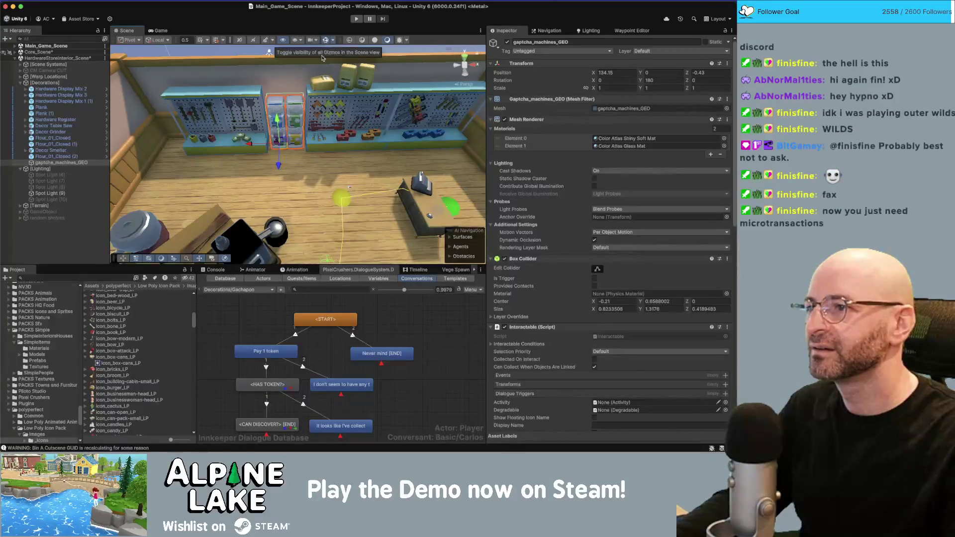
{"action": "key", "text": "f"}
{"action": "mouse_move", "coordinate": [348, 74]}
{"action": "left_mouse_down"}
{"action": "mouse_move", "coordinate": [407, 58]}
{"action": "mouse_move", "coordinate": [319, 149]}
{"action": "mouse_move", "coordinate": [355, 153]}
{"action": "left_mouse_up"}
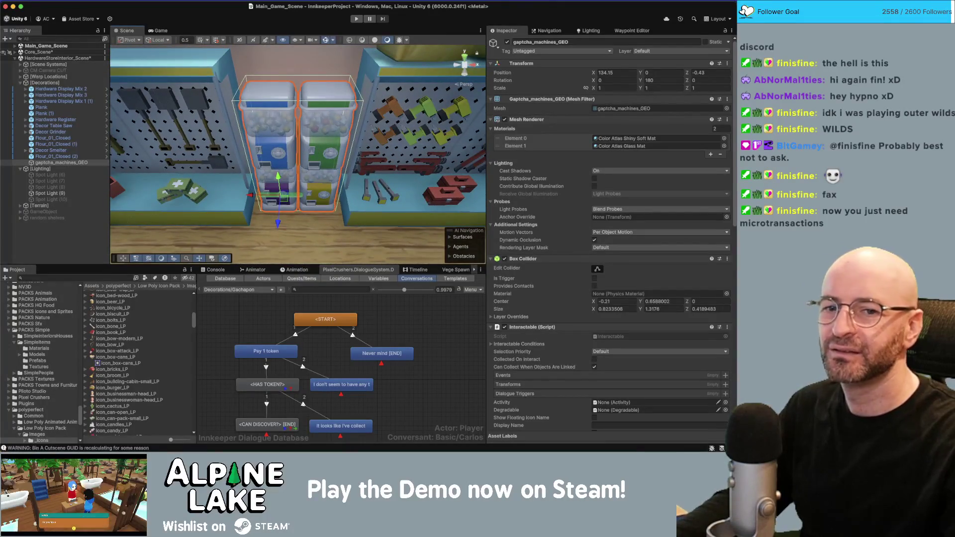
{"action": "key", "text": "super+Tab"}
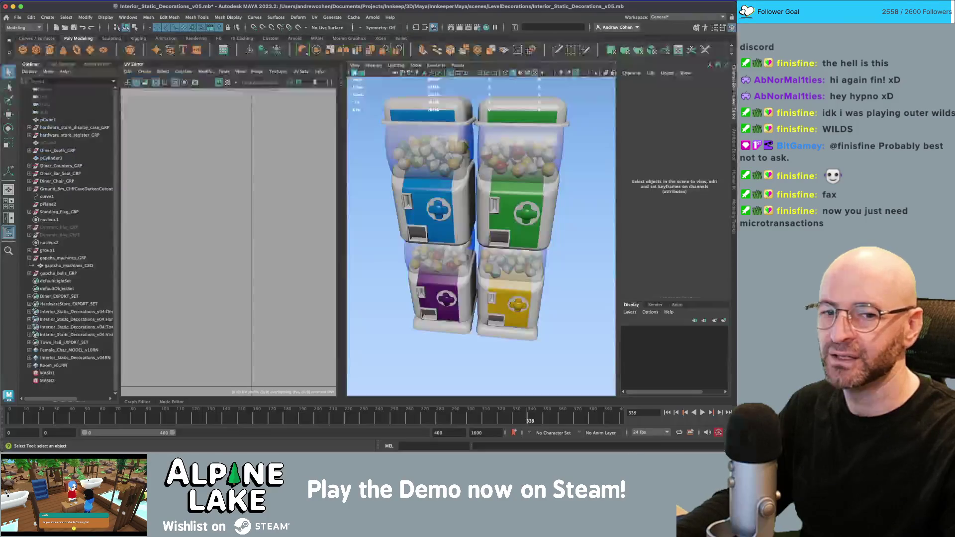
Zoom in on the four-capsule gumball model in Maya, then go back to Unity.
{"action": "mouse_move", "coordinate": [596, 227]}
{"action": "left_mouse_down"}
{"action": "mouse_move", "coordinate": [565, 213]}
{"action": "mouse_move", "coordinate": [633, 211]}
{"action": "mouse_move", "coordinate": [517, 203]}
{"action": "mouse_move", "coordinate": [490, 227]}
{"action": "mouse_move", "coordinate": [529, 183]}
{"action": "mouse_move", "coordinate": [438, 209]}
{"action": "left_mouse_up"}
{"action": "left_click", "coordinate": [505, 207]}
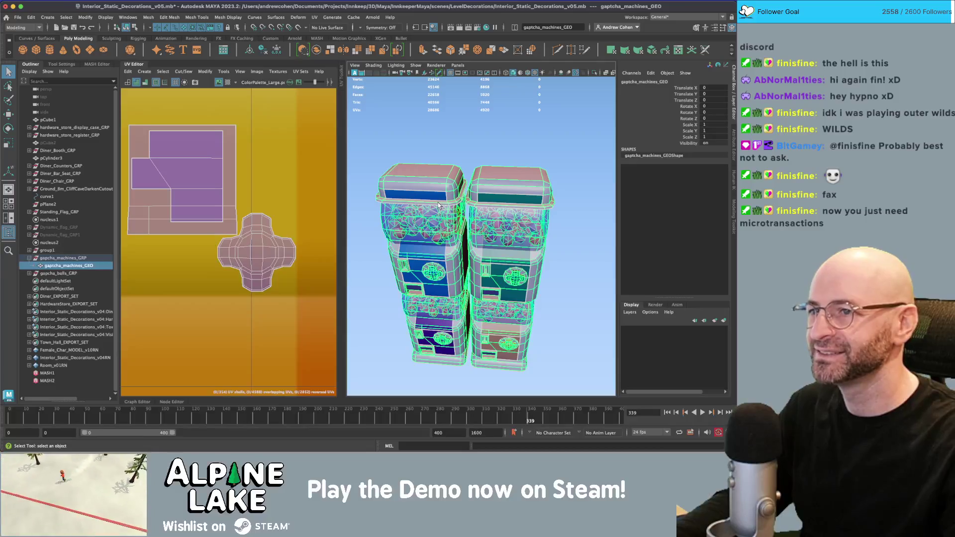
{"action": "scroll", "coordinate": [435, 211], "scroll_direction": "up", "scroll_amount": 10}
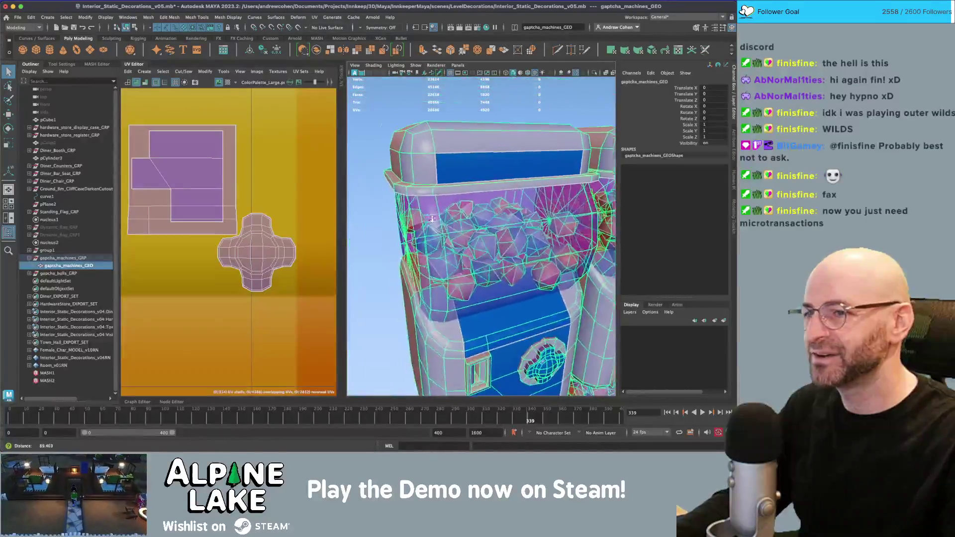
{"action": "scroll", "coordinate": [432, 219], "scroll_direction": "up", "scroll_amount": 10}
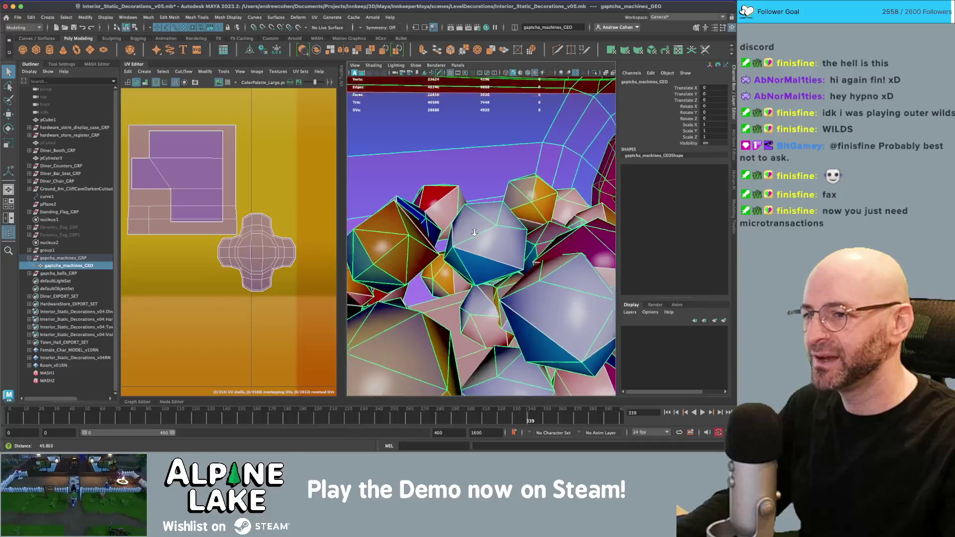
{"action": "left_click", "coordinate": [488, 224]}
{"action": "scroll", "coordinate": [428, 228], "scroll_direction": "down", "scroll_amount": 10}
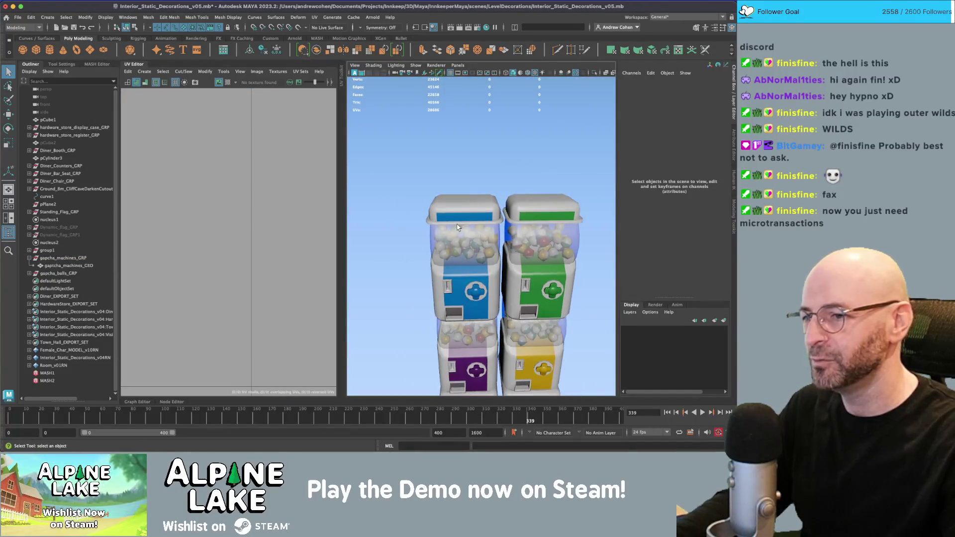
{"action": "key", "text": "super+Tab"}
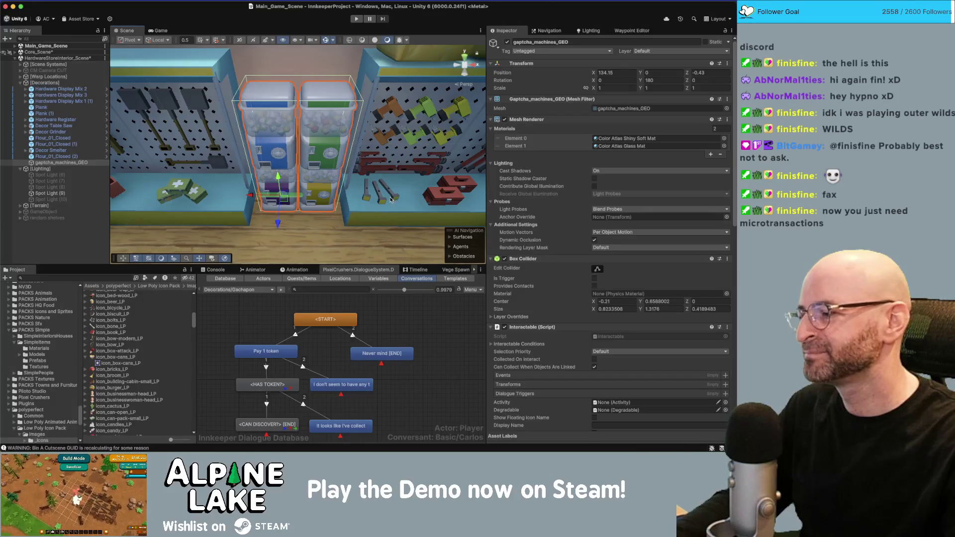
{"action": "key", "text": "super+Tab"}
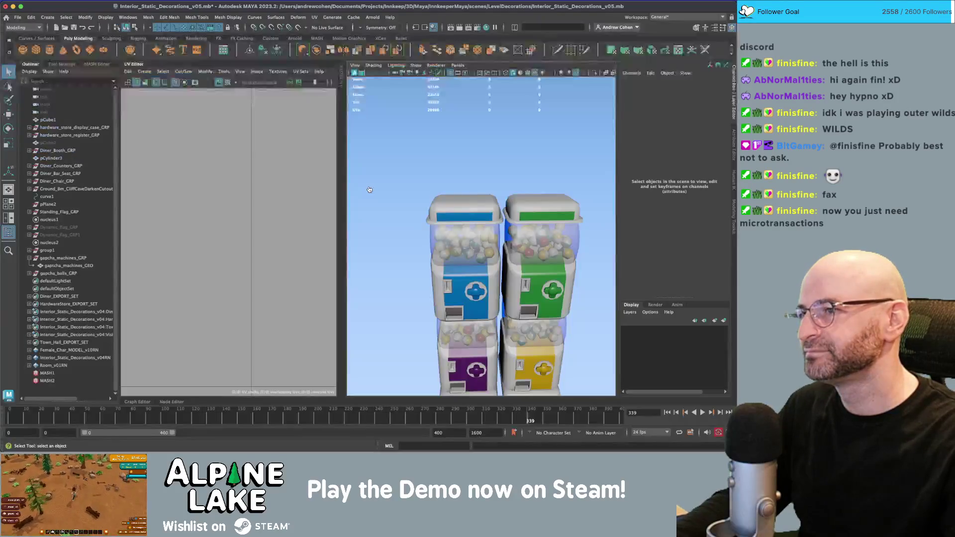
{"action": "key", "text": "super+Tab"}
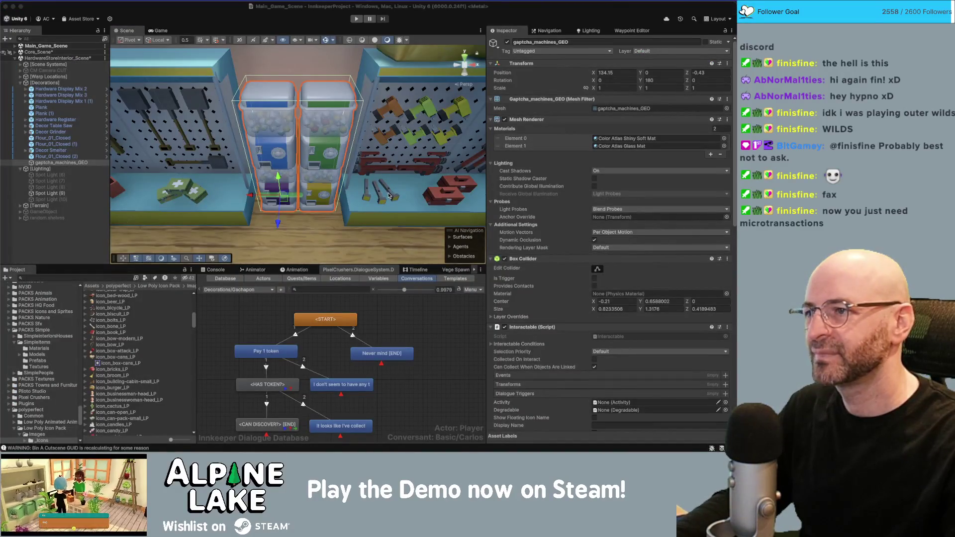
Enable Show Floating Icon Name with display name 'gachapon machine'.
{"action": "left_click_drag", "start_coordinate": [374, 180], "coordinate": [396, 167]}
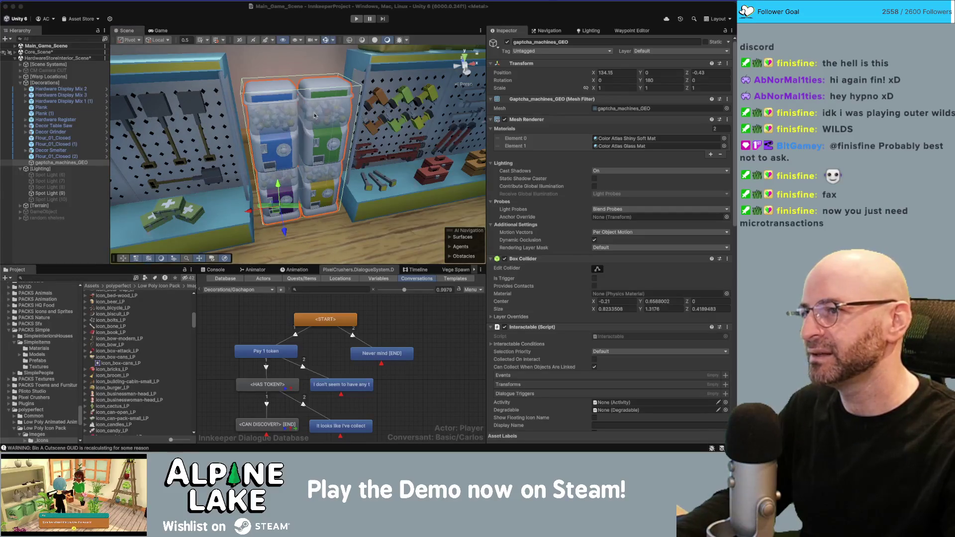
{"action": "left_click", "coordinate": [373, 87]}
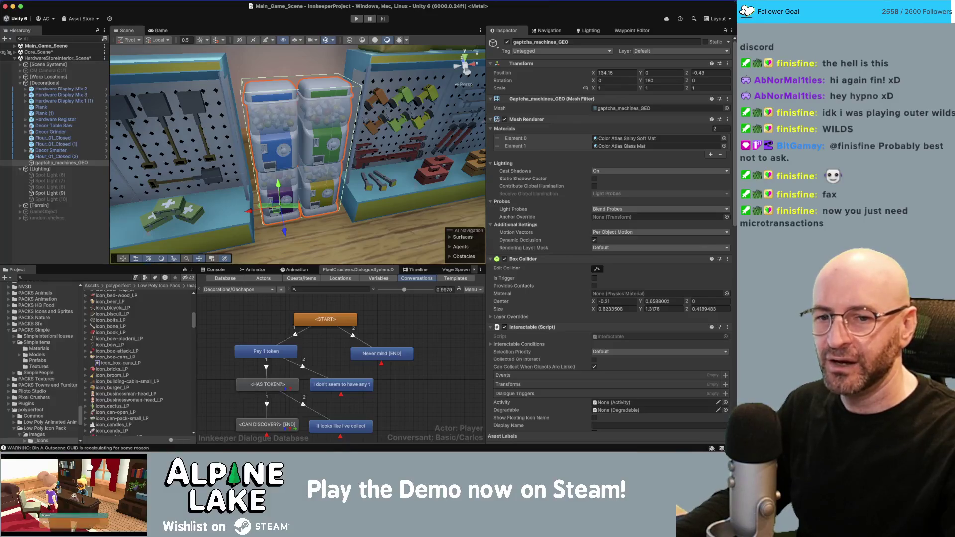
{"action": "scroll", "coordinate": [519, 268], "scroll_direction": "down", "scroll_amount": 5}
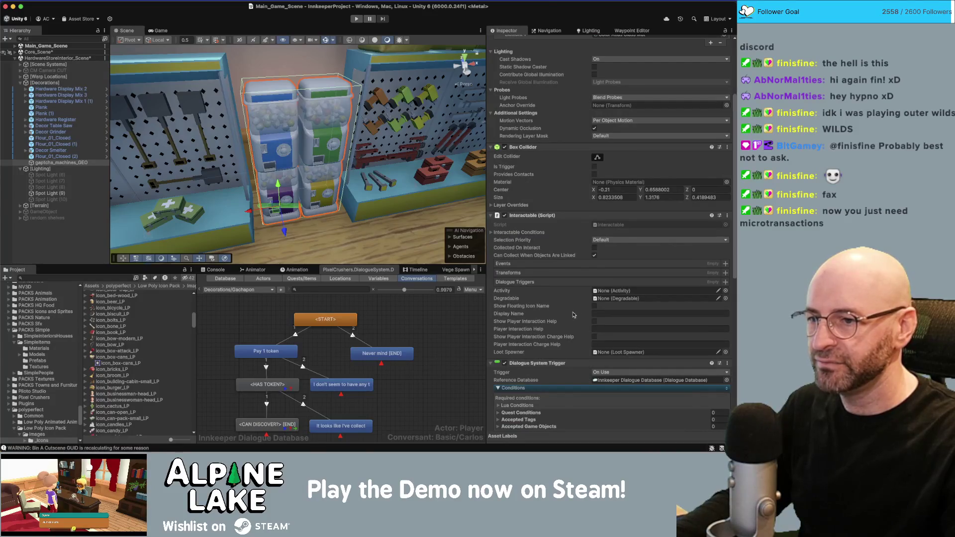
{"action": "left_click", "coordinate": [594, 306]}
{"action": "left_click", "coordinate": [600, 312]}
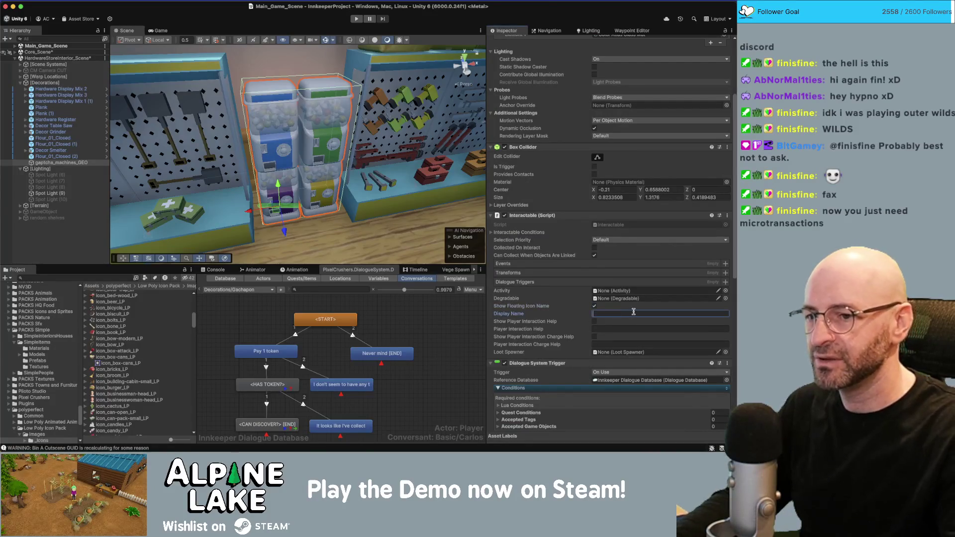
{"action": "type", "text": "gachapon mach"}
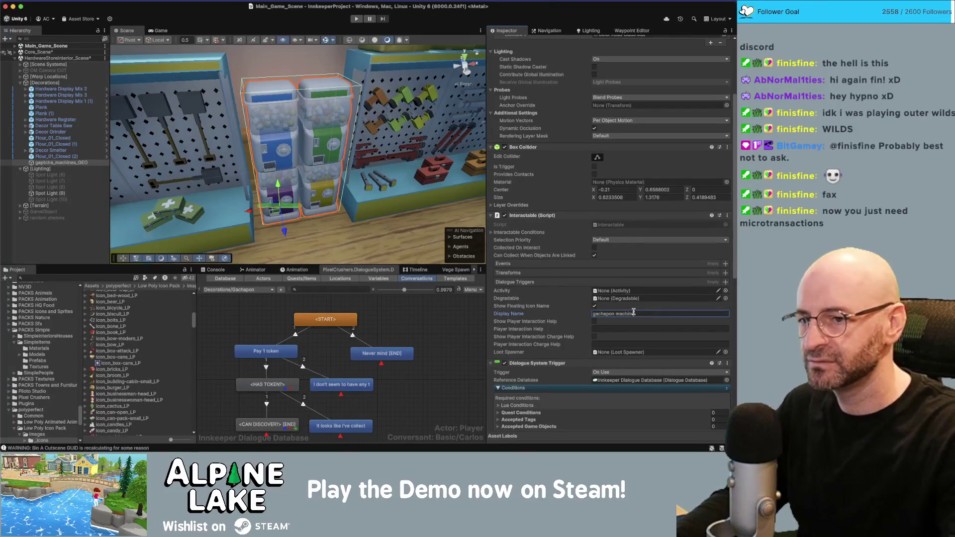
{"action": "type", "text": "ine"}
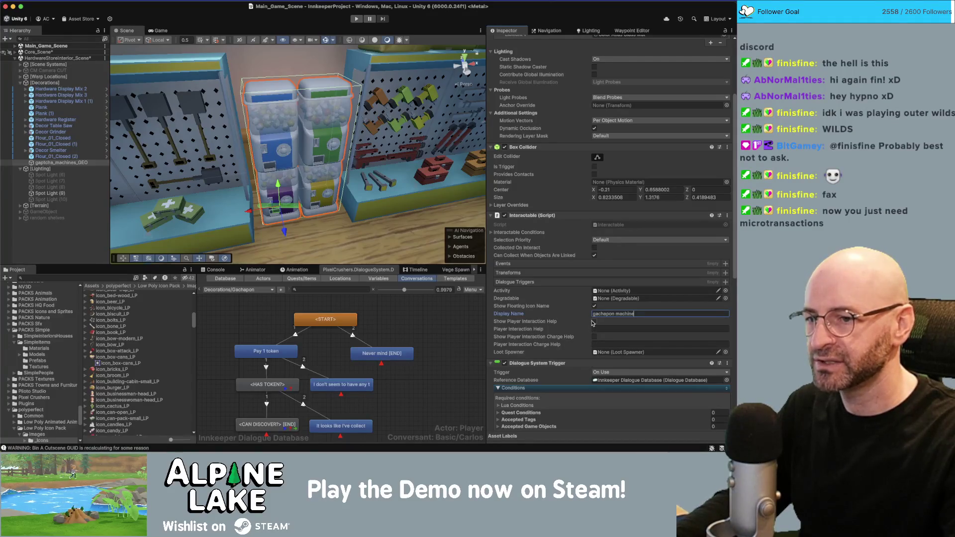
Enable Show Player Interaction Help with the help text 'use'.
{"action": "left_click", "coordinate": [594, 322]}
{"action": "left_click", "coordinate": [608, 328]}
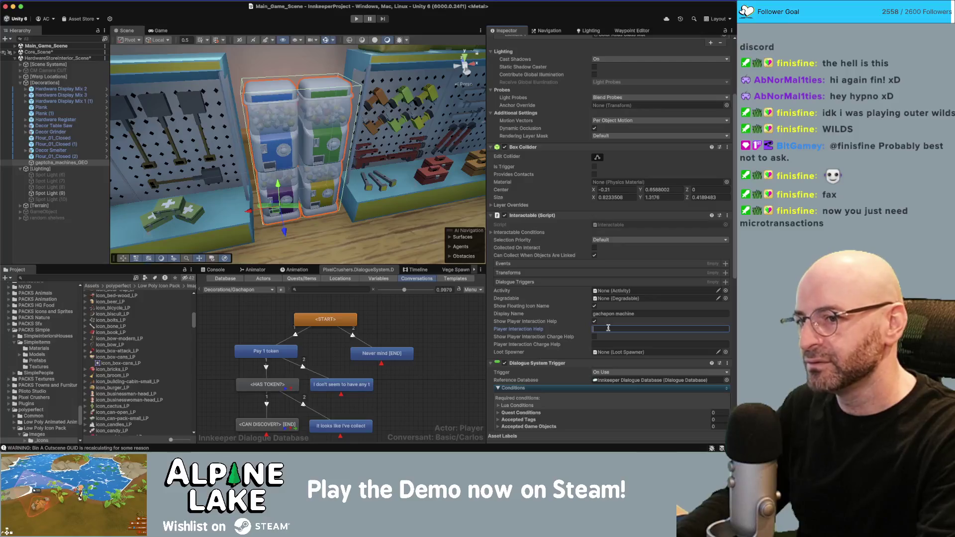
{"action": "type", "text": "use"}
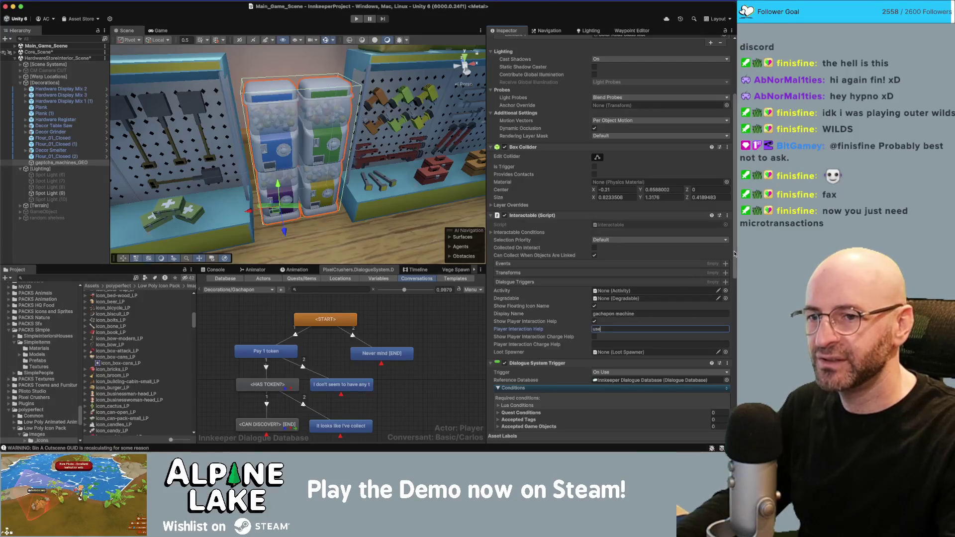
{"action": "scroll", "coordinate": [733, 257], "scroll_direction": "down", "scroll_amount": 3}
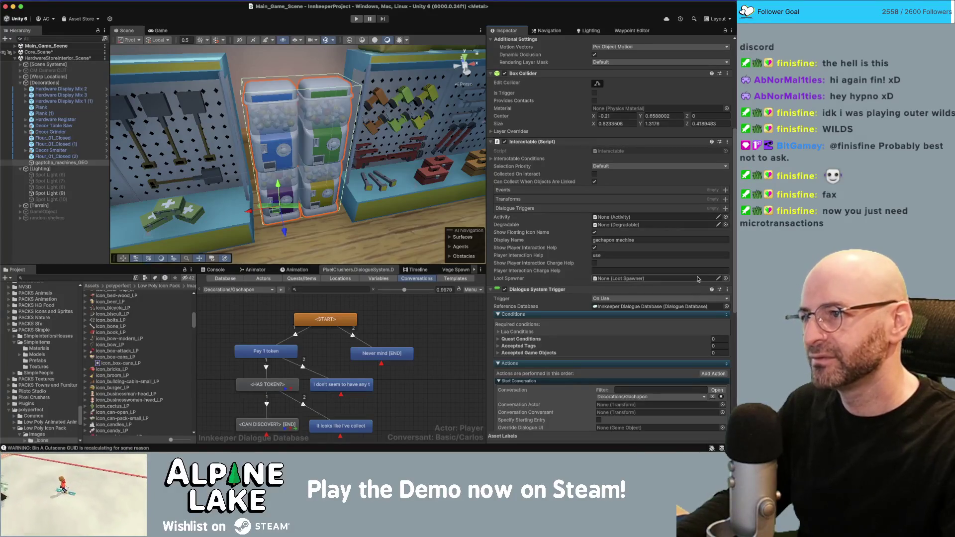
{"action": "scroll", "coordinate": [733, 243], "scroll_direction": "down", "scroll_amount": 2}
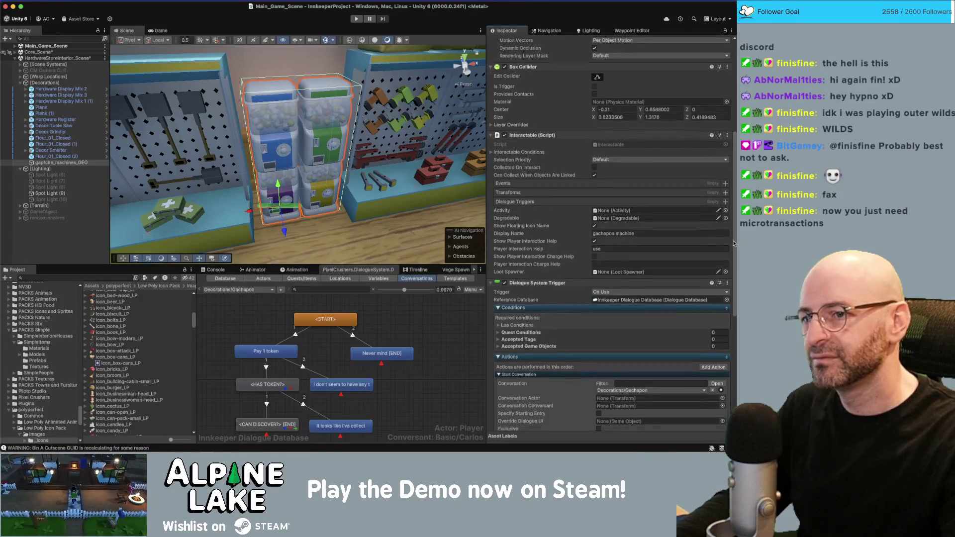
{"action": "scroll", "coordinate": [732, 264], "scroll_direction": "down", "scroll_amount": 2}
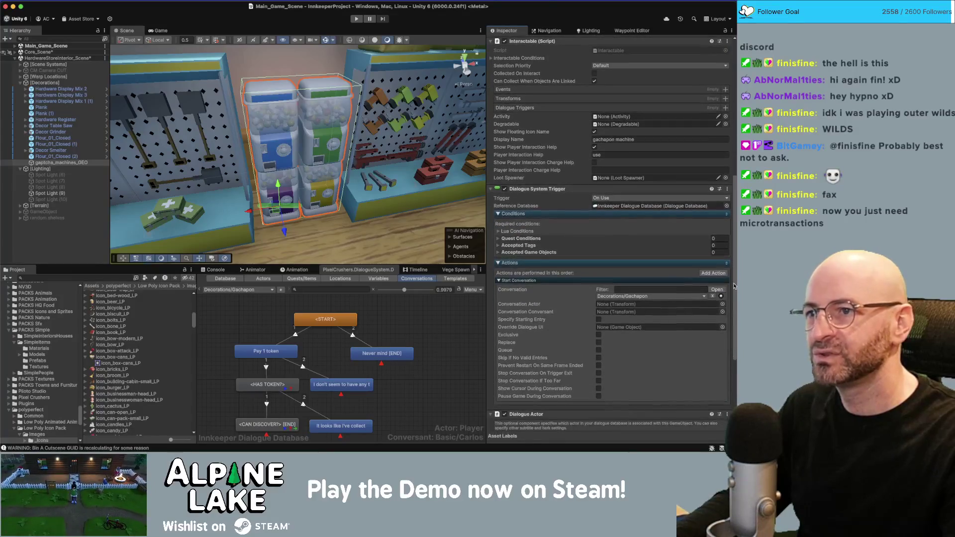
Tick Skip If No Valid Entries on the gachapon conversation trigger.
{"action": "scroll", "coordinate": [733, 291], "scroll_direction": "down", "scroll_amount": 2}
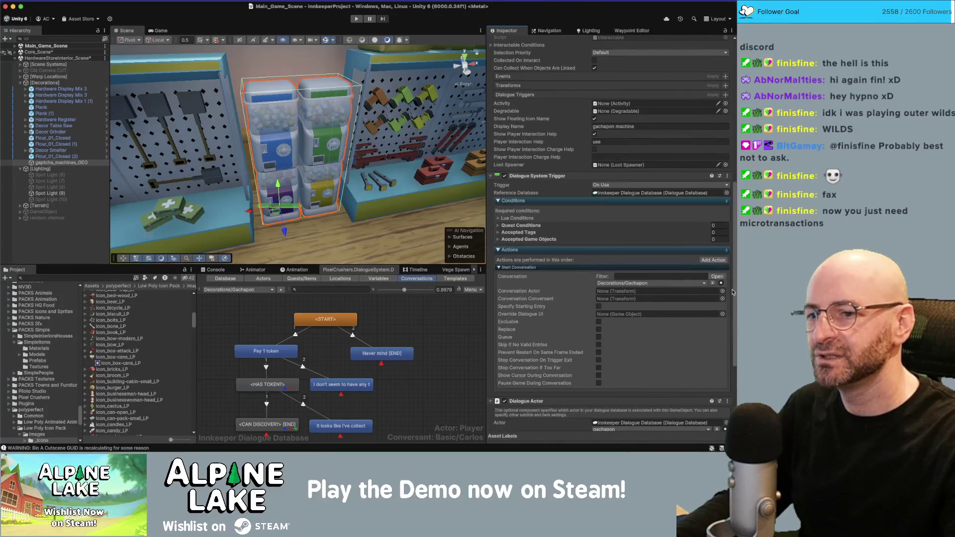
{"action": "scroll", "coordinate": [731, 317], "scroll_direction": "down", "scroll_amount": 2}
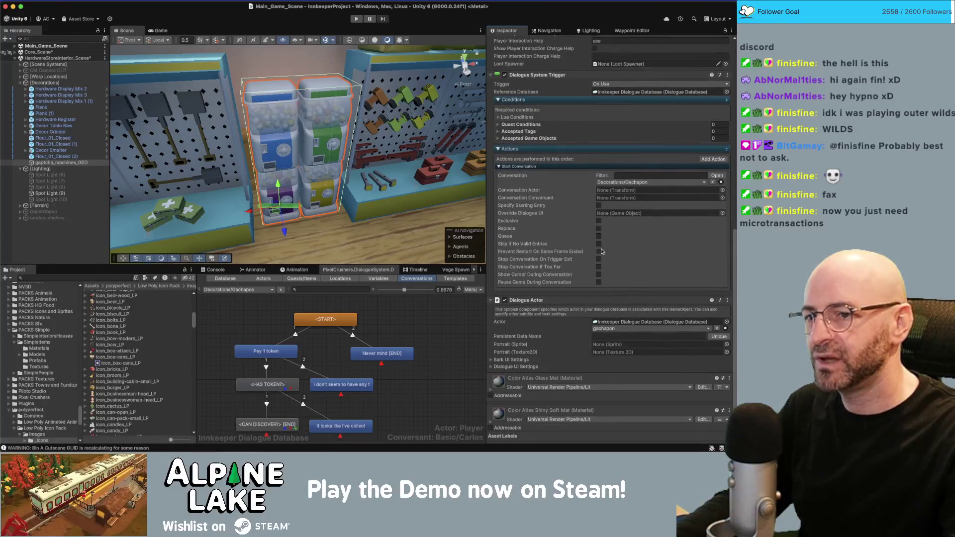
{"action": "left_click", "coordinate": [600, 244]}
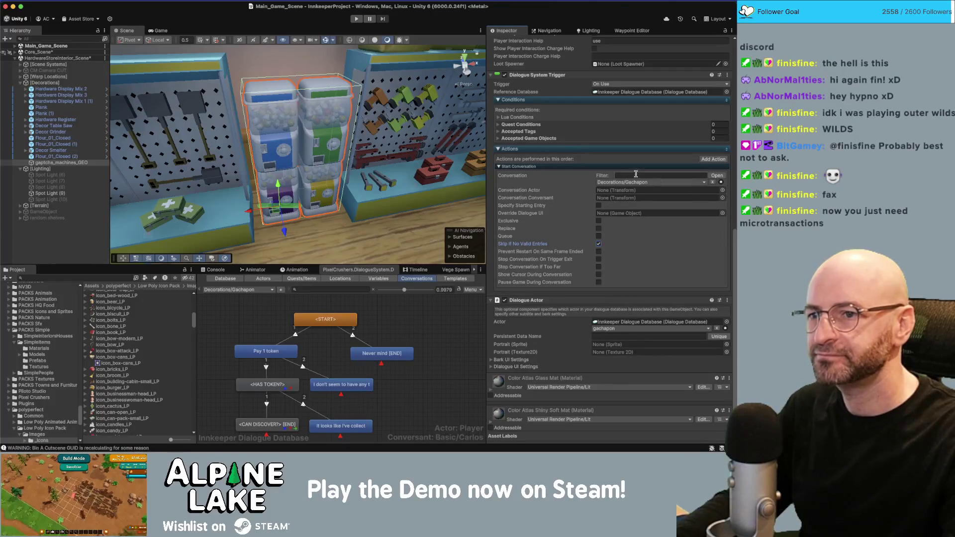
{"action": "left_click_drag", "start_coordinate": [732, 254], "coordinate": [733, 279]}
{"action": "scroll", "coordinate": [649, 193], "scroll_direction": "up", "scroll_amount": 10}
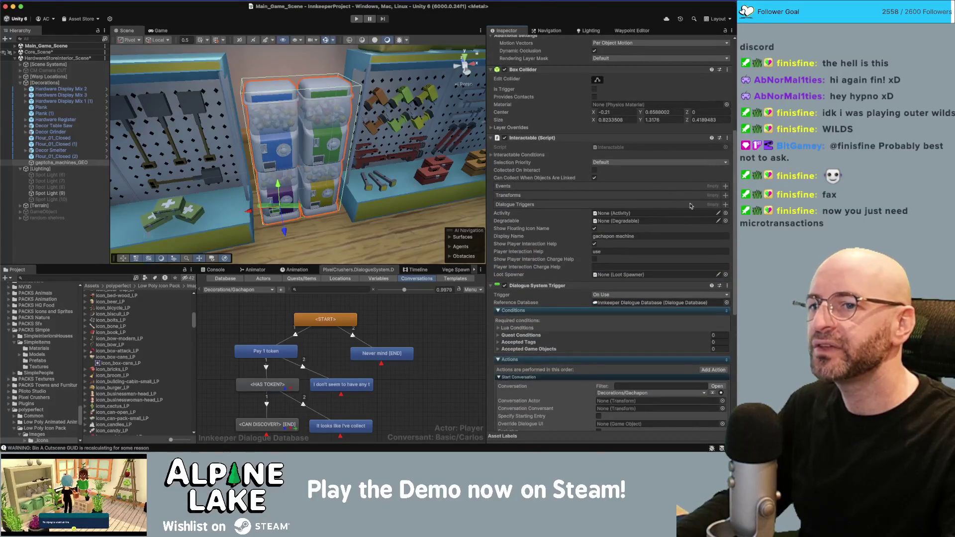
Add gaptcha_machines_GEO's own Dialogue System Trigger to the Interactable's Dialogue Triggers.
{"action": "left_click", "coordinate": [725, 204]}
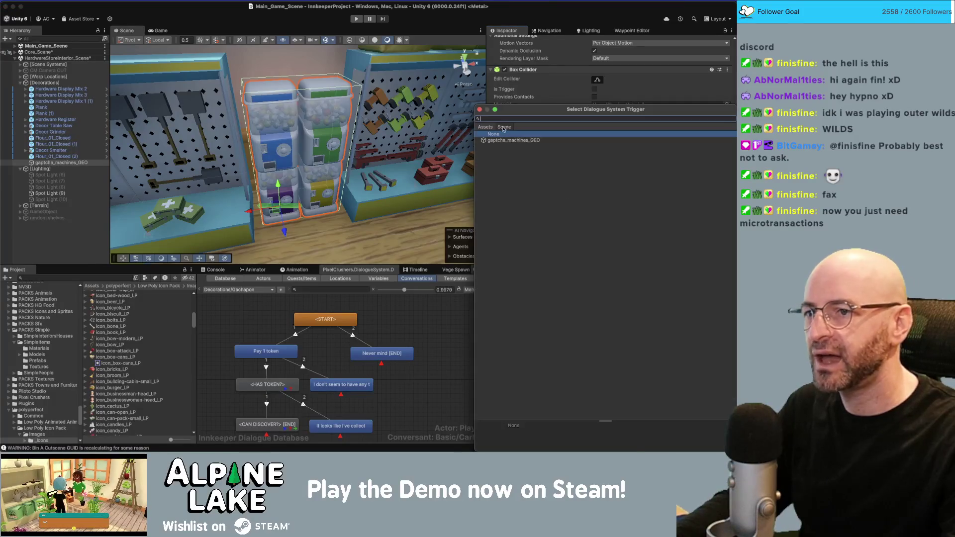
{"action": "double_click", "coordinate": [495, 141]}
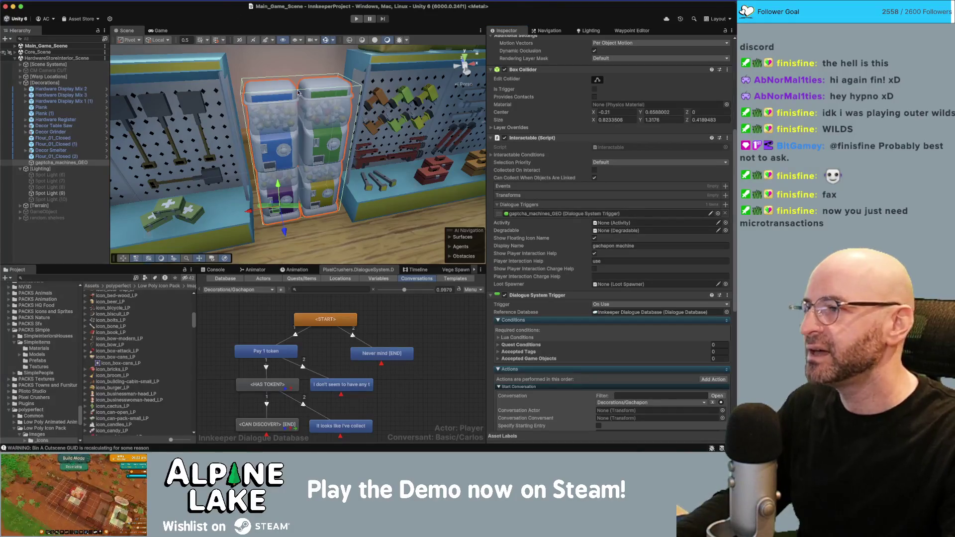
{"action": "left_click", "coordinate": [85, 65]}
{"action": "left_click", "coordinate": [20, 64]}
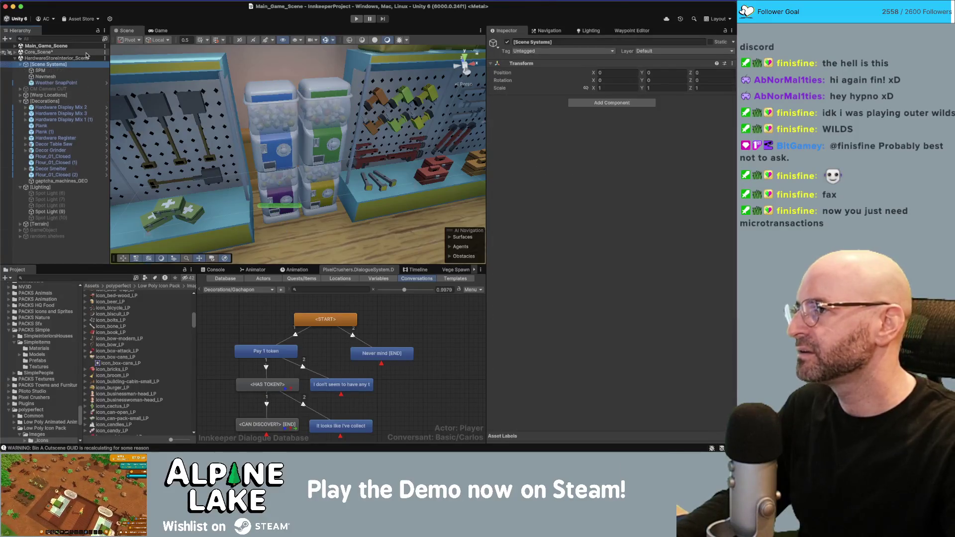
Select the Navmesh, turn on Show NavMesh, and bake the NavMesh Surface.
{"action": "left_click", "coordinate": [45, 76]}
{"action": "key", "text": "f"}
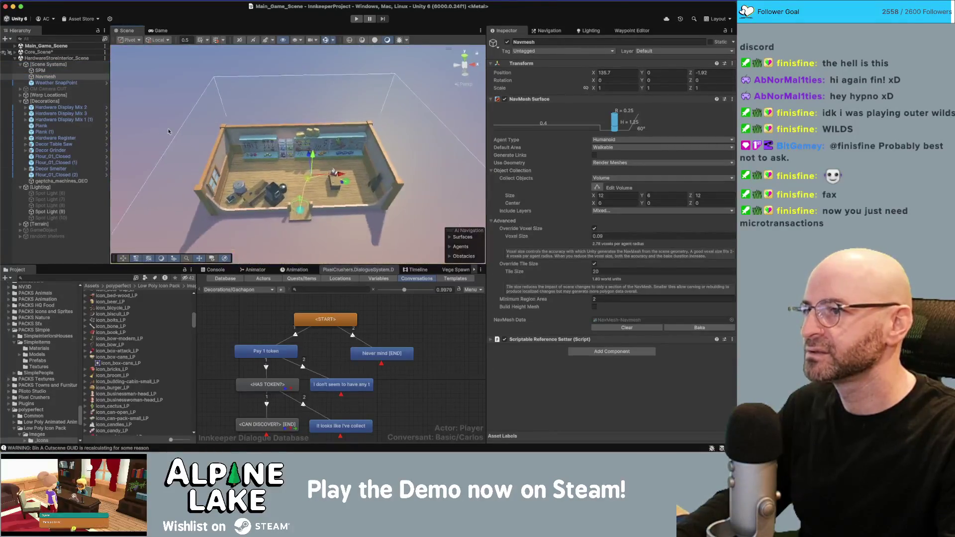
{"action": "left_click", "coordinate": [450, 238]}
{"action": "left_click", "coordinate": [480, 232]}
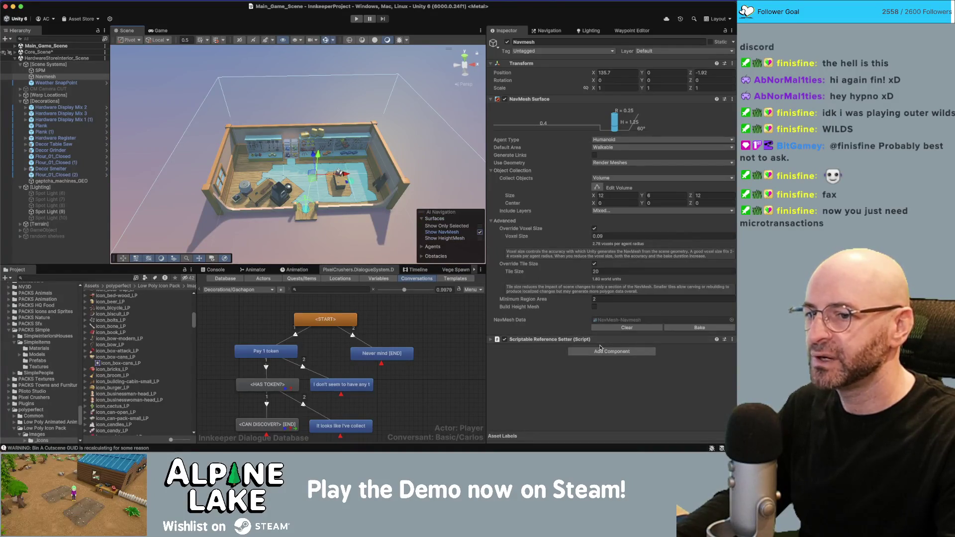
{"action": "left_click", "coordinate": [692, 328]}
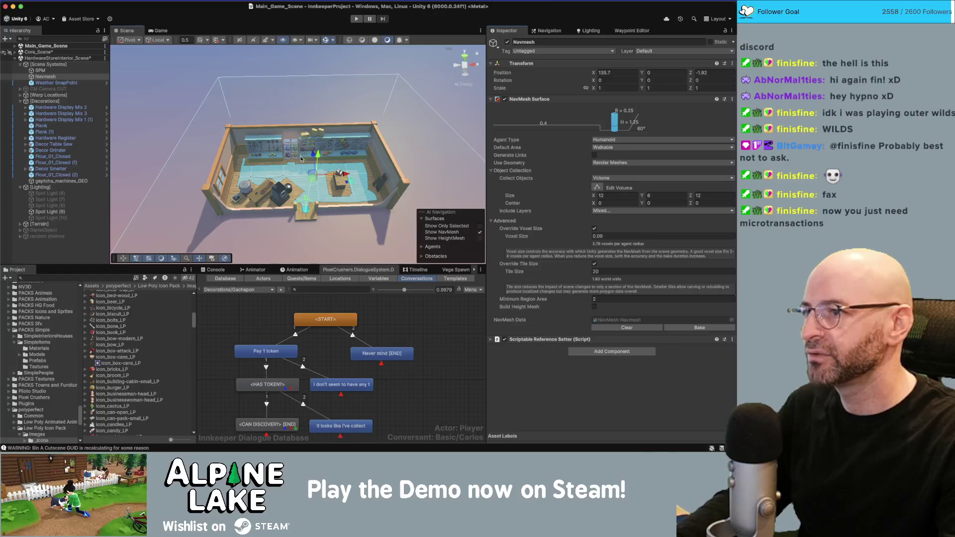
{"action": "scroll", "coordinate": [299, 169], "scroll_direction": "up", "scroll_amount": 5}
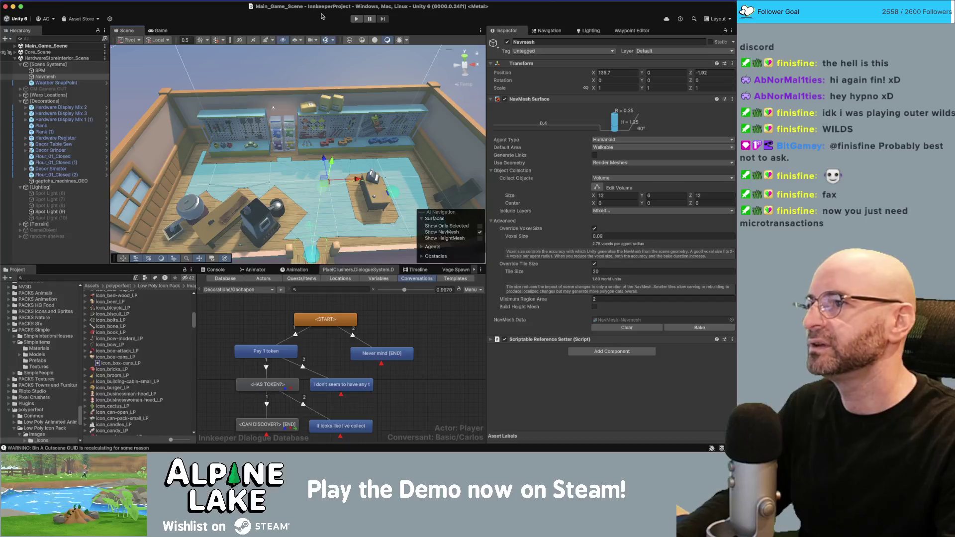
{"action": "left_click_drag", "start_coordinate": [233, 65], "coordinate": [202, 44]}
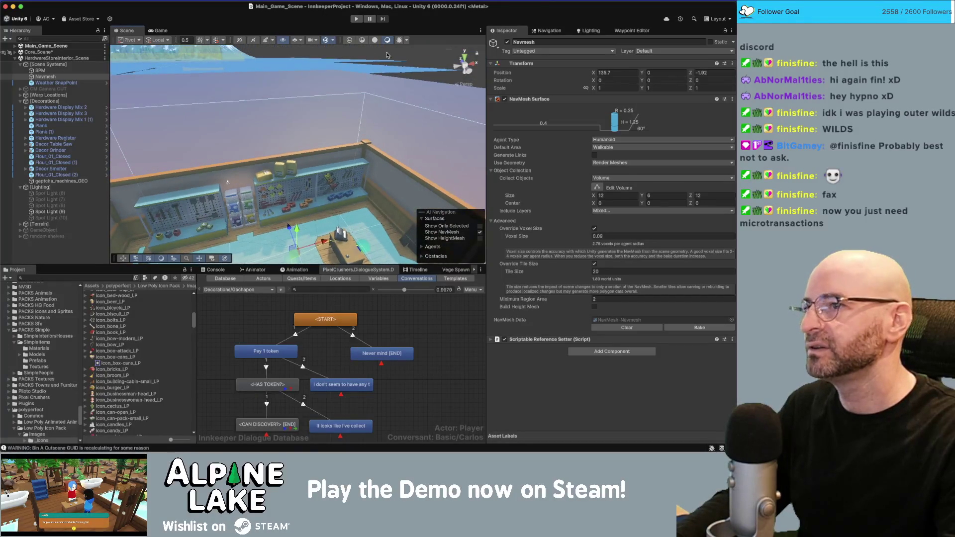
{"action": "left_click", "coordinate": [357, 20]}
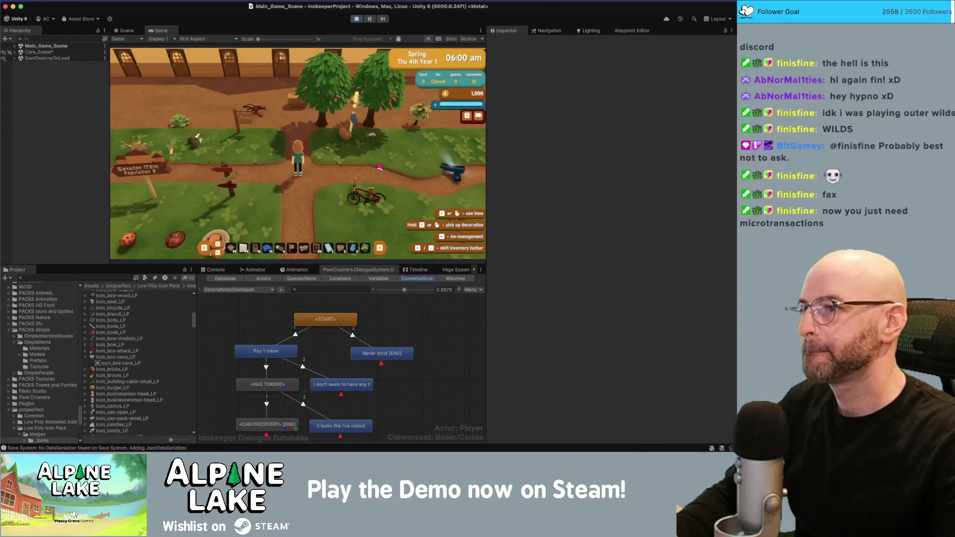
Walk the character north out of the farm and dismiss the day summary.
{"action": "key", "text": "w"}
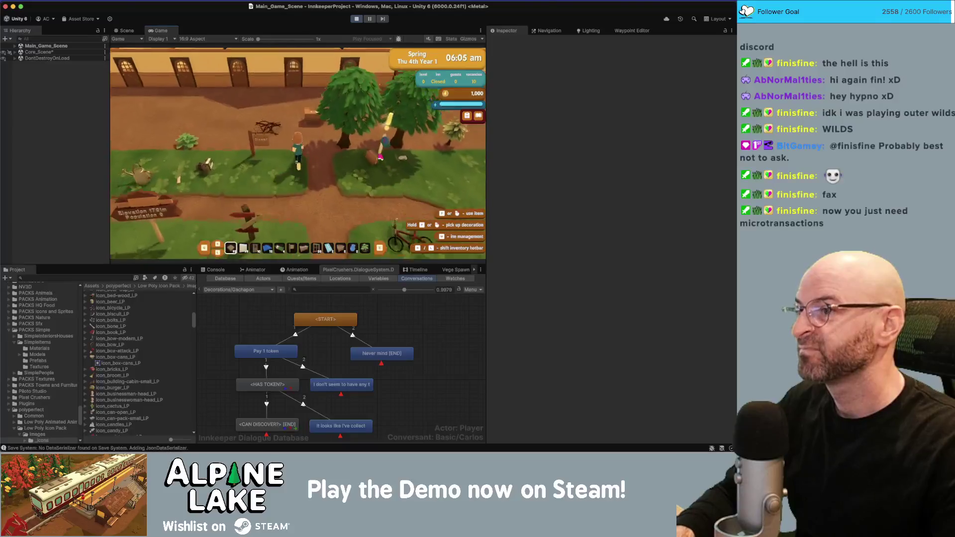
{"action": "key", "text": "w"}
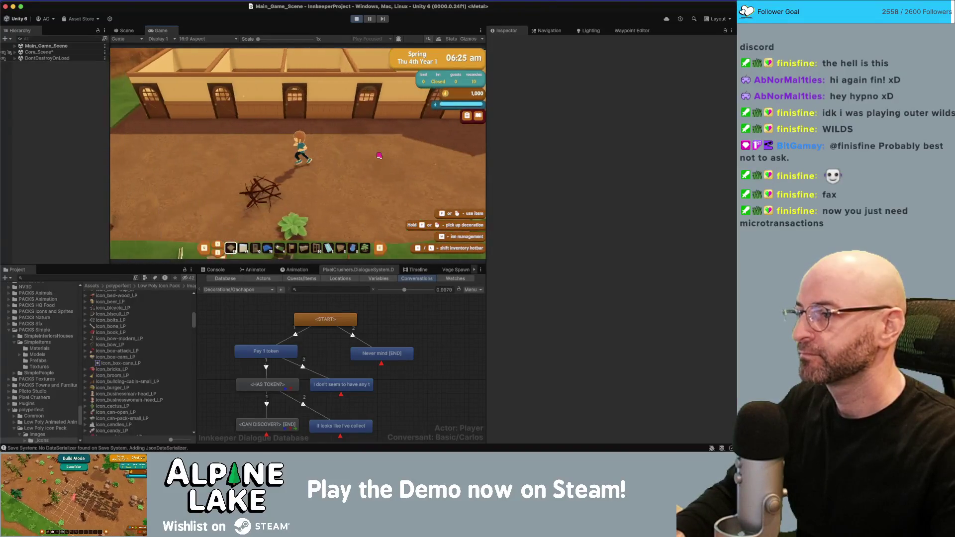
{"action": "key", "text": "w"}
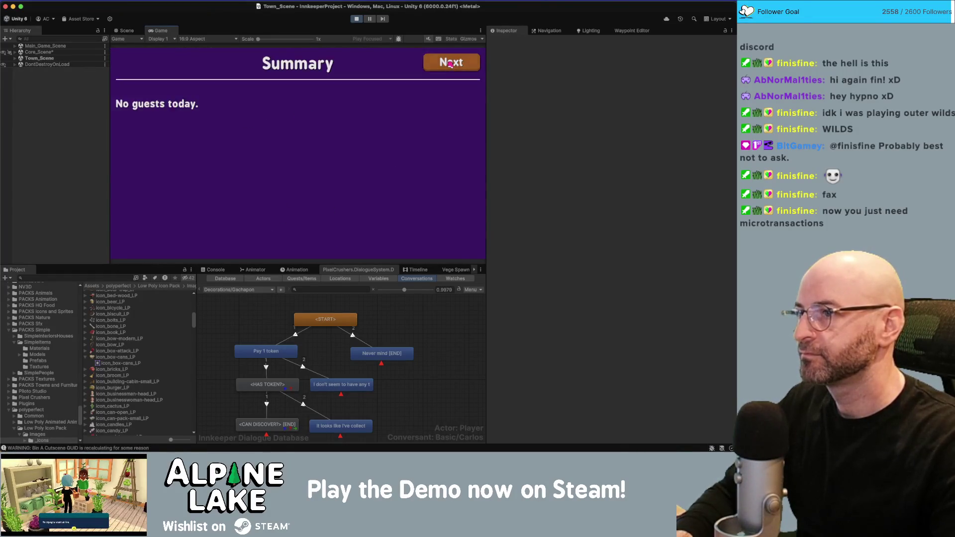
{"action": "left_click", "coordinate": [450, 63]}
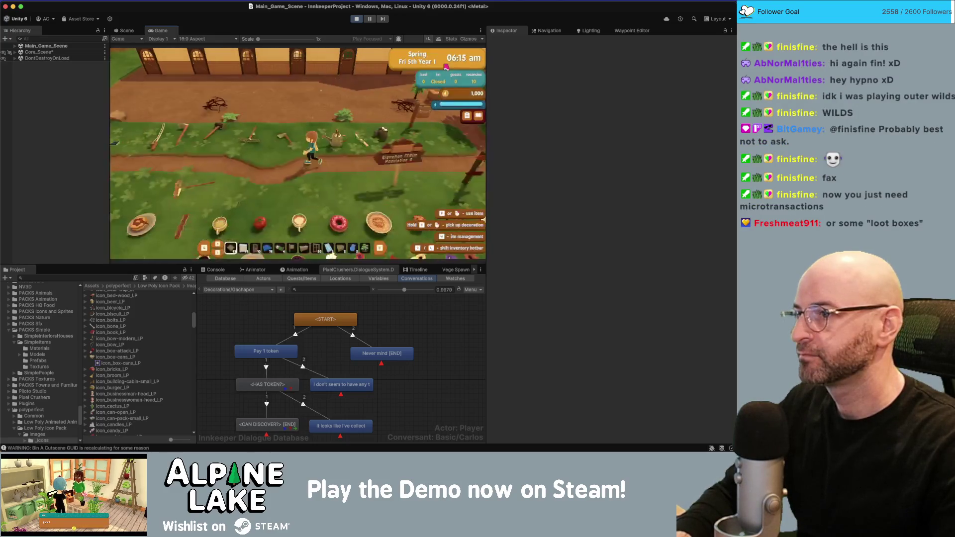
Walk through town into the hardware store, then exit Play mode with Cmd+P.
{"action": "key", "text": "a"}
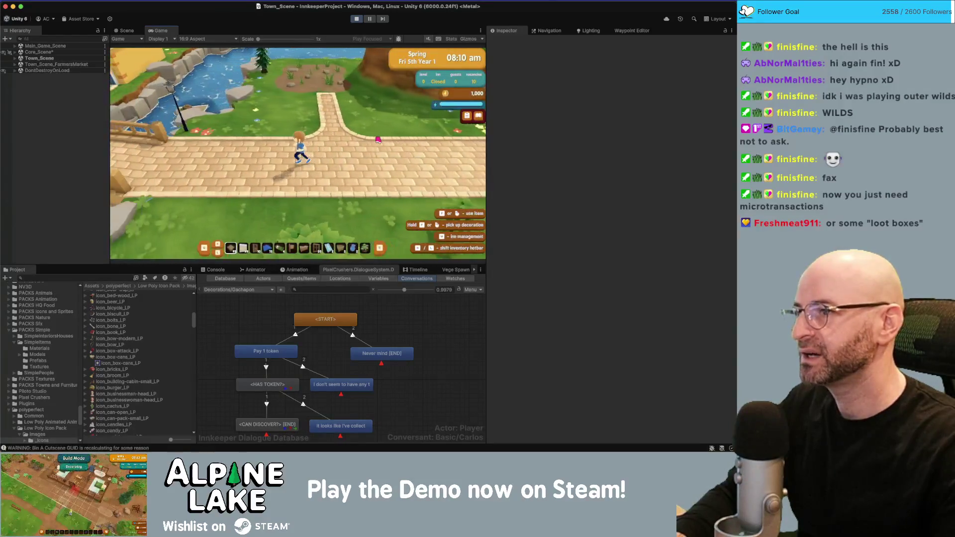
{"action": "key", "text": "w"}
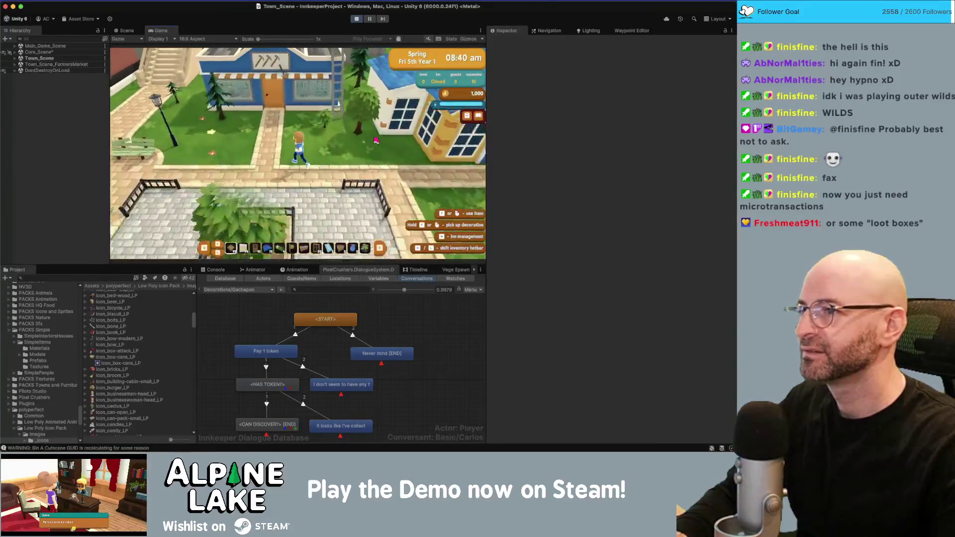
{"action": "key", "text": "w"}
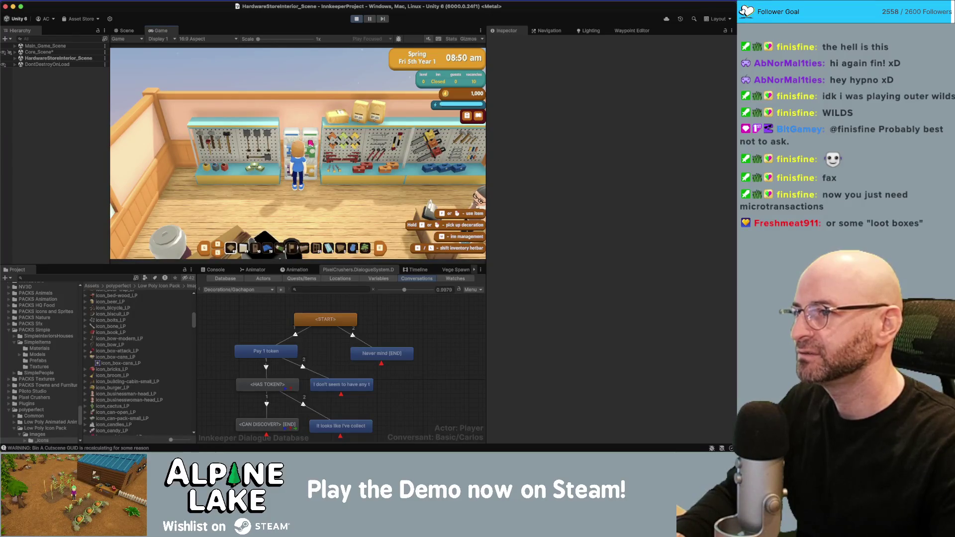
{"action": "scroll", "coordinate": [310, 144], "scroll_direction": "down", "scroll_amount": 2}
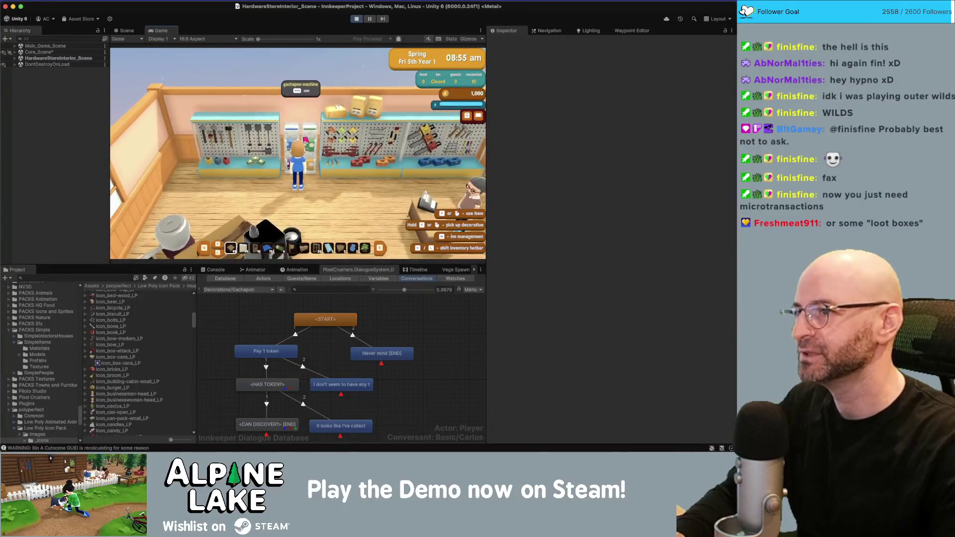
{"action": "key", "text": "super+p"}
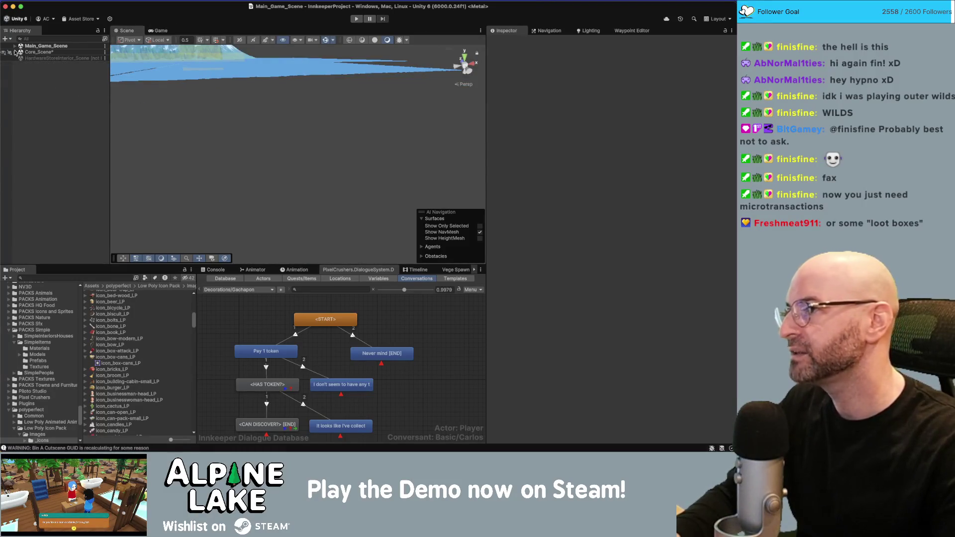
Expand Main_Game_Scene and Core_Scene, then load HardwareStoreInterior_Scene.
{"action": "left_click", "coordinate": [15, 46]}
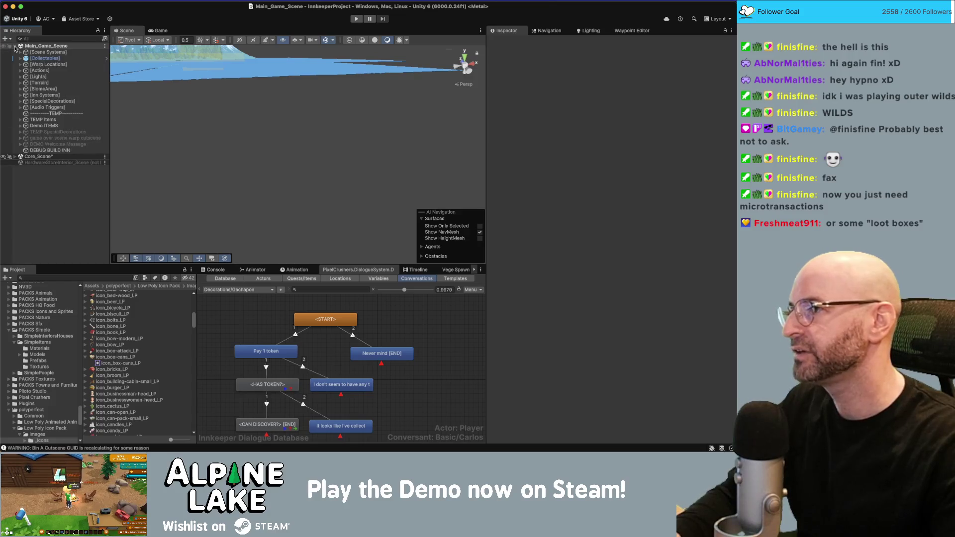
{"action": "left_click", "coordinate": [15, 157]}
{"action": "scroll", "coordinate": [50, 224], "scroll_direction": "down", "scroll_amount": 2}
{"action": "right_click", "coordinate": [49, 263]}
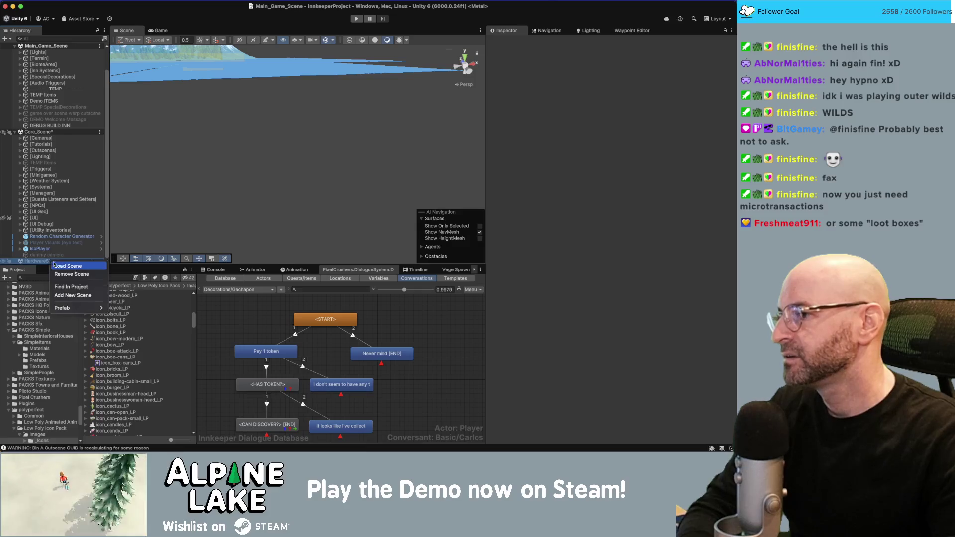
{"action": "left_click", "coordinate": [55, 268]}
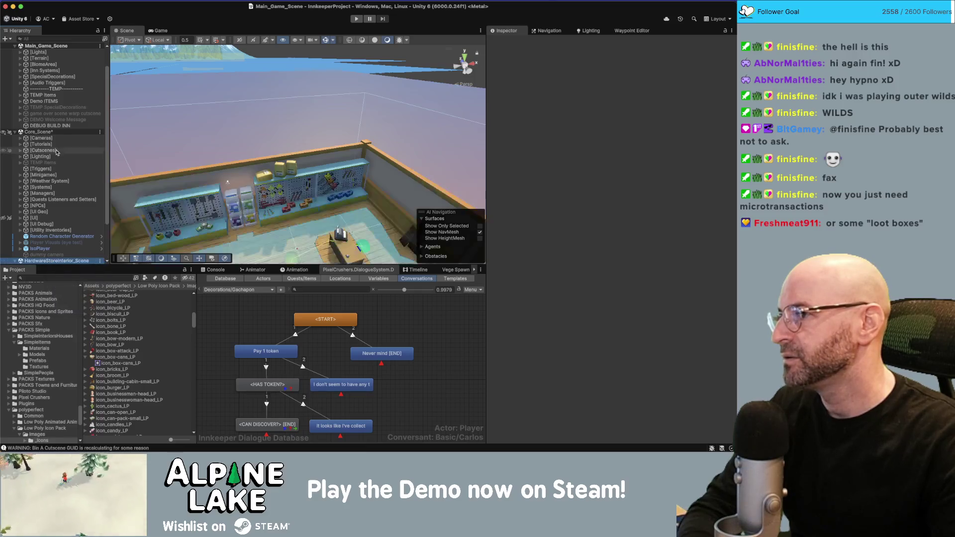
Review the road sign's dialogue setup under SpecialDecorations, then select the gachapon machine.
{"action": "left_click", "coordinate": [53, 77]}
{"action": "key", "text": "Right"}
{"action": "left_click", "coordinate": [64, 120]}
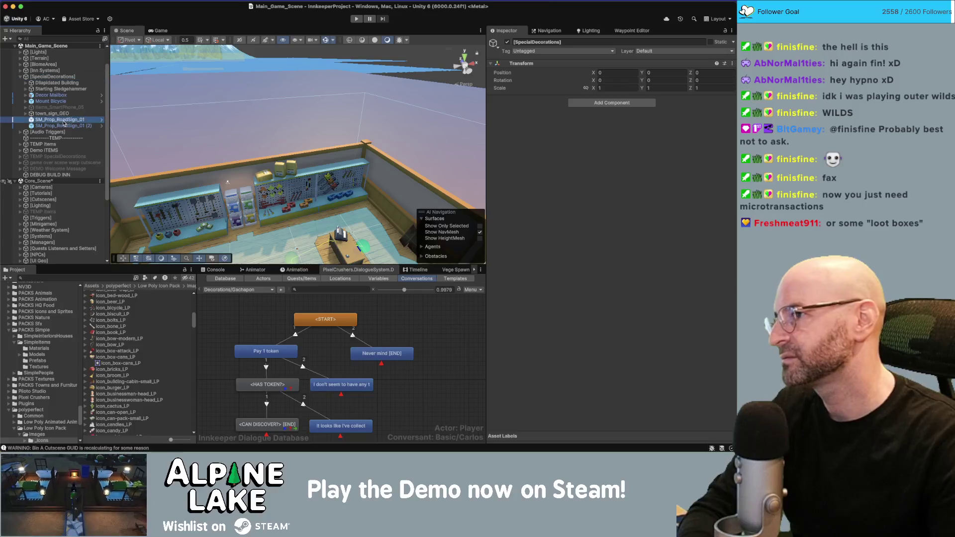
{"action": "scroll", "coordinate": [546, 206], "scroll_direction": "down", "scroll_amount": 5}
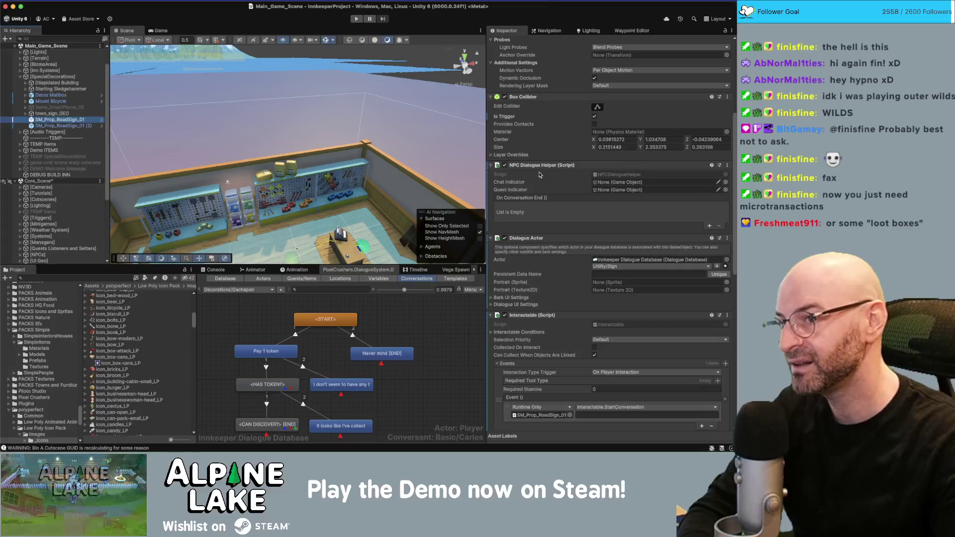
{"action": "scroll", "coordinate": [537, 179], "scroll_direction": "down", "scroll_amount": 2}
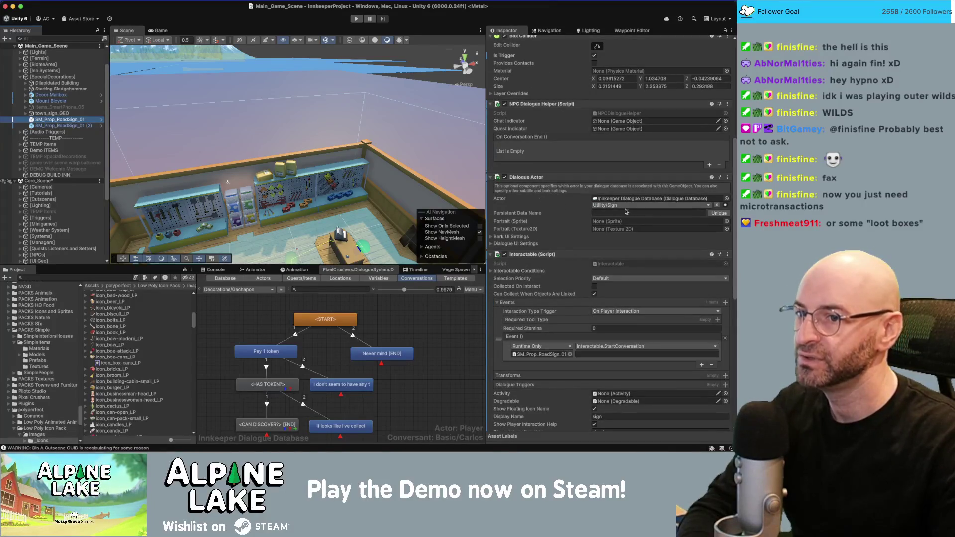
{"action": "scroll", "coordinate": [551, 208], "scroll_direction": "down", "scroll_amount": 2}
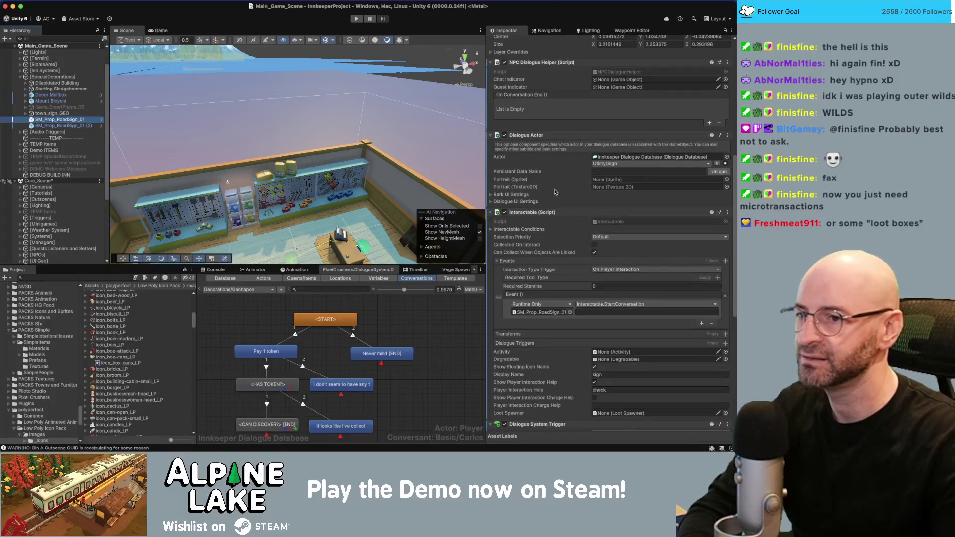
{"action": "scroll", "coordinate": [549, 221], "scroll_direction": "down", "scroll_amount": 1}
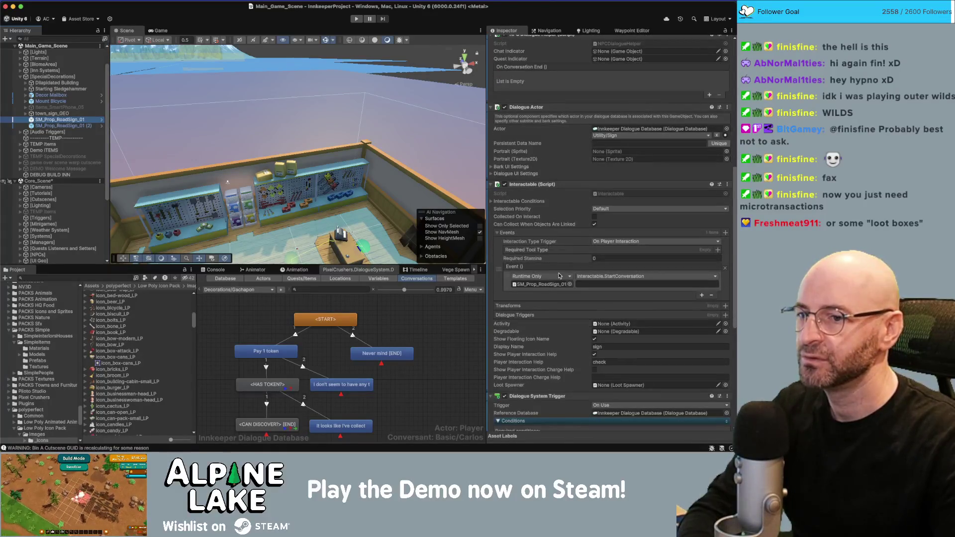
{"action": "scroll", "coordinate": [585, 282], "scroll_direction": "down", "scroll_amount": 1}
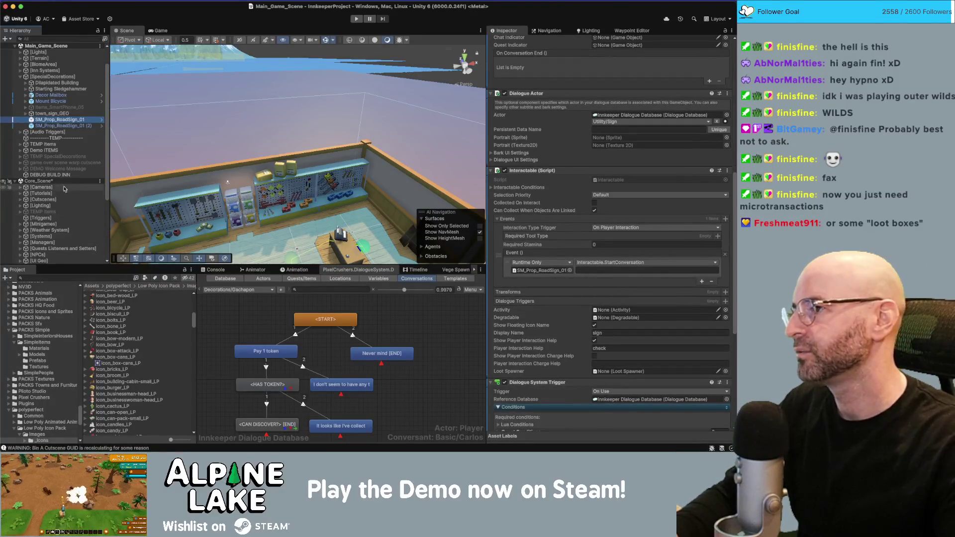
{"action": "left_click", "coordinate": [238, 208]}
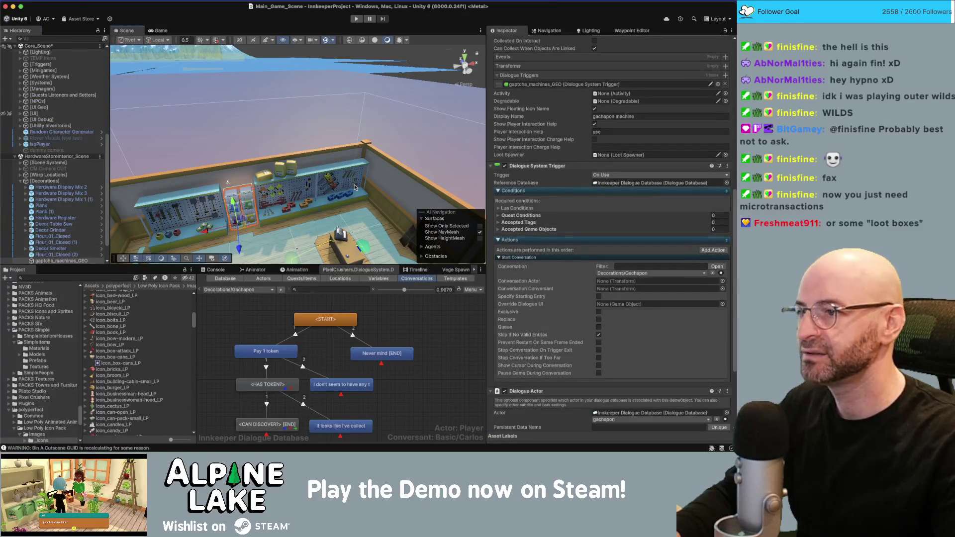
Frame the gachapon machine and set its Box Collider height to 0.75 and centre Y to 0.375.
{"action": "key", "text": "f"}
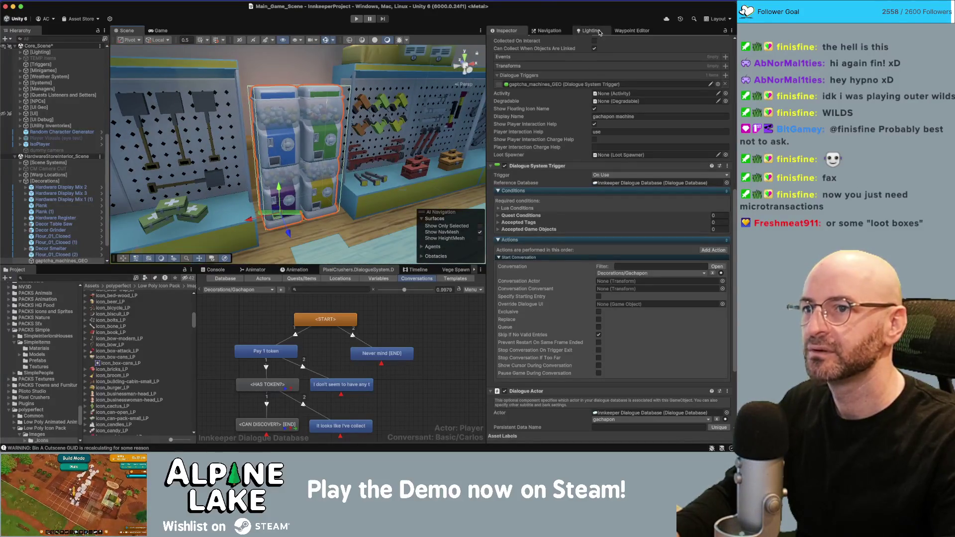
{"action": "scroll", "coordinate": [562, 132], "scroll_direction": "up", "scroll_amount": 10}
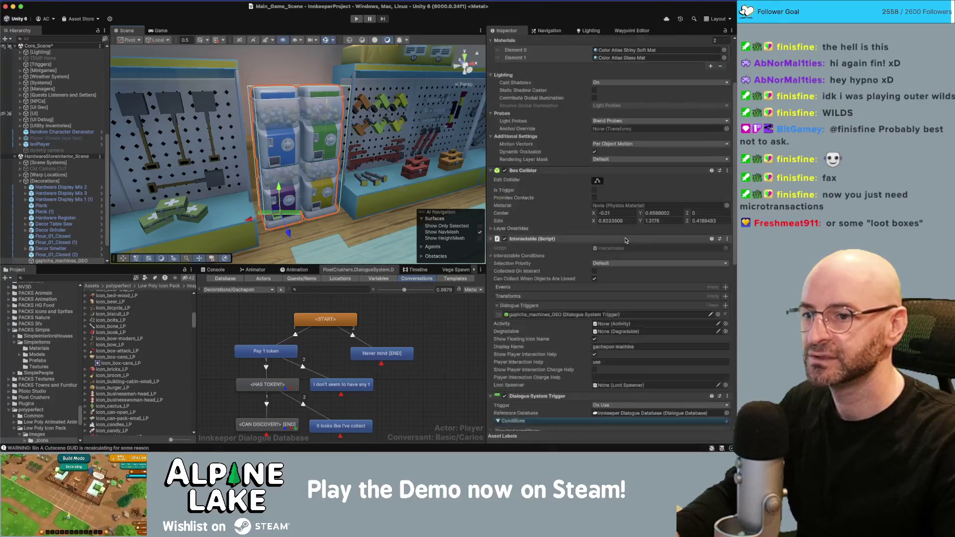
{"action": "left_click", "coordinate": [664, 309]}
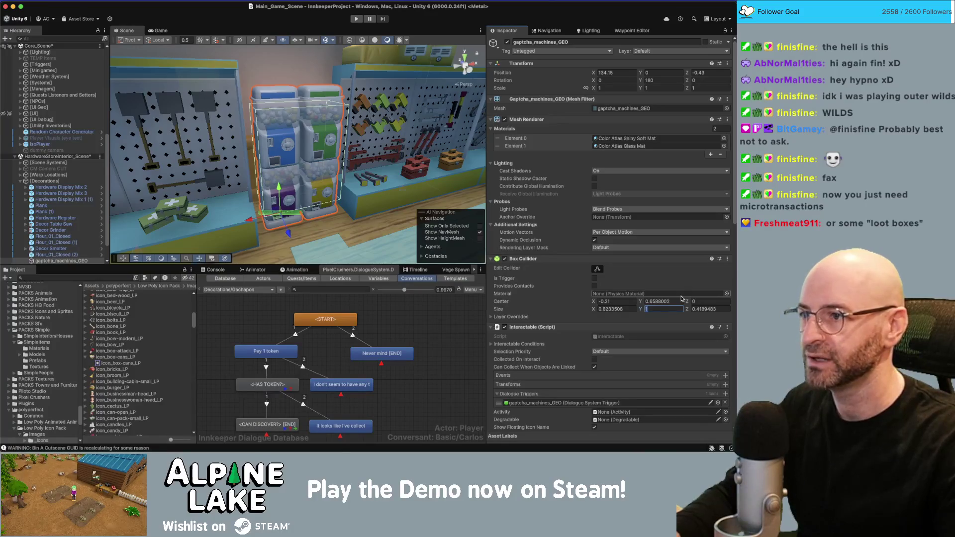
{"action": "type", "text": ".5"}
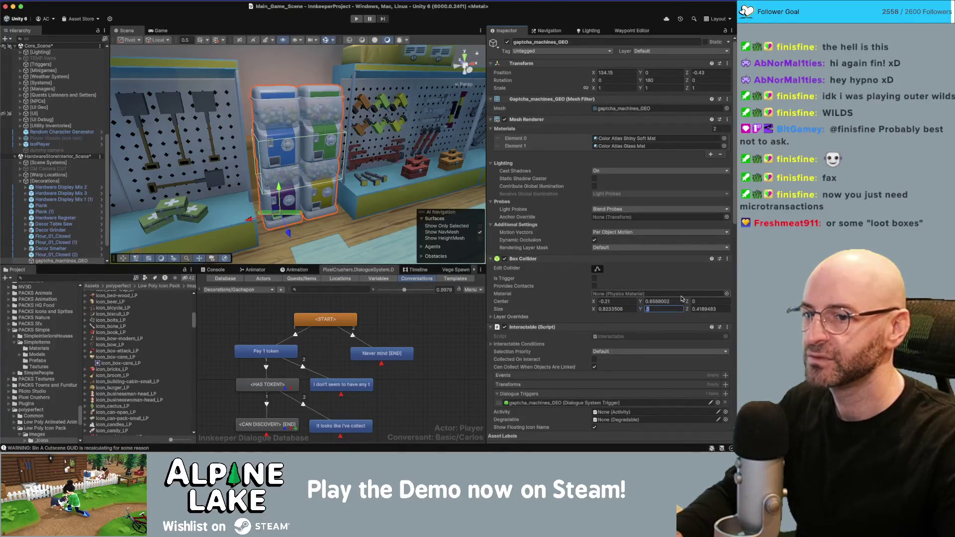
{"action": "type", "text": ".75"}
{"action": "key", "text": "Return"}
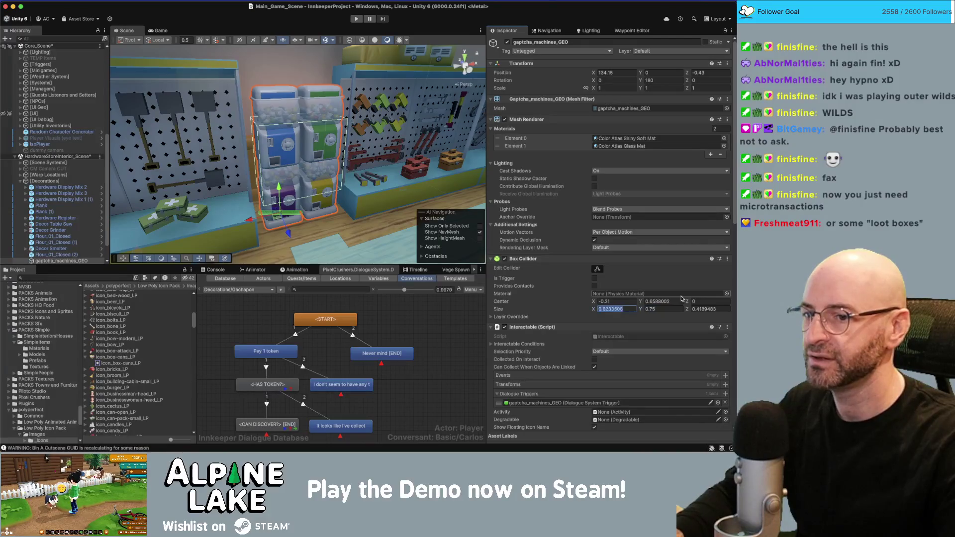
{"action": "left_click", "coordinate": [680, 301]}
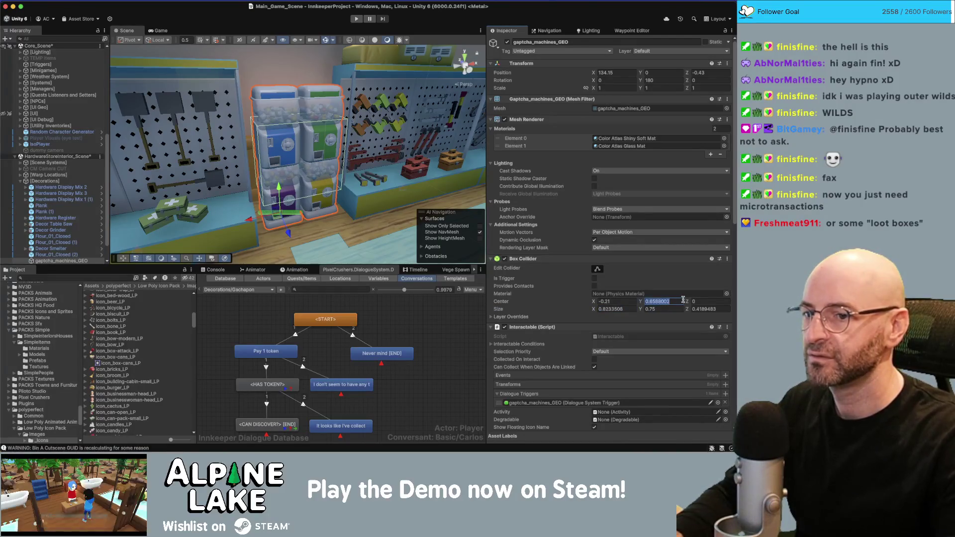
{"action": "key", "text": "BackSpace"}
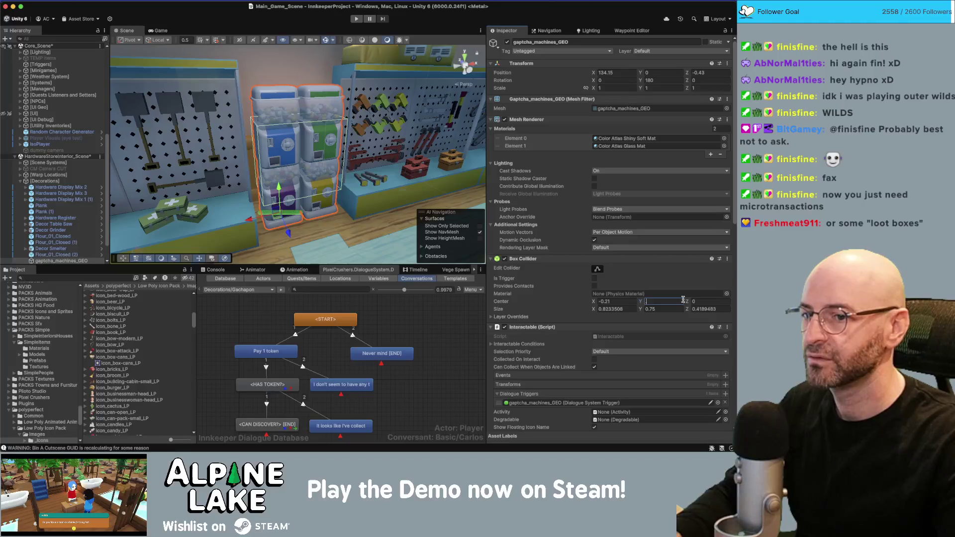
{"action": "type", "text": ".375"}
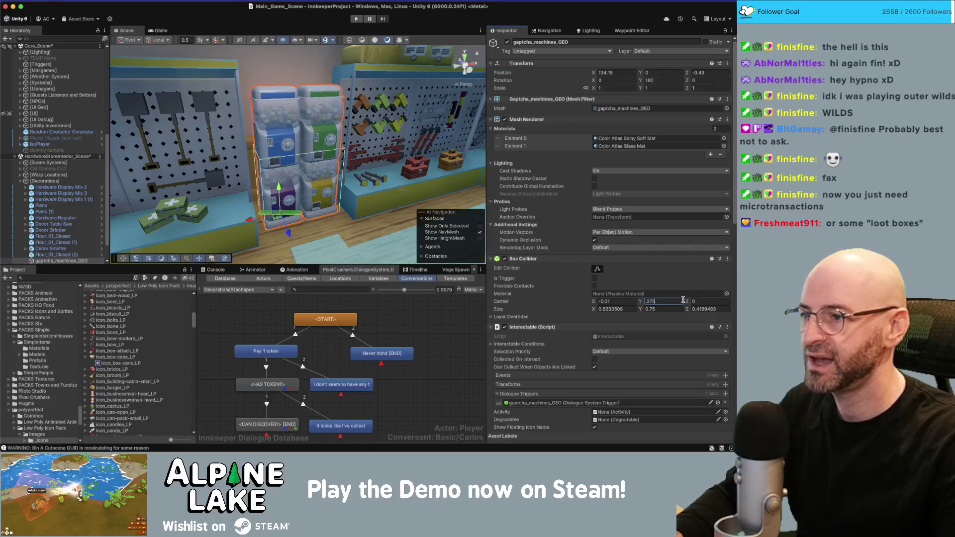
{"action": "key", "text": "Return"}
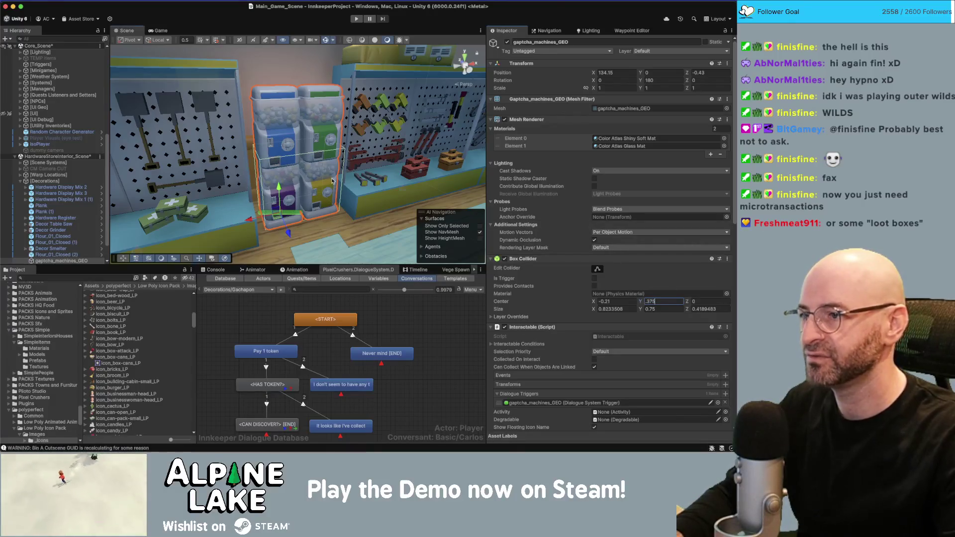
Reframe the gachapon machines in the Scene view so the surrounding pegboards show.
{"action": "scroll", "coordinate": [332, 164], "scroll_direction": "up", "scroll_amount": 5}
{"action": "scroll", "coordinate": [332, 163], "scroll_direction": "up", "scroll_amount": 5}
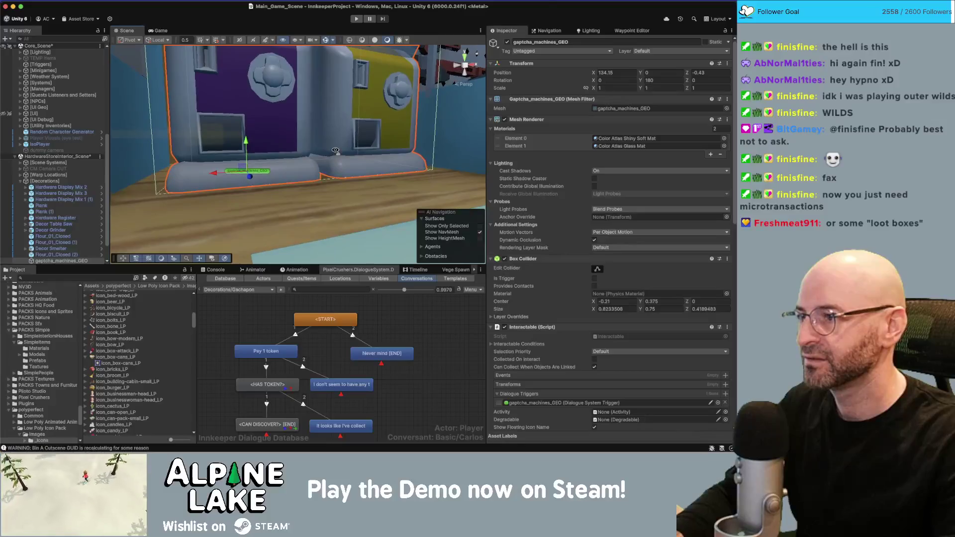
{"action": "key", "text": "f"}
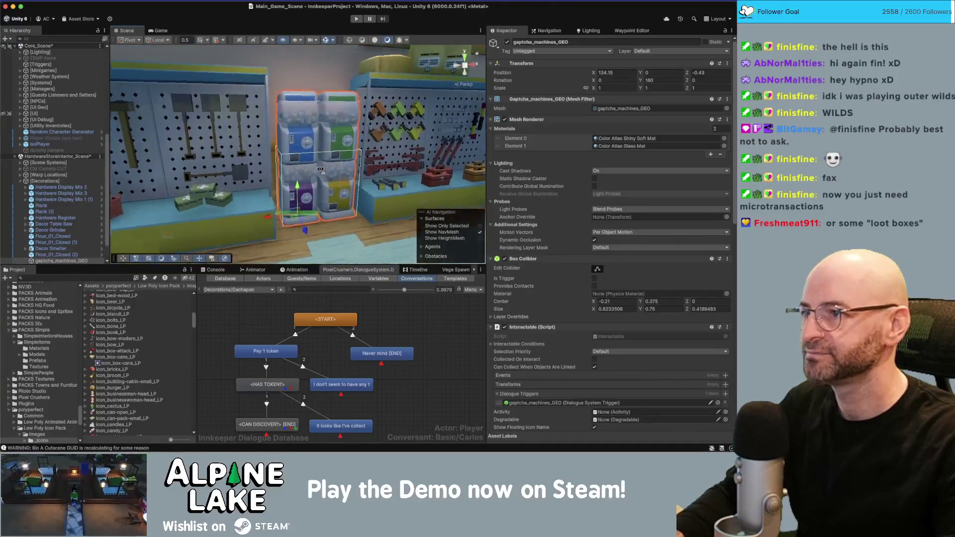
{"action": "scroll", "coordinate": [317, 170], "scroll_direction": "down", "scroll_amount": 10}
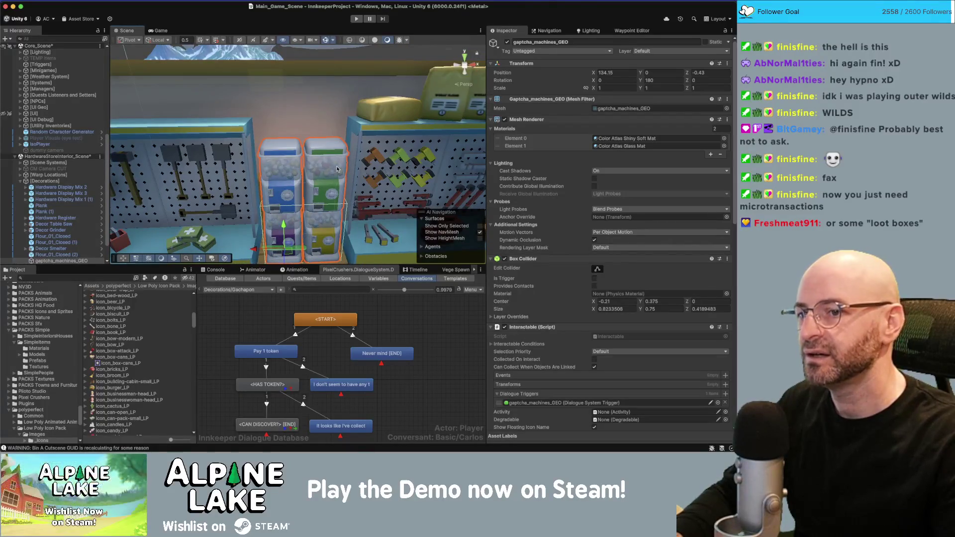
Remove the Dialogue Triggers entry and set Interaction Type Trigger to On Player Interaction.
{"action": "scroll", "coordinate": [711, 283], "scroll_direction": "down", "scroll_amount": 6}
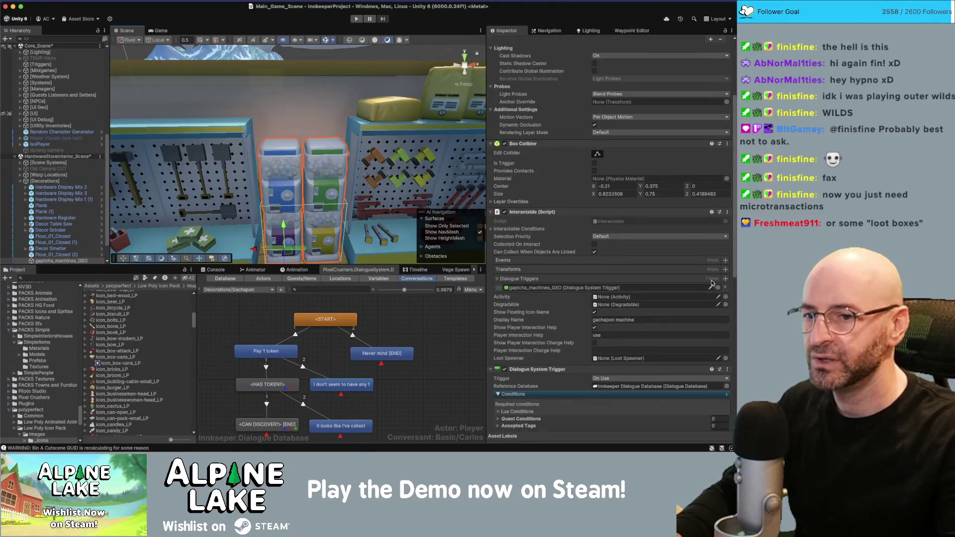
{"action": "left_click", "coordinate": [725, 288]}
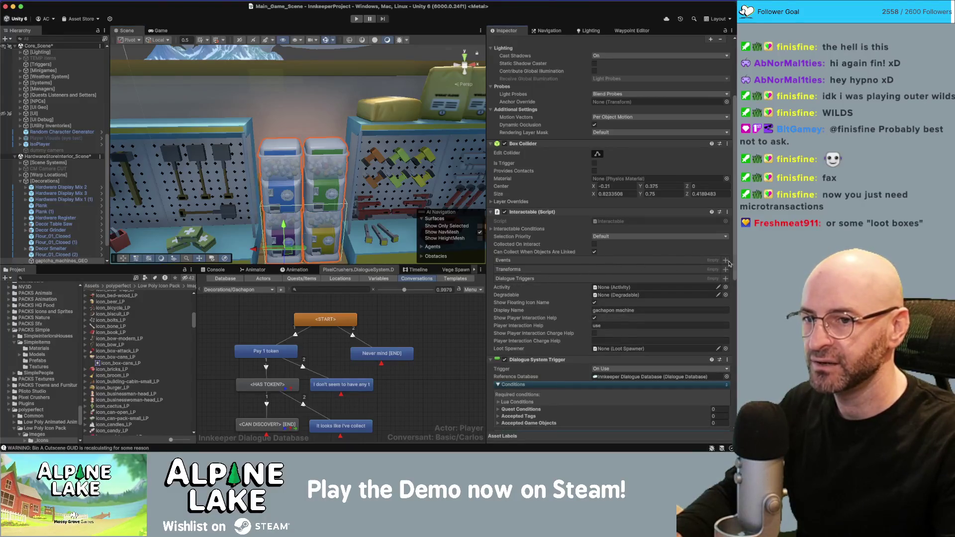
{"action": "left_click", "coordinate": [528, 262]}
{"action": "left_click", "coordinate": [611, 270]}
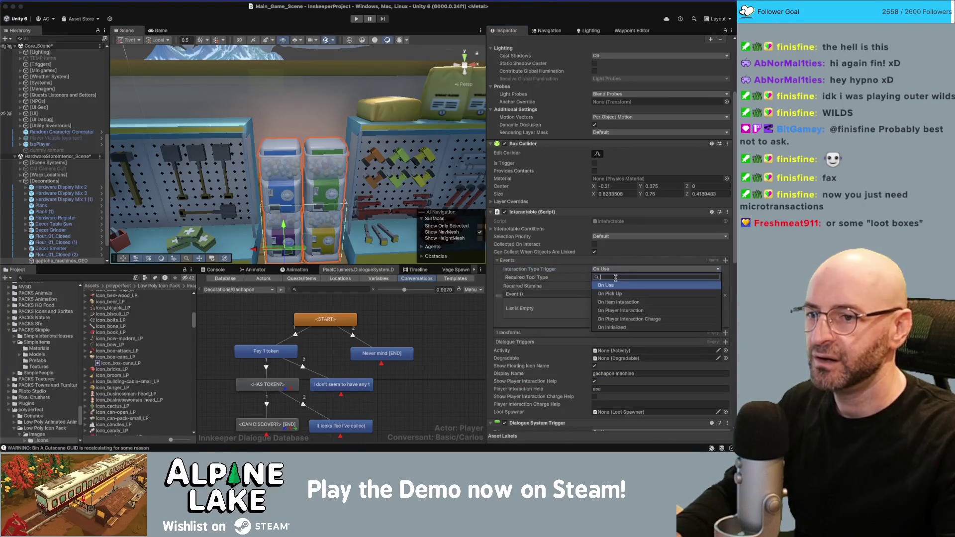
{"action": "left_click", "coordinate": [626, 311]}
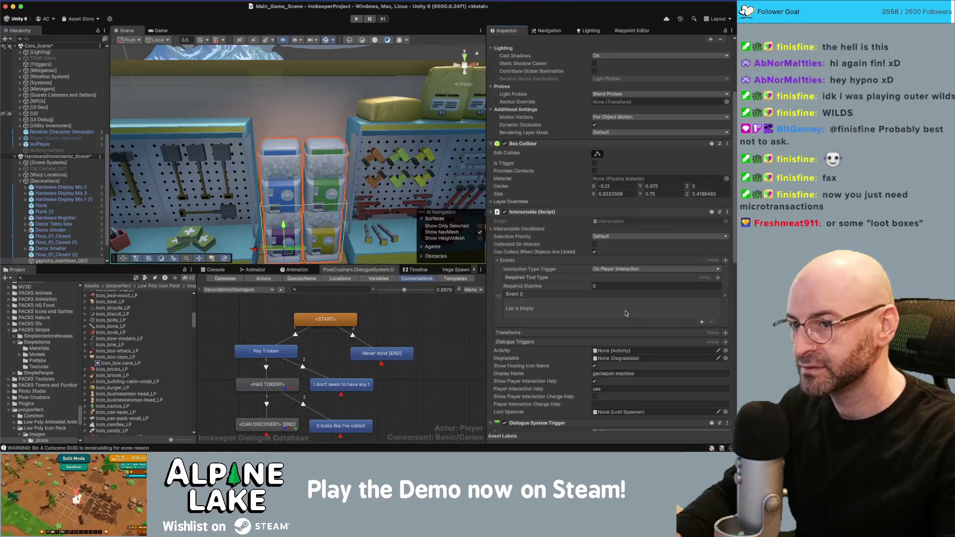
Add an interaction event entry targeting the machine that calls Interactable.StartConversation.
{"action": "left_click", "coordinate": [701, 324]}
{"action": "scroll", "coordinate": [542, 279], "scroll_direction": "down", "scroll_amount": 5}
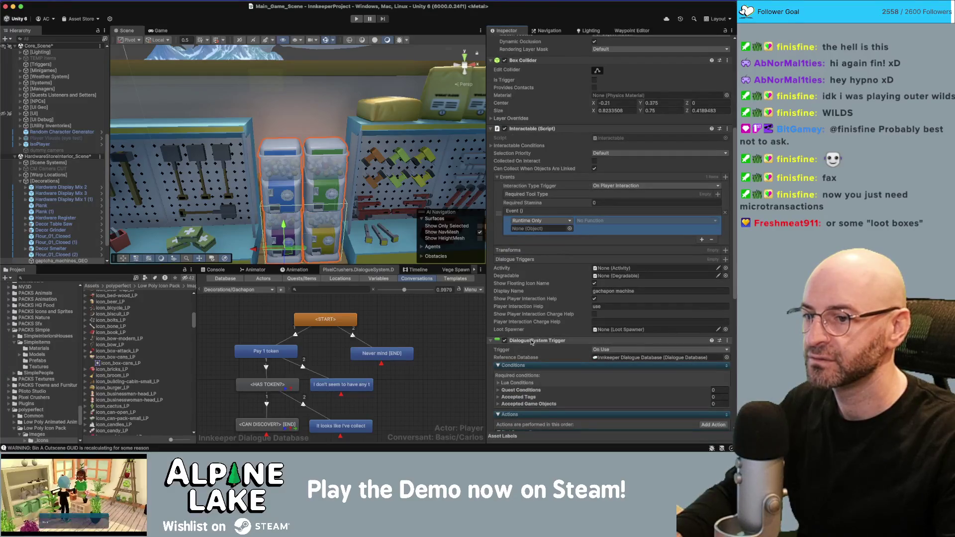
{"action": "left_click_drag", "start_coordinate": [531, 342], "coordinate": [538, 230]}
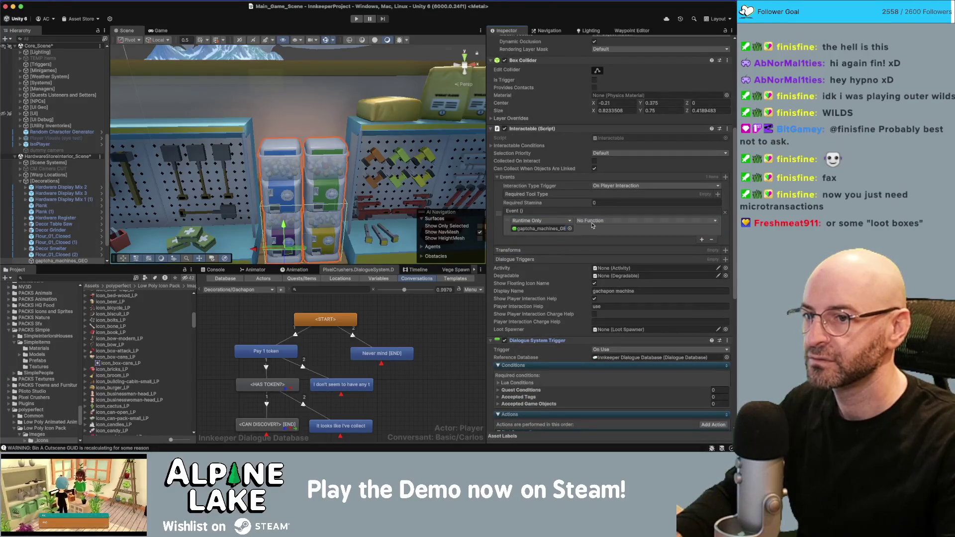
{"action": "left_click", "coordinate": [592, 223]}
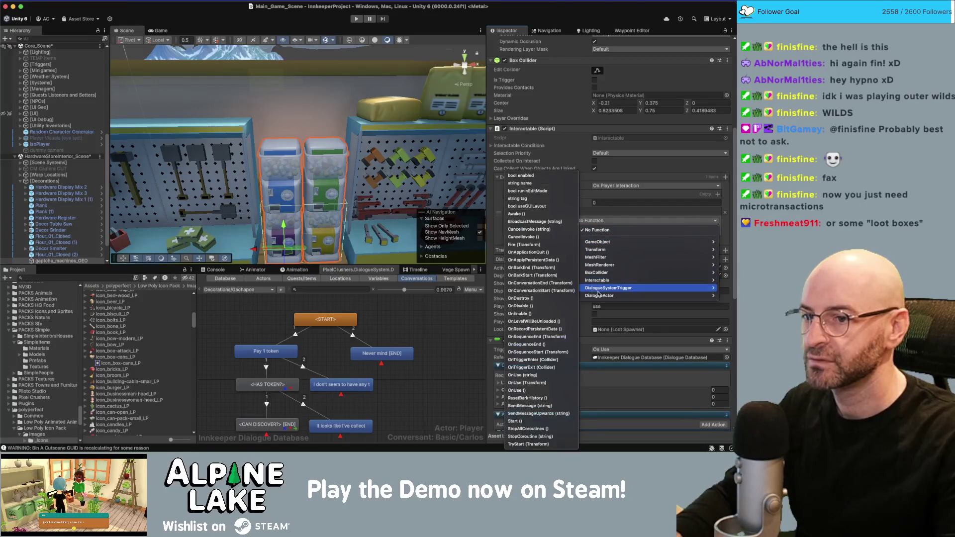
{"action": "mouse_move", "coordinate": [598, 288]}
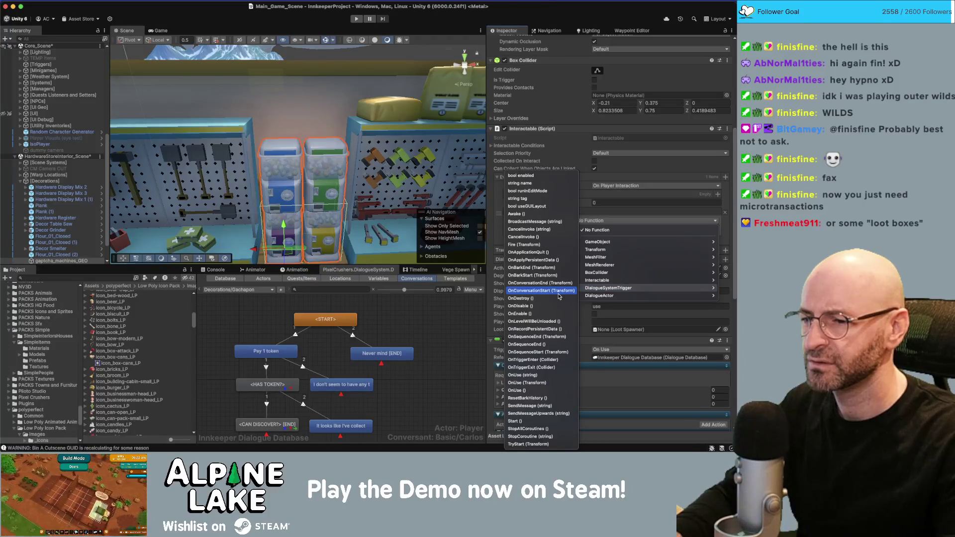
{"action": "key", "text": "Escape"}
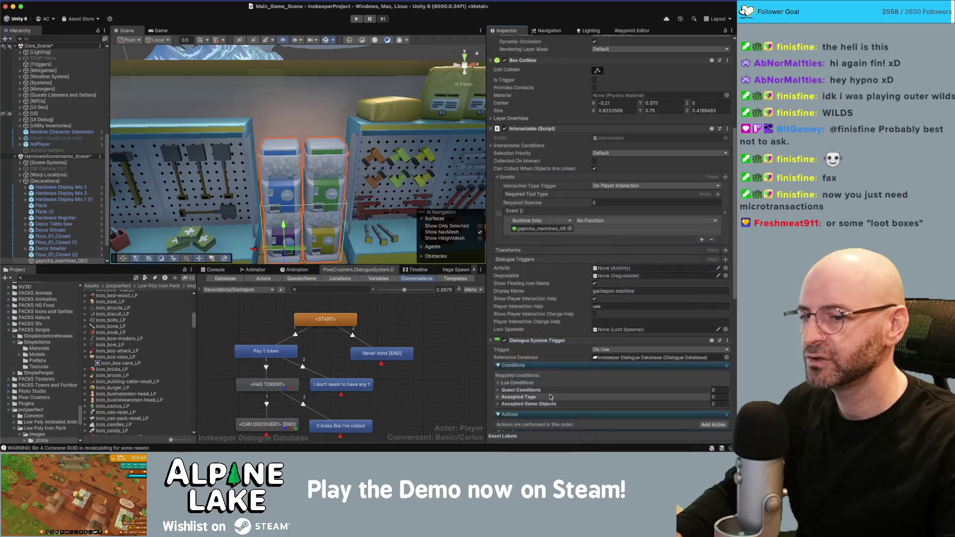
{"action": "scroll", "coordinate": [547, 398], "scroll_direction": "down", "scroll_amount": 3}
{"action": "scroll", "coordinate": [547, 398], "scroll_direction": "up", "scroll_amount": 3}
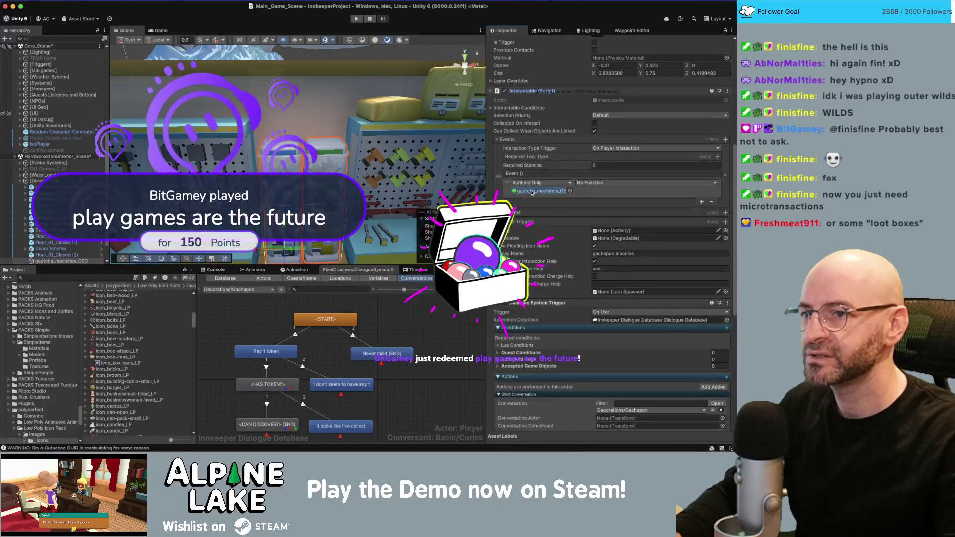
{"action": "left_click", "coordinate": [595, 183]}
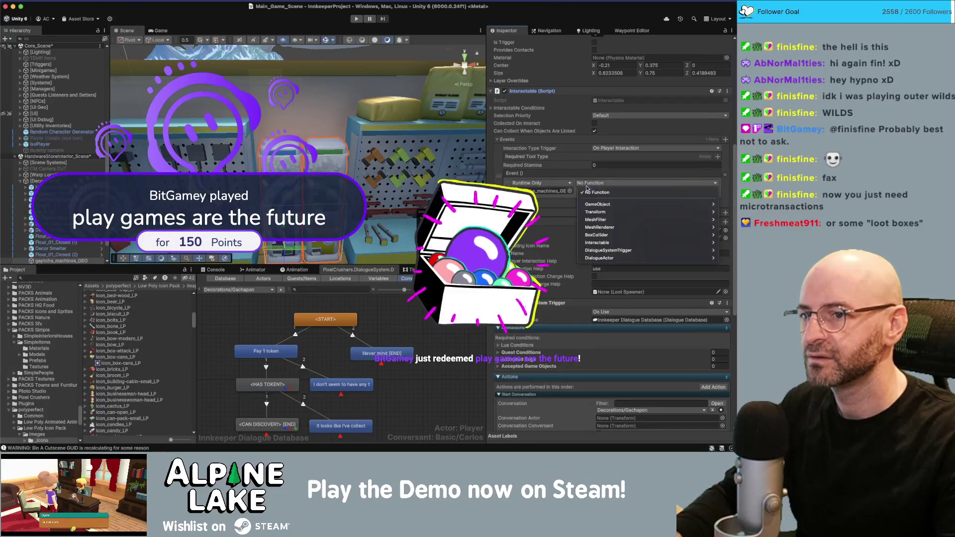
{"action": "mouse_move", "coordinate": [599, 243]}
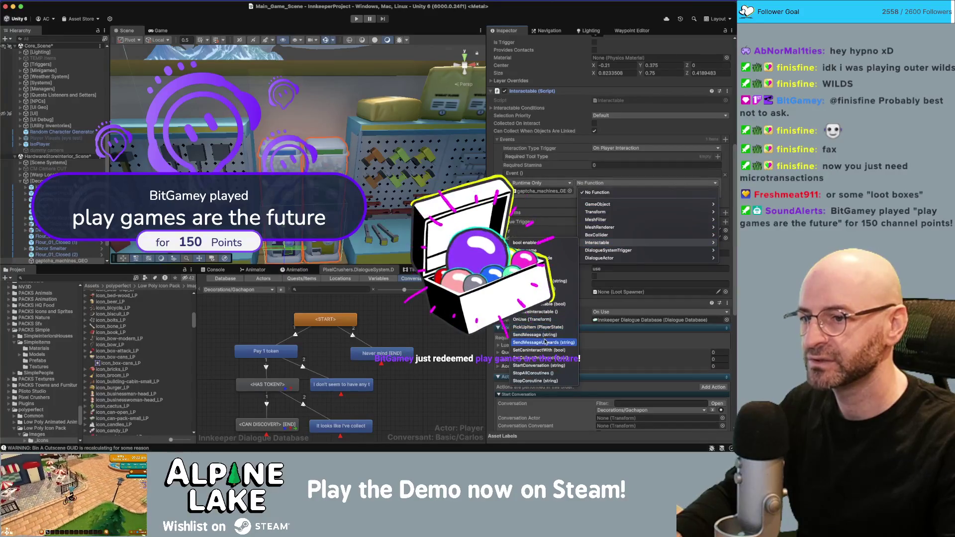
{"action": "left_click", "coordinate": [538, 366]}
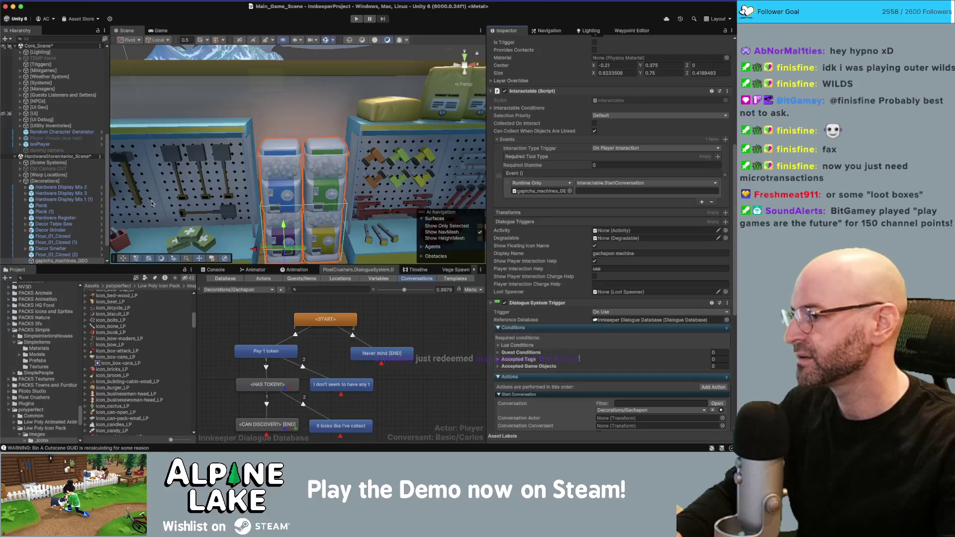
{"action": "scroll", "coordinate": [54, 199], "scroll_direction": "up", "scroll_amount": 8}
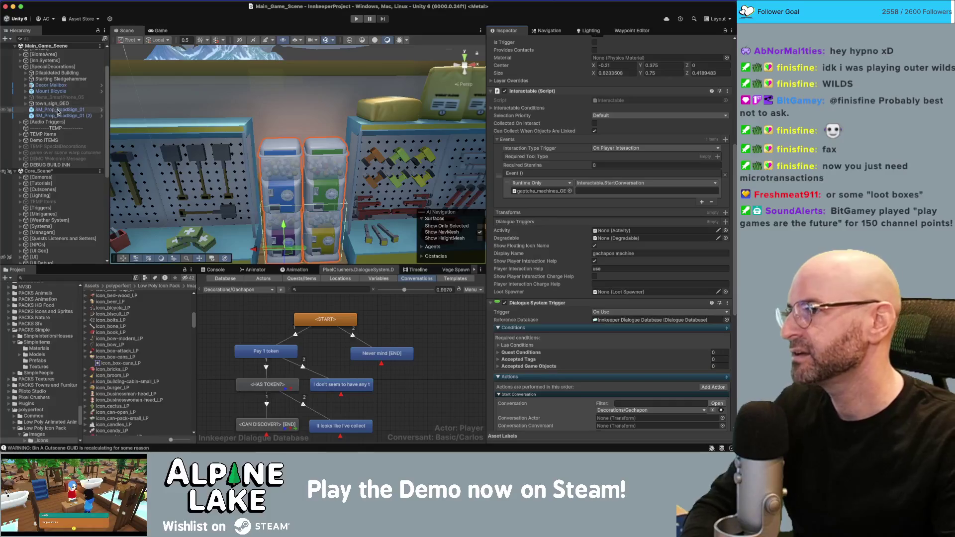
Select SM_Prop_RoadSign_01 and review its conversation setup in the Inspector.
{"action": "left_click", "coordinate": [54, 110]}
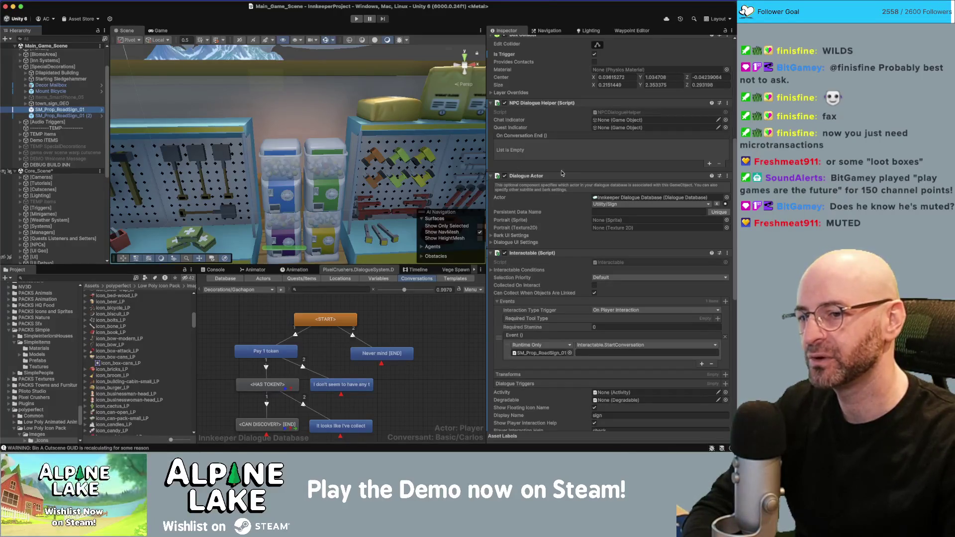
{"action": "scroll", "coordinate": [572, 242], "scroll_direction": "down", "scroll_amount": 4}
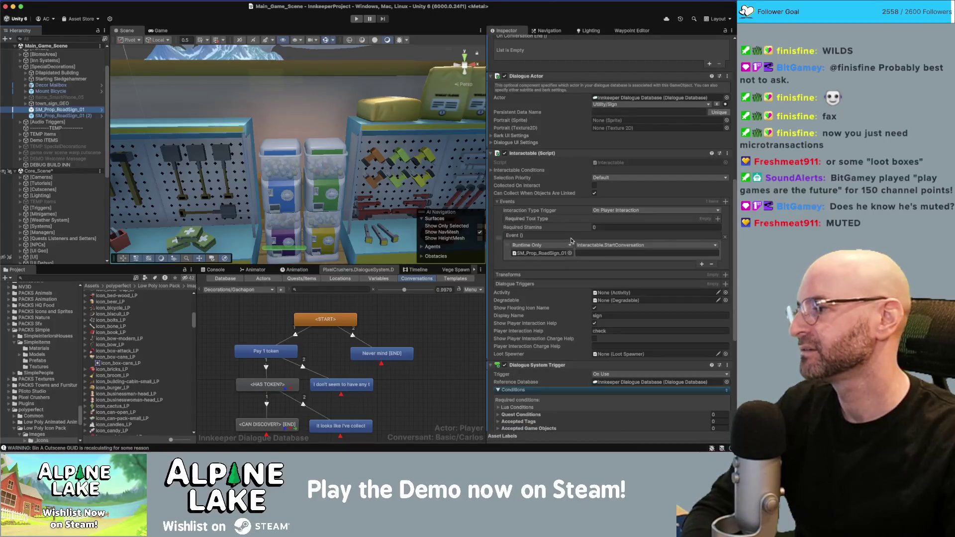
{"action": "scroll", "coordinate": [571, 240], "scroll_direction": "down", "scroll_amount": 4}
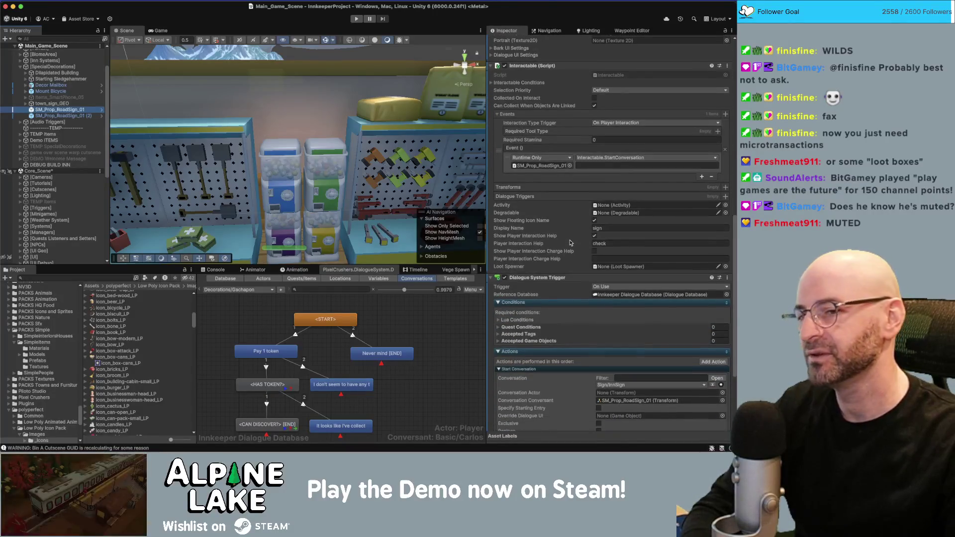
{"action": "scroll", "coordinate": [570, 242], "scroll_direction": "down", "scroll_amount": 3}
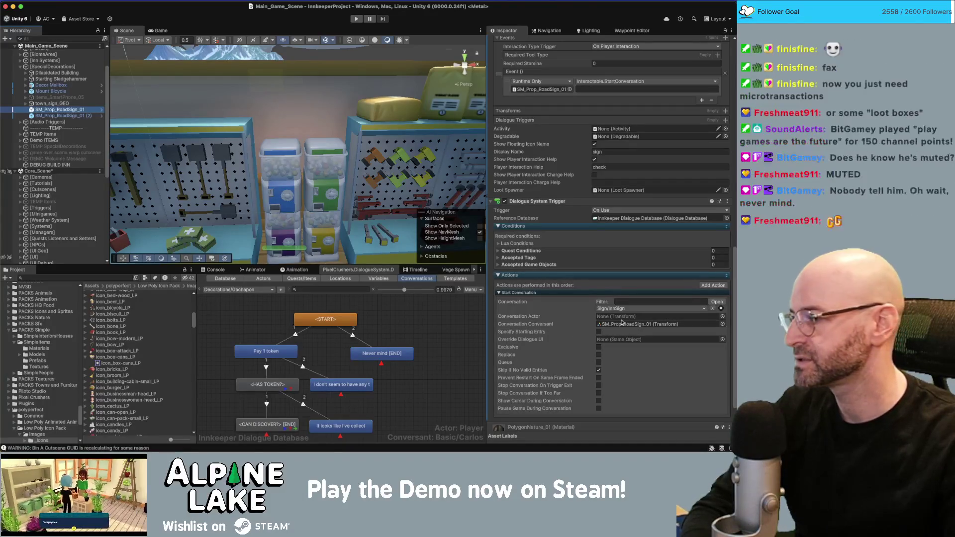
{"action": "scroll", "coordinate": [617, 329], "scroll_direction": "down", "scroll_amount": 1}
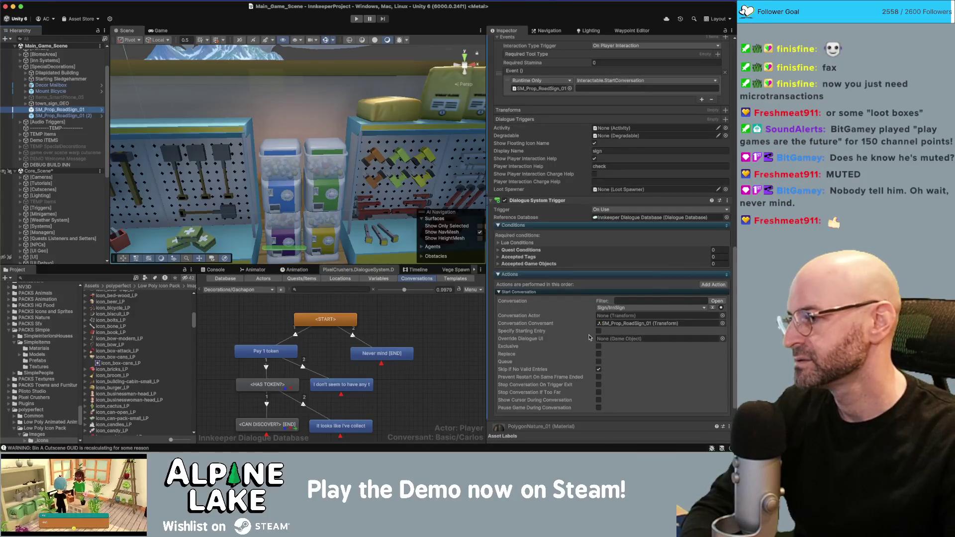
{"action": "scroll", "coordinate": [607, 331], "scroll_direction": "down", "scroll_amount": 3}
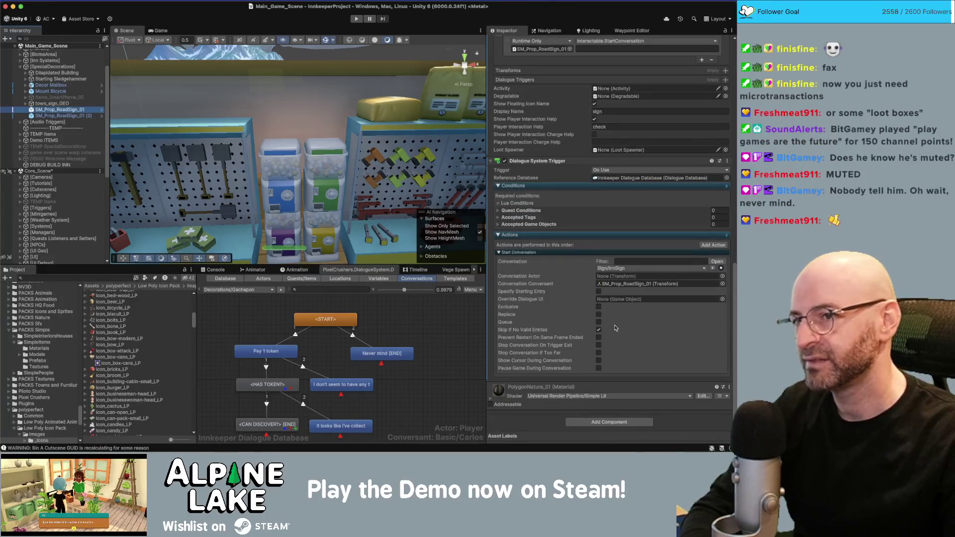
{"action": "scroll", "coordinate": [615, 327], "scroll_direction": "up", "scroll_amount": 5}
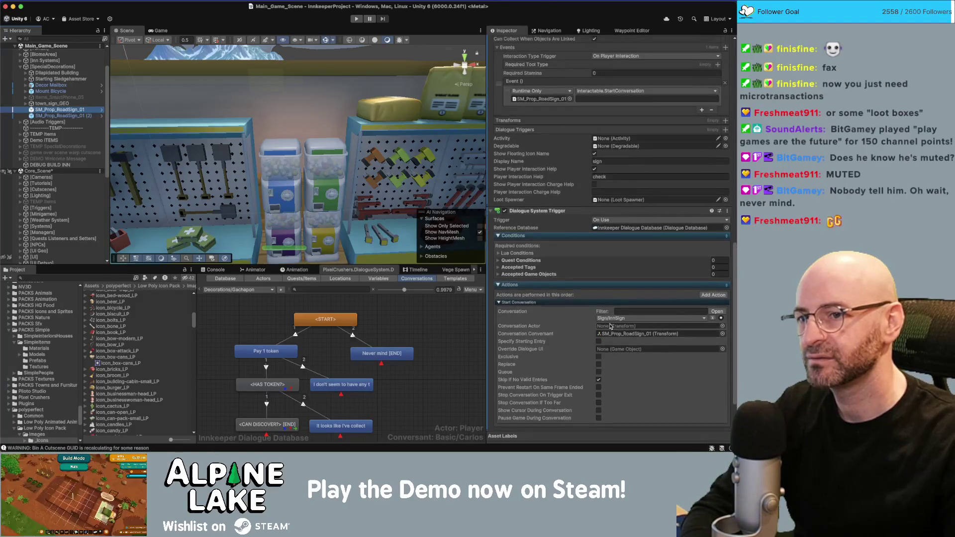
{"action": "scroll", "coordinate": [590, 337], "scroll_direction": "up", "scroll_amount": 1}
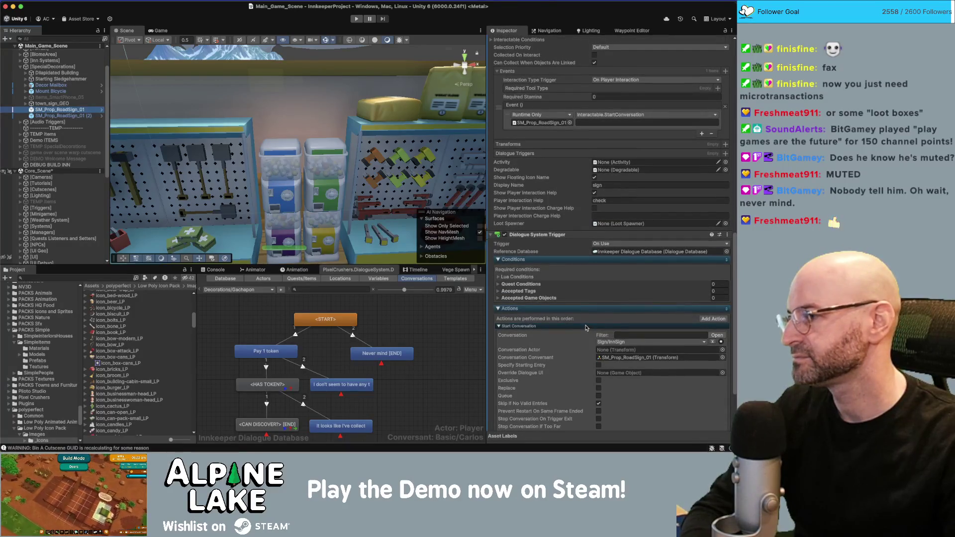
{"action": "scroll", "coordinate": [586, 328], "scroll_direction": "up", "scroll_amount": 1}
{"action": "scroll", "coordinate": [577, 258], "scroll_direction": "up", "scroll_amount": 3}
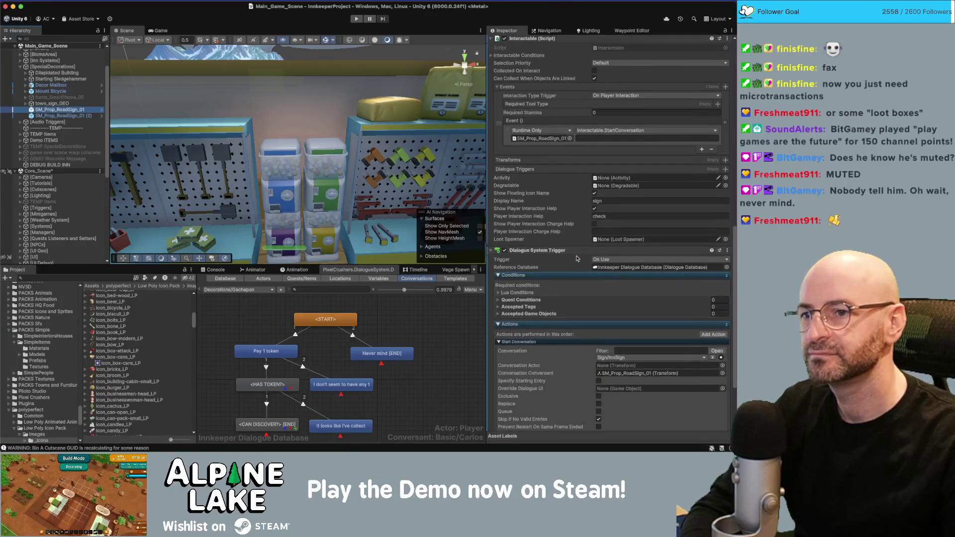
{"action": "scroll", "coordinate": [593, 211], "scroll_direction": "up", "scroll_amount": 10}
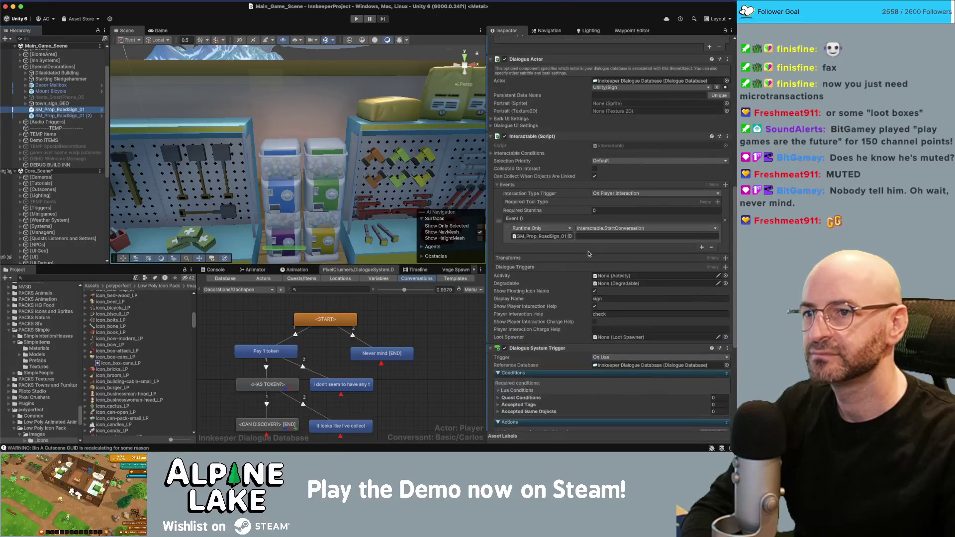
Enable the linked-collecting option and copy the road sign's NPC Dialogue Helper component.
{"action": "left_click", "coordinate": [594, 253]}
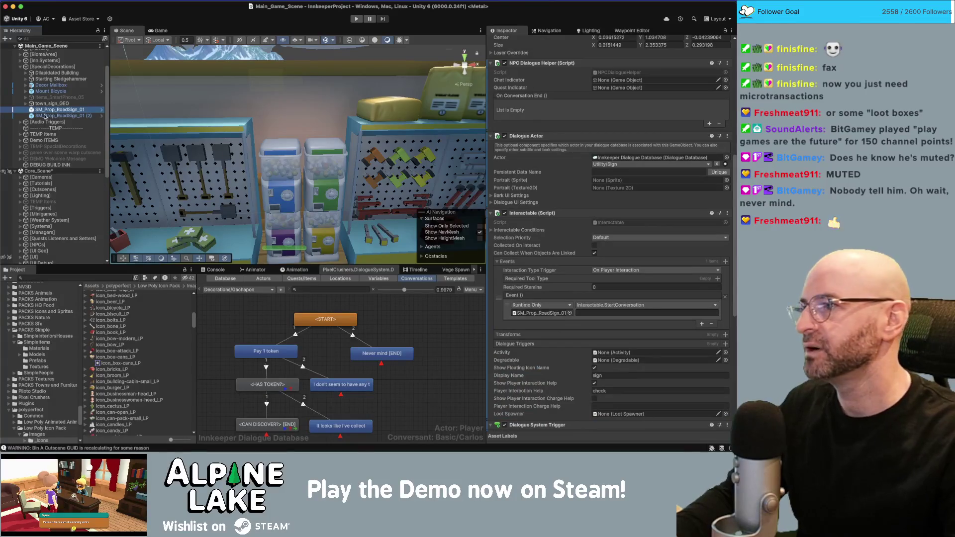
{"action": "scroll", "coordinate": [49, 246], "scroll_direction": "down", "scroll_amount": 3}
{"action": "right_click", "coordinate": [547, 63]}
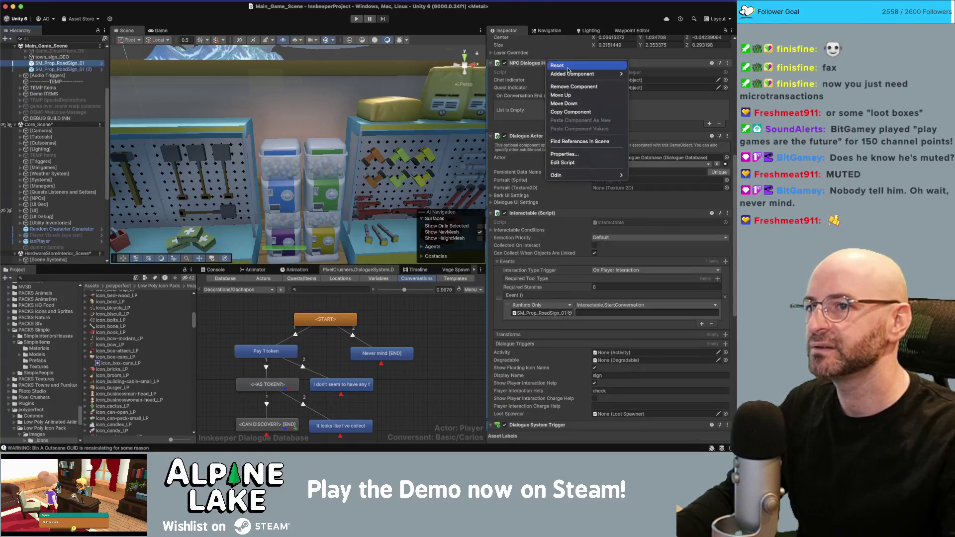
{"action": "left_click", "coordinate": [567, 112]}
{"action": "scroll", "coordinate": [48, 199], "scroll_direction": "down", "scroll_amount": 5}
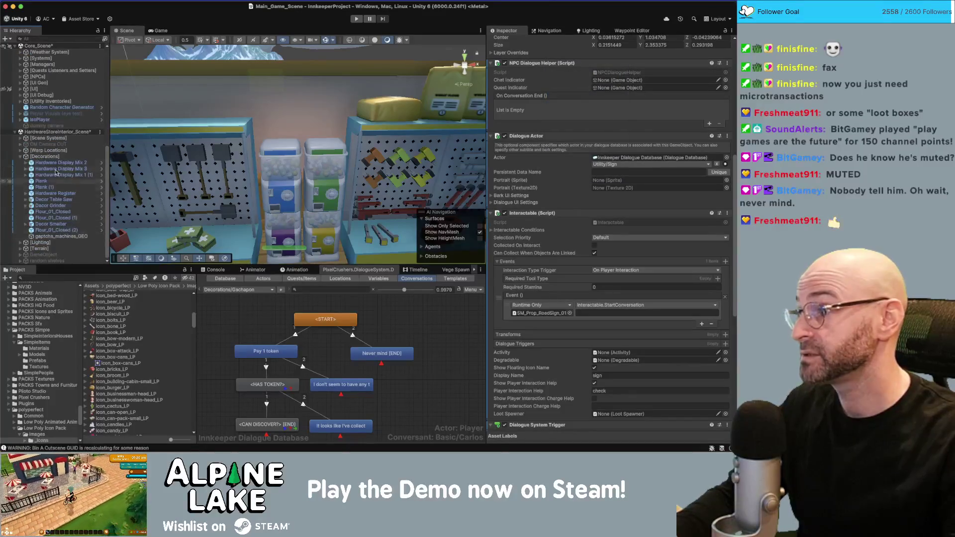
Paste the copied NPC Dialogue Helper component onto gaptcha_machines_GEO.
{"action": "left_click", "coordinate": [45, 235]}
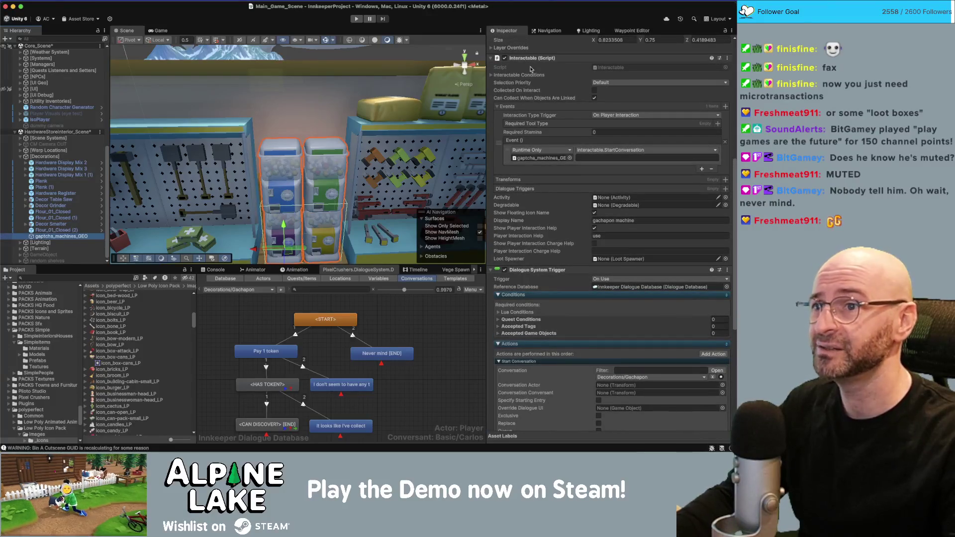
{"action": "right_click", "coordinate": [533, 58]}
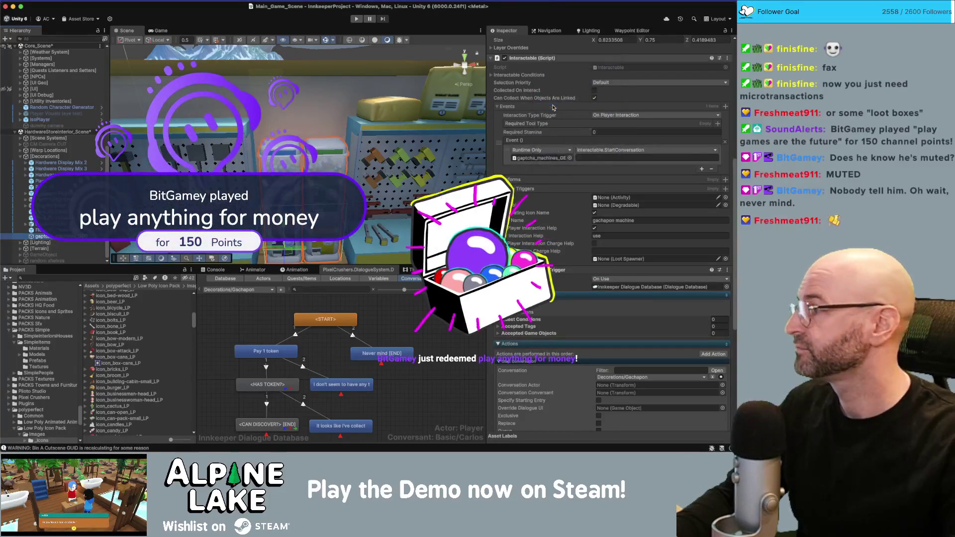
{"action": "left_click", "coordinate": [542, 110]}
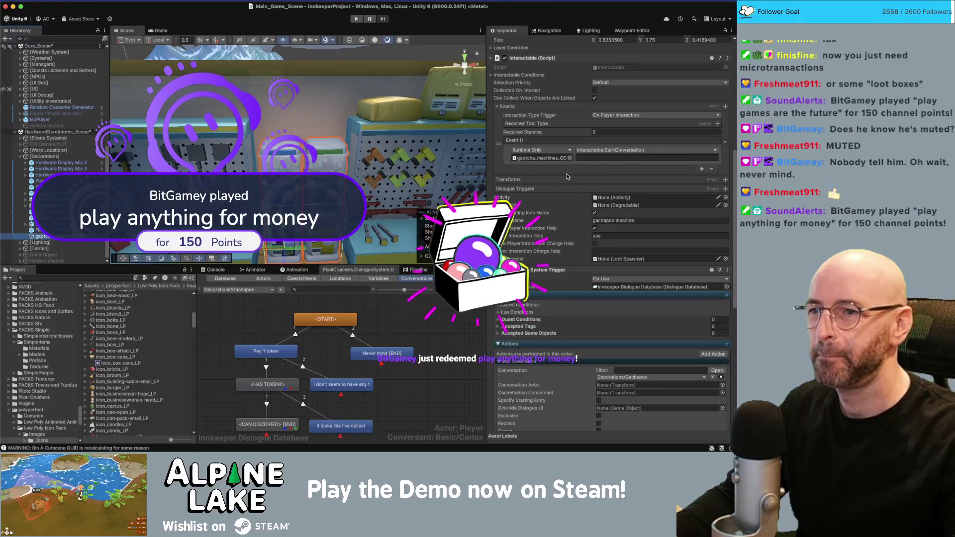
Assign gaptcha_machines_GEO as the Dialogue System Trigger's Conversation Conversant.
{"action": "scroll", "coordinate": [587, 239], "scroll_direction": "down", "scroll_amount": 5}
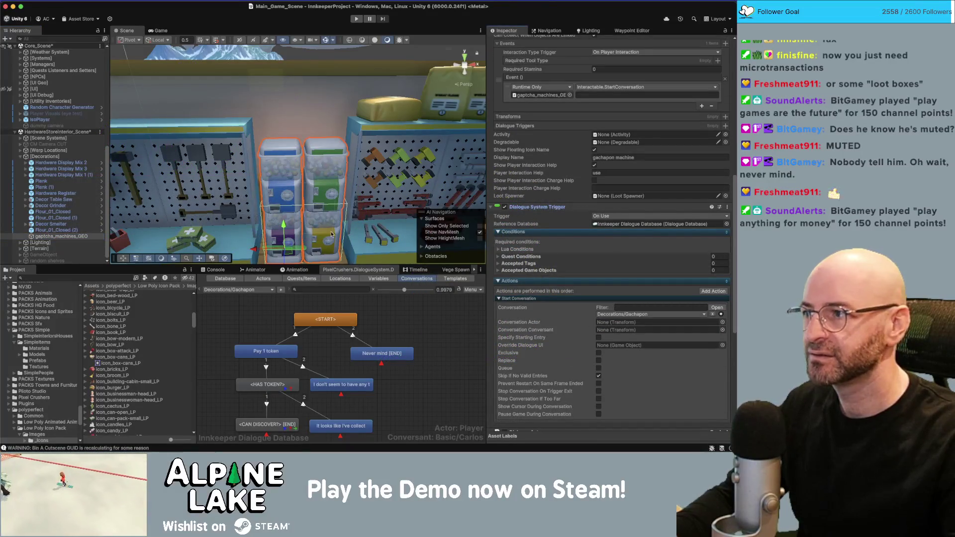
{"action": "left_click_drag", "start_coordinate": [69, 238], "coordinate": [346, 306]}
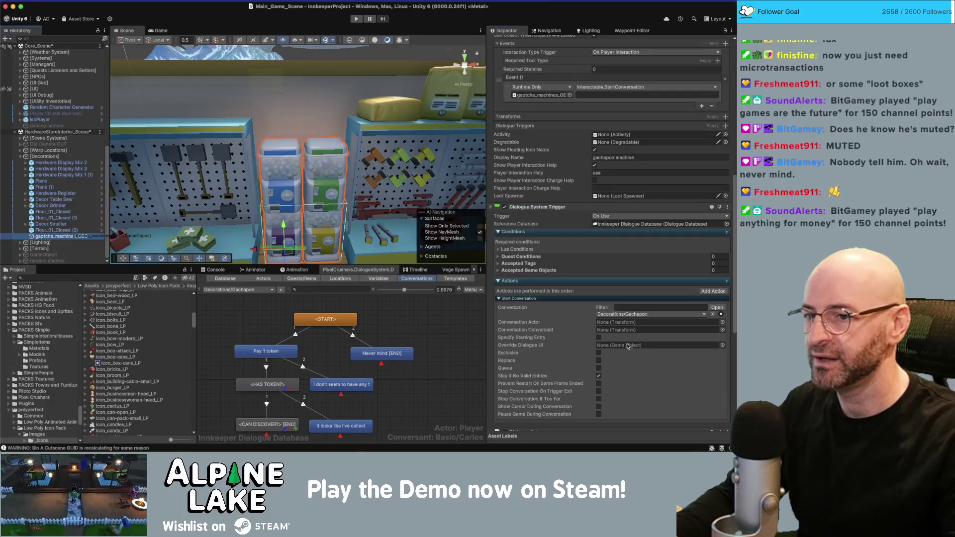
{"action": "left_click_drag", "start_coordinate": [627, 346], "coordinate": [616, 331]}
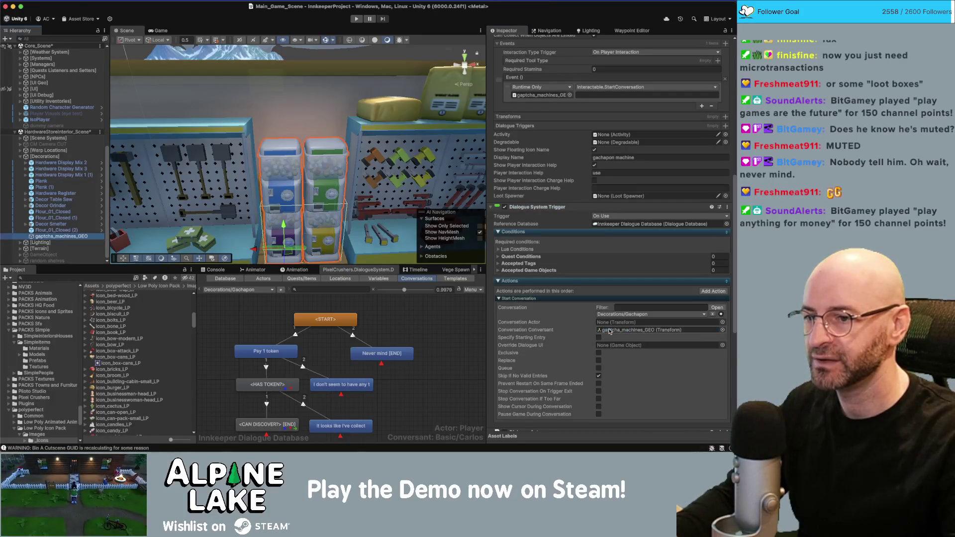
{"action": "scroll", "coordinate": [590, 331], "scroll_direction": "down", "scroll_amount": 5}
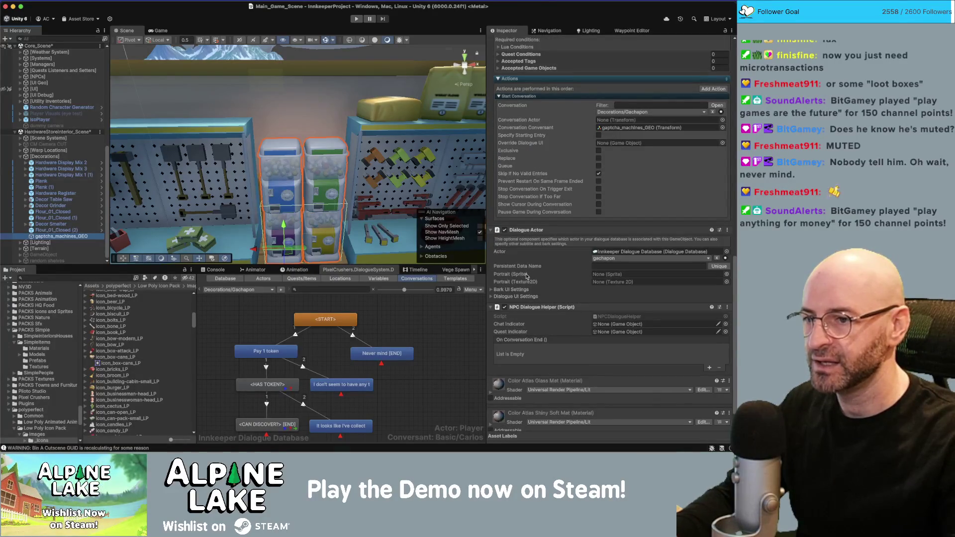
{"action": "scroll", "coordinate": [567, 348], "scroll_direction": "down", "scroll_amount": 1}
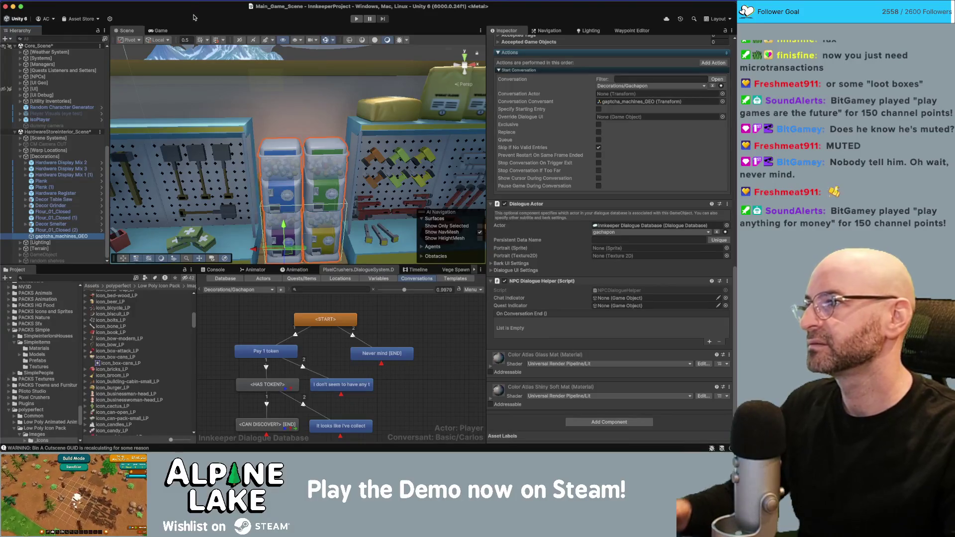
Save the modified scenes.
{"action": "key", "text": "ctrl+s"}
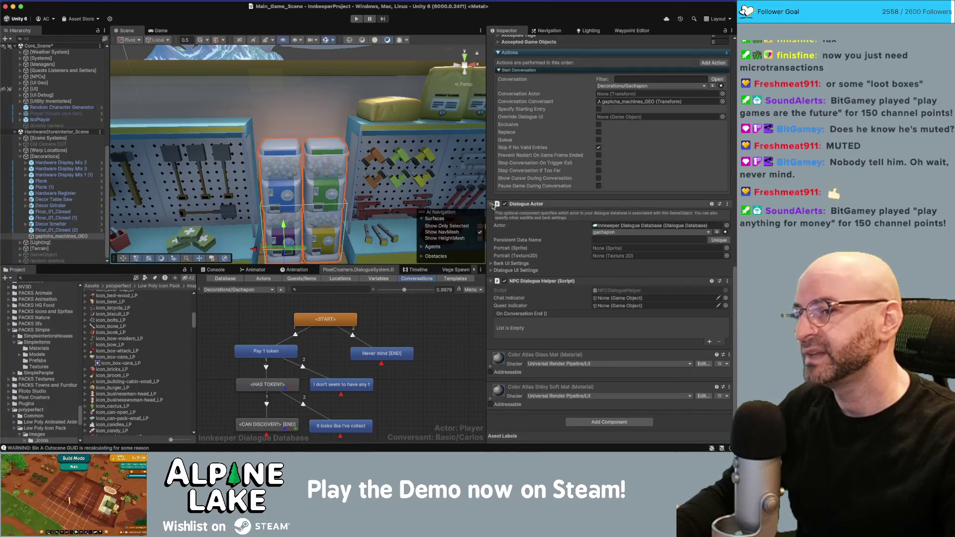
{"action": "scroll", "coordinate": [572, 214], "scroll_direction": "up", "scroll_amount": 5}
{"action": "scroll", "coordinate": [572, 215], "scroll_direction": "up", "scroll_amount": 10}
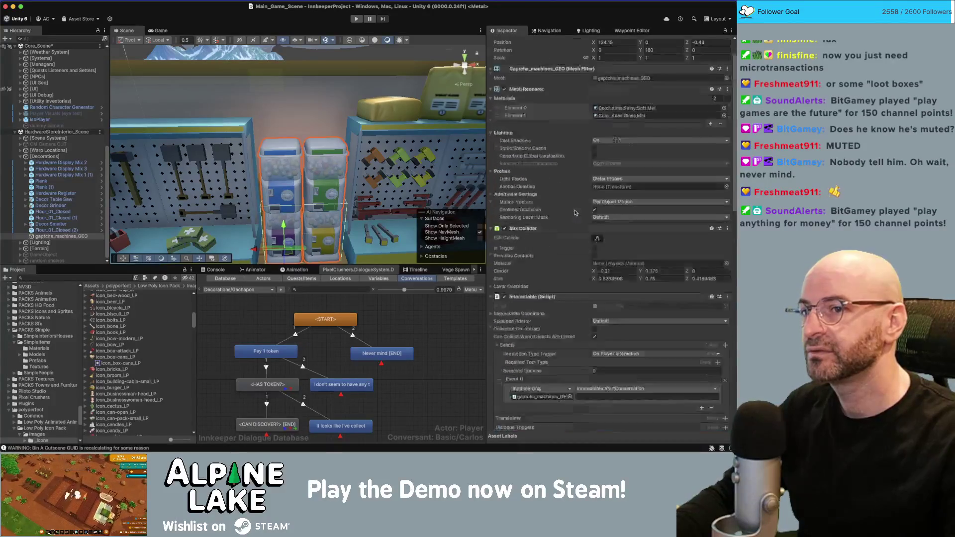
Walk the character through town and into the hardware store to the gachapon machine.
{"action": "scroll", "coordinate": [570, 209], "scroll_direction": "down", "scroll_amount": 12}
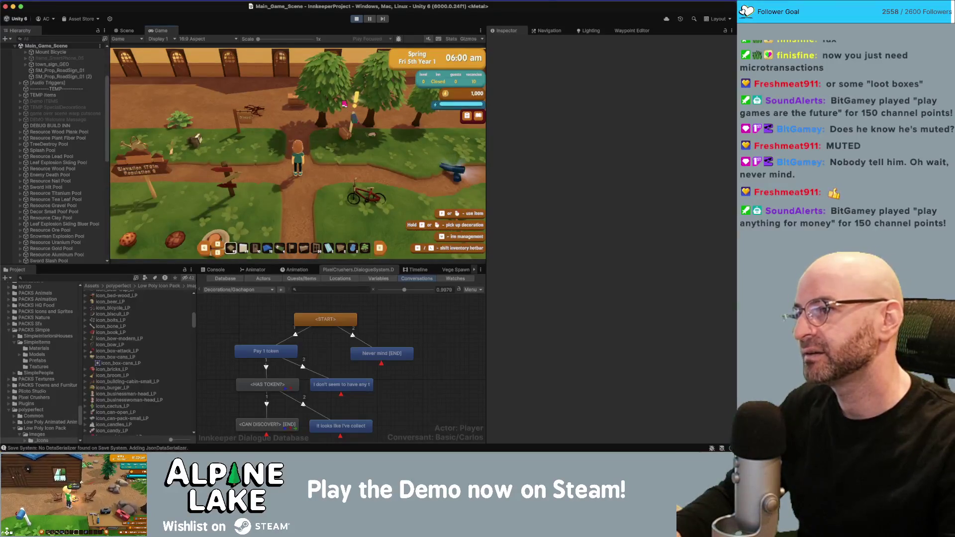
{"action": "key", "text": "d"}
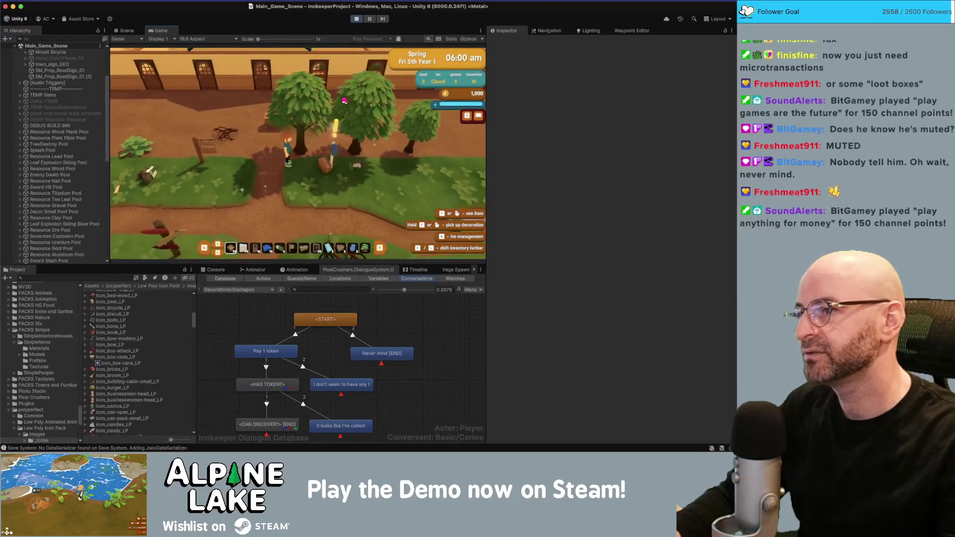
{"action": "key", "text": "w"}
{"action": "key", "text": "a"}
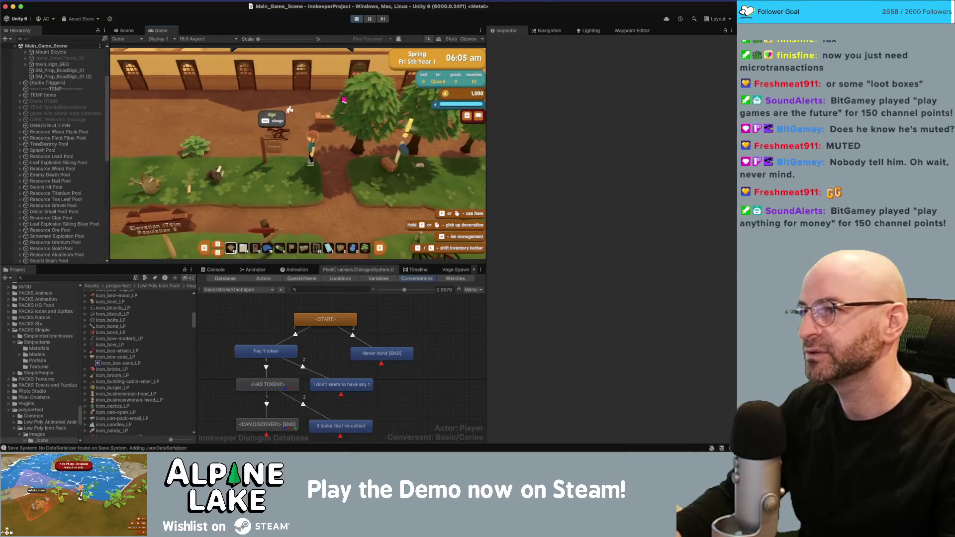
{"action": "key", "text": "w"}
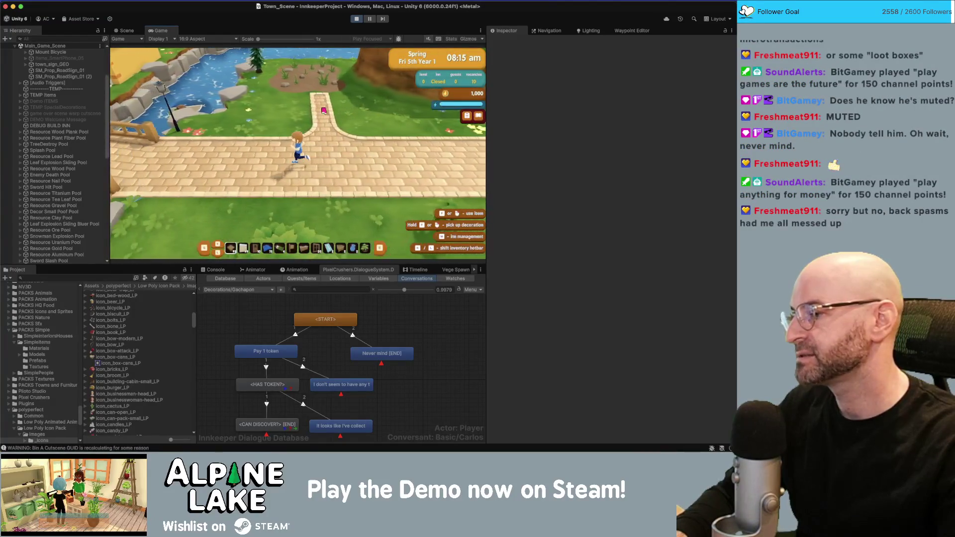
{"action": "key", "text": "a"}
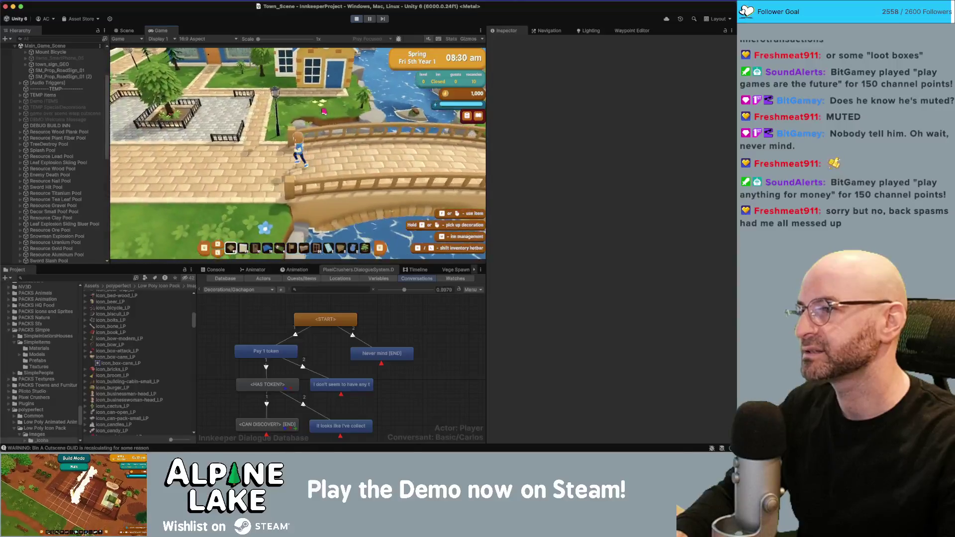
{"action": "key", "text": "w"}
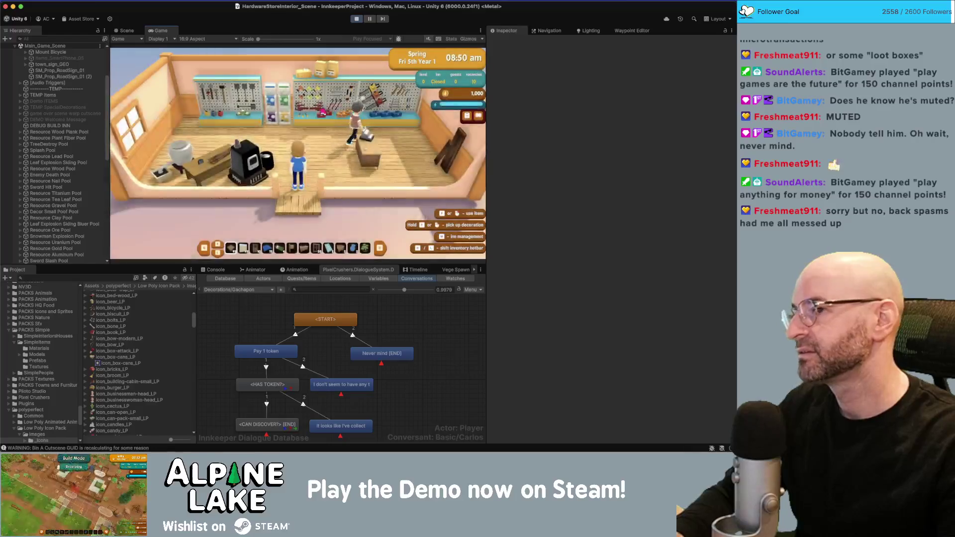
{"action": "key", "text": "w"}
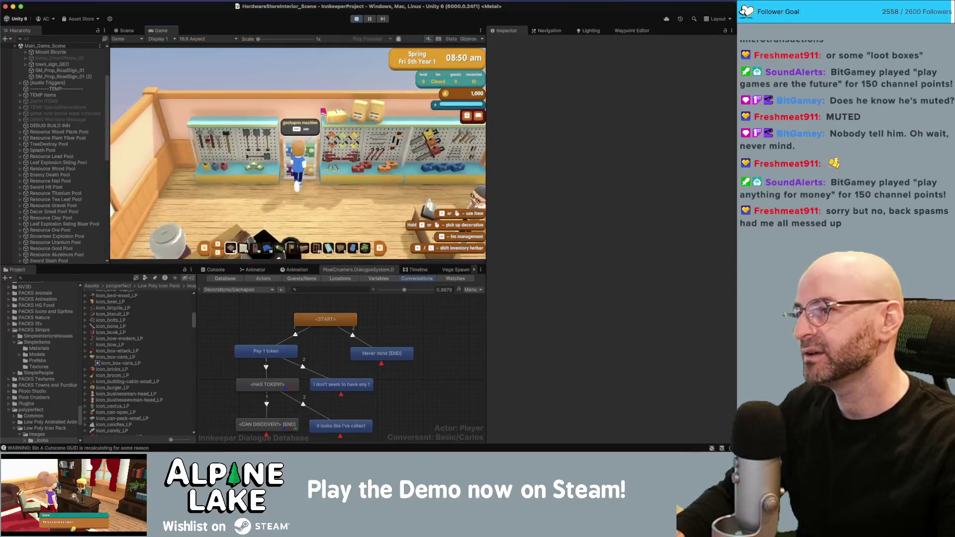
Talk to the gachapon, choose 'Pay 1 token', and dismiss the no-tokens reply.
{"action": "key", "text": "e"}
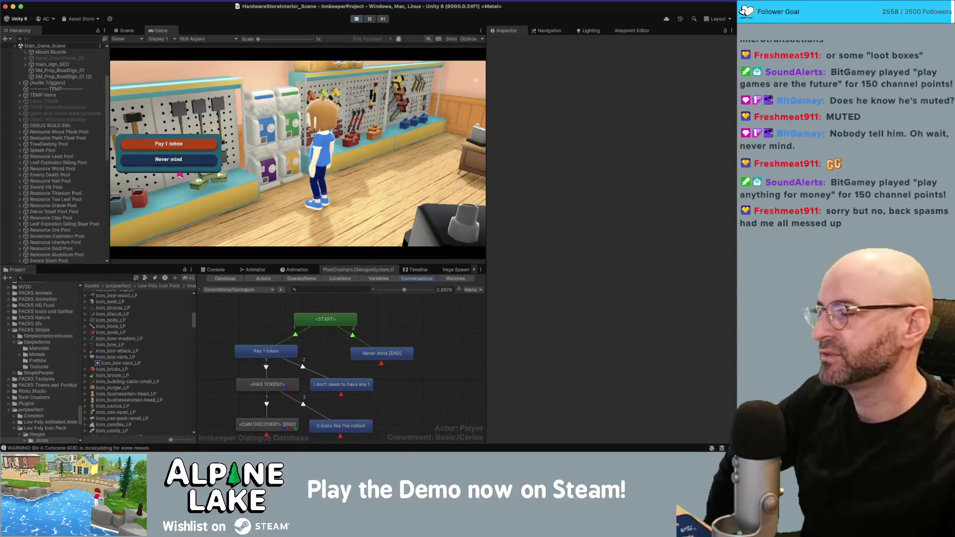
{"action": "left_click", "coordinate": [157, 148]}
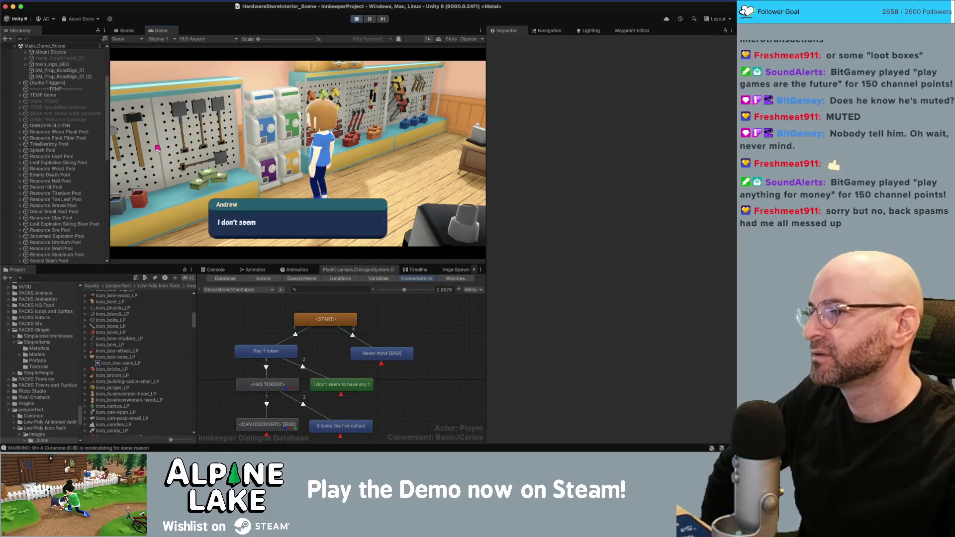
{"action": "left_click", "coordinate": [297, 238]}
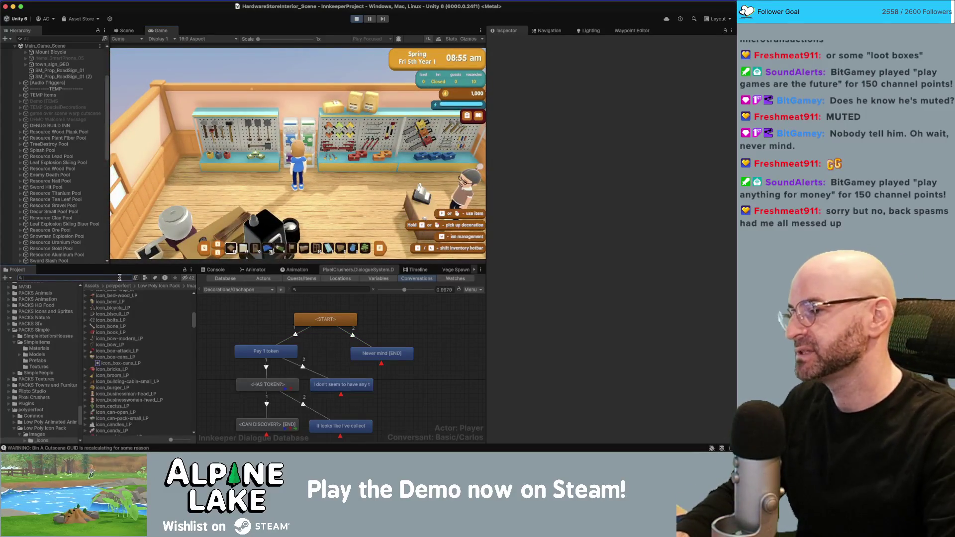
Find Item GachaponToken in the Project window and give the player one token.
{"action": "type", "text": "token"}
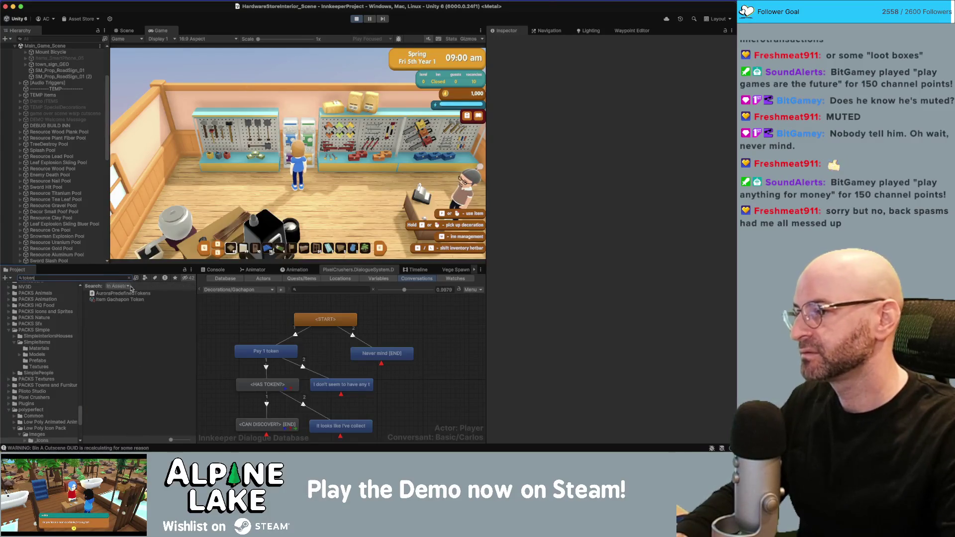
{"action": "left_click", "coordinate": [130, 299]}
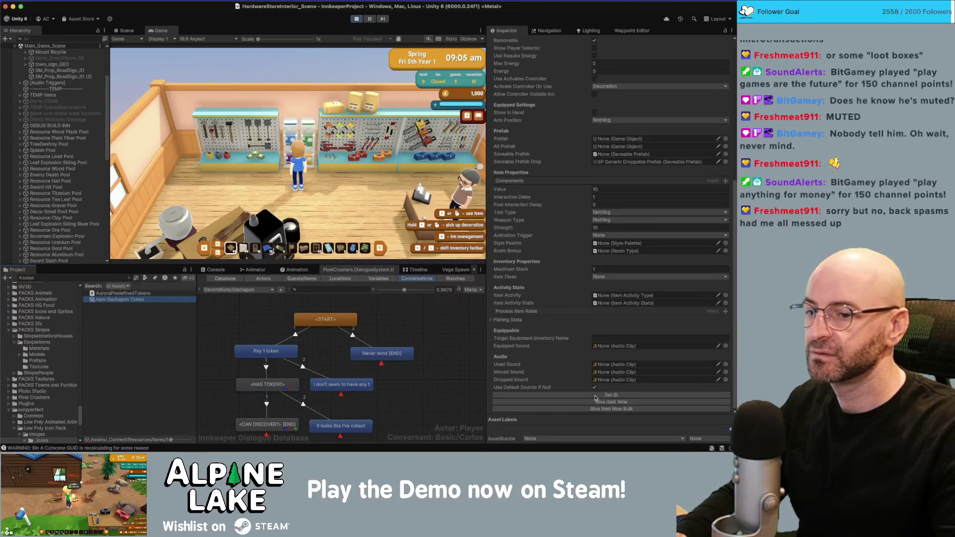
{"action": "left_click", "coordinate": [595, 401]}
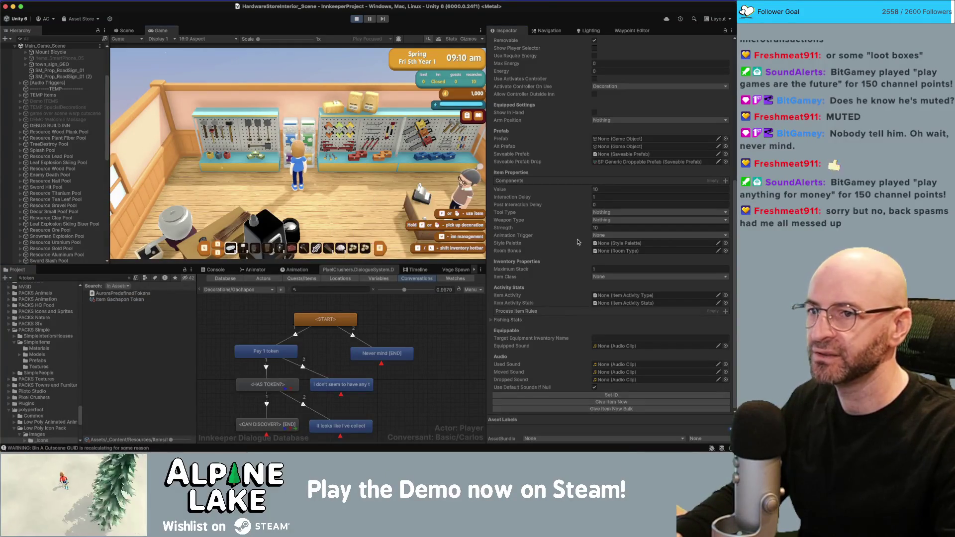
Set the token's Maximum Stack to 99 and restart the gachapon conversation.
{"action": "scroll", "coordinate": [578, 242], "scroll_direction": "up", "scroll_amount": 3}
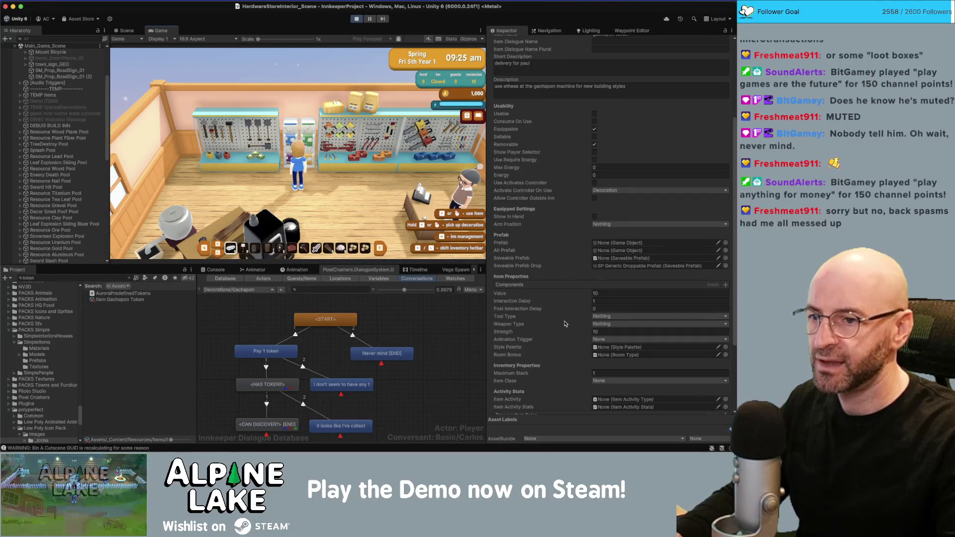
{"action": "left_click", "coordinate": [617, 373]}
{"action": "type", "text": "99"}
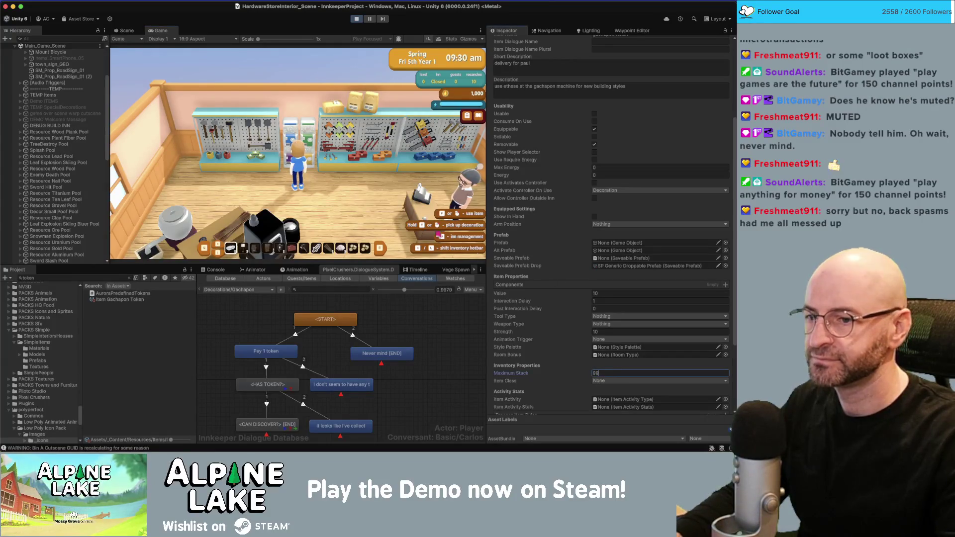
{"action": "key", "text": "Return"}
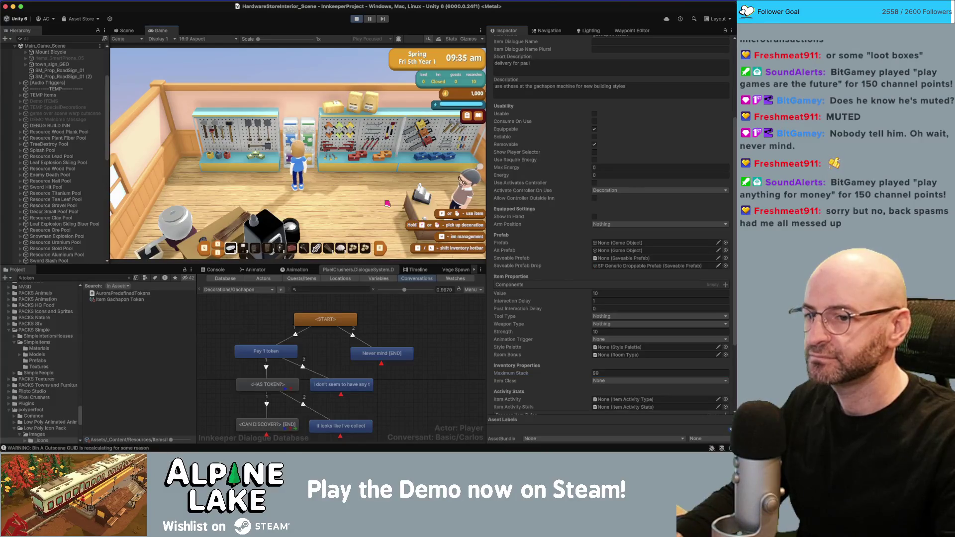
{"action": "scroll", "coordinate": [550, 291], "scroll_direction": "down", "scroll_amount": 5}
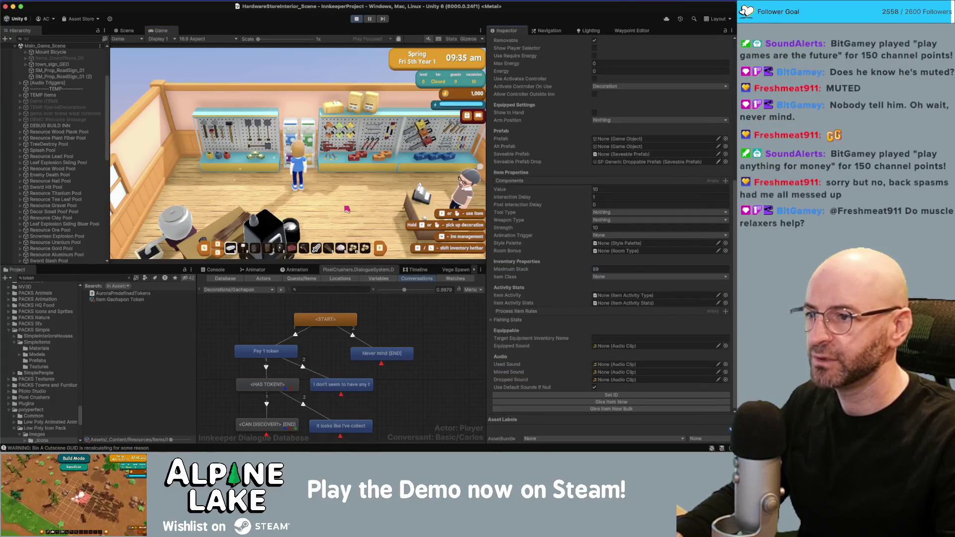
{"action": "left_click", "coordinate": [344, 203]}
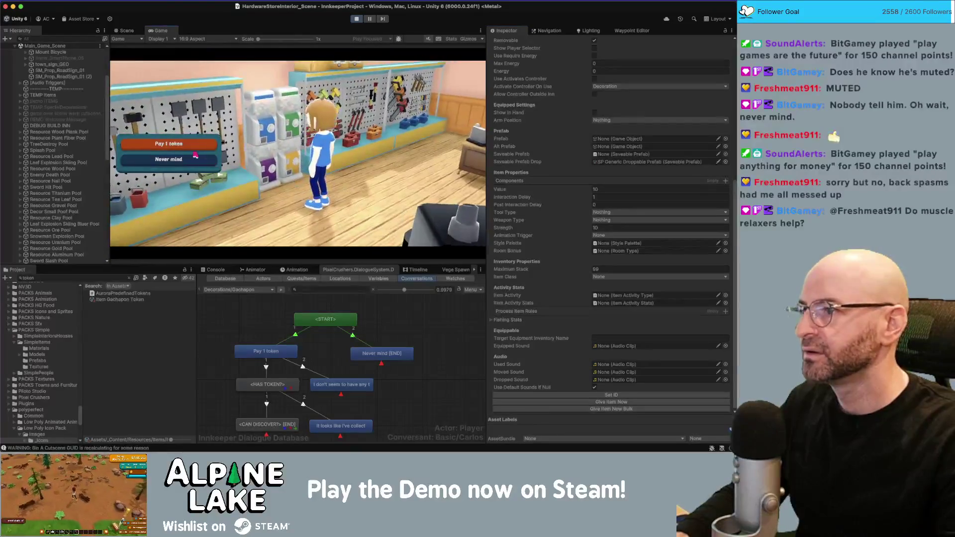
Pay 1 token, get the no-tokens reply, then inspect HAS TOKEN?'s Gachapon Token quantity condition.
{"action": "left_click", "coordinate": [187, 149]}
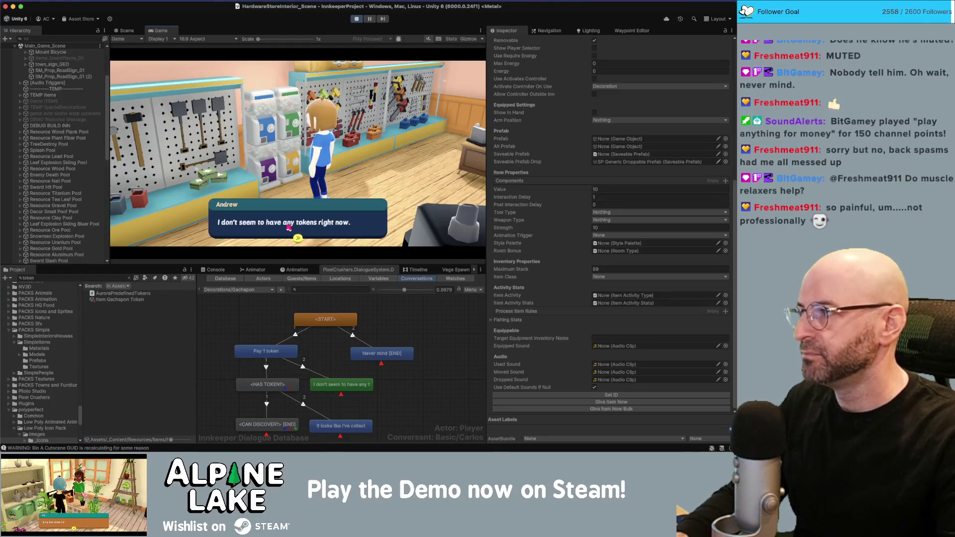
{"action": "left_click", "coordinate": [287, 228]}
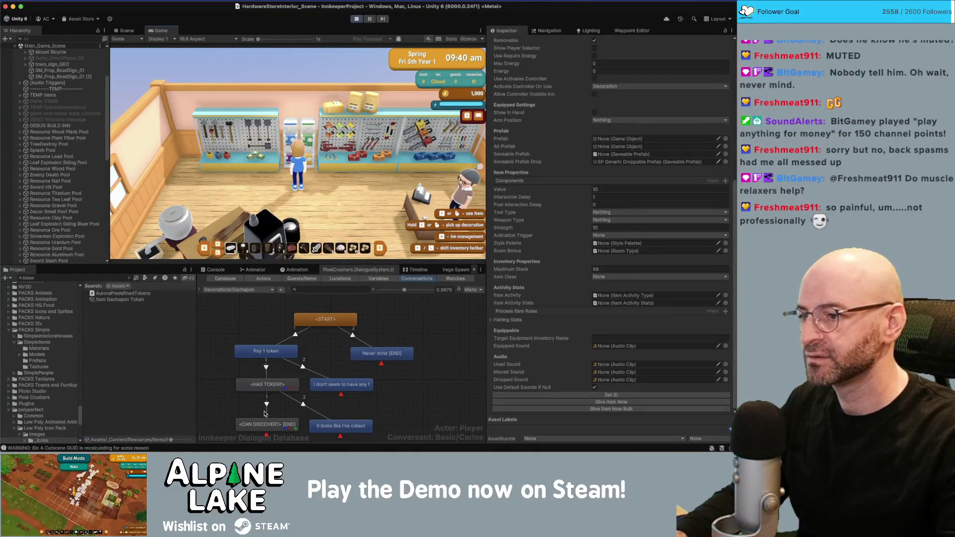
{"action": "left_click", "coordinate": [266, 386]}
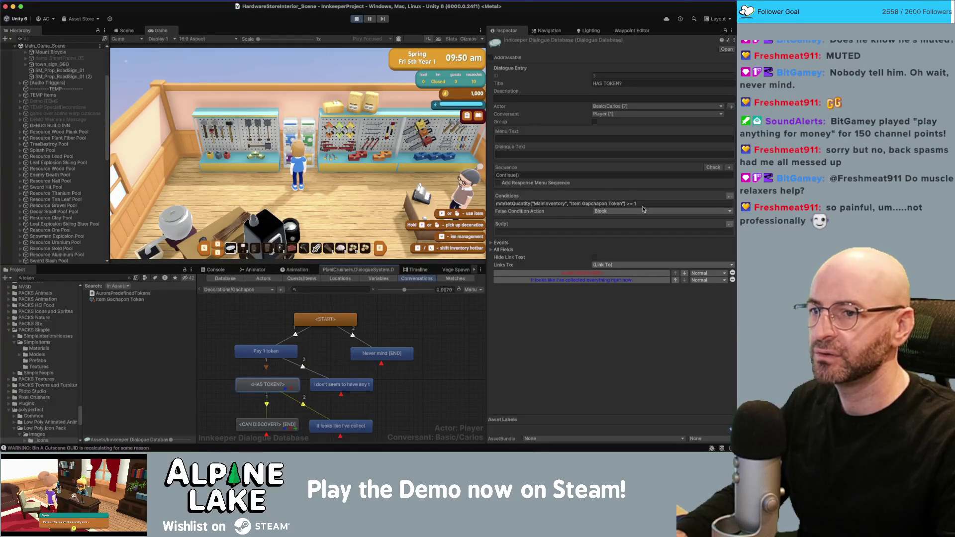
{"action": "left_click", "coordinate": [621, 203]}
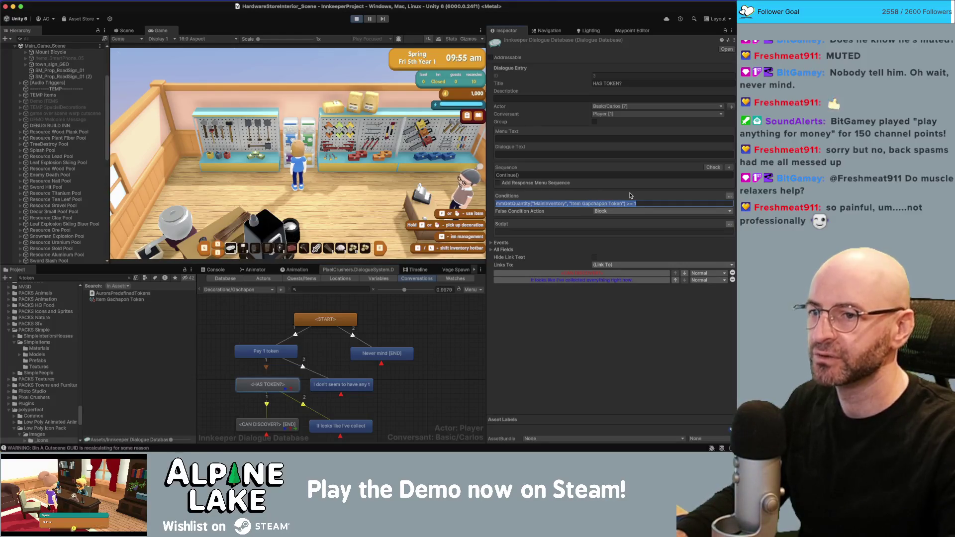
{"action": "left_click", "coordinate": [591, 204]}
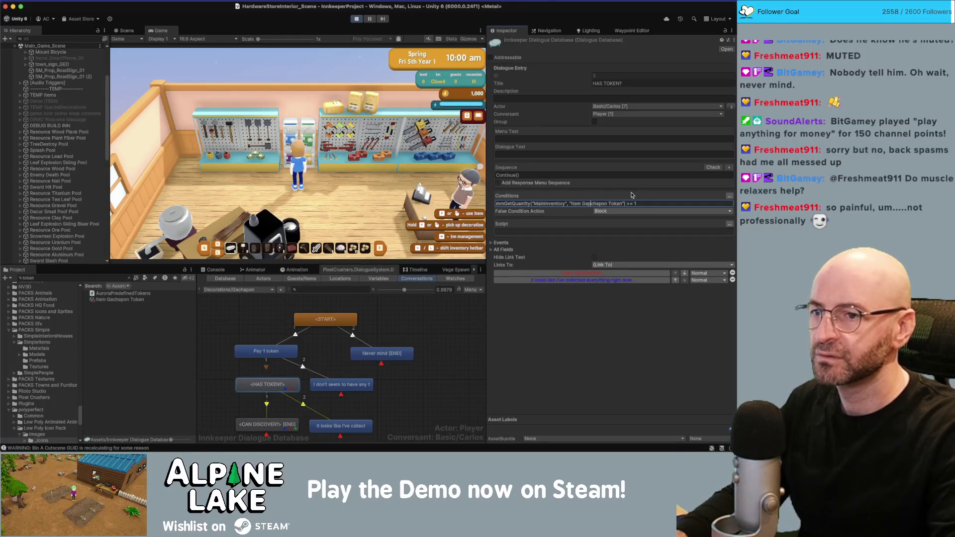
Choose 'Pay 1 token' again in the game and stop the test run.
{"action": "left_click", "coordinate": [430, 177]}
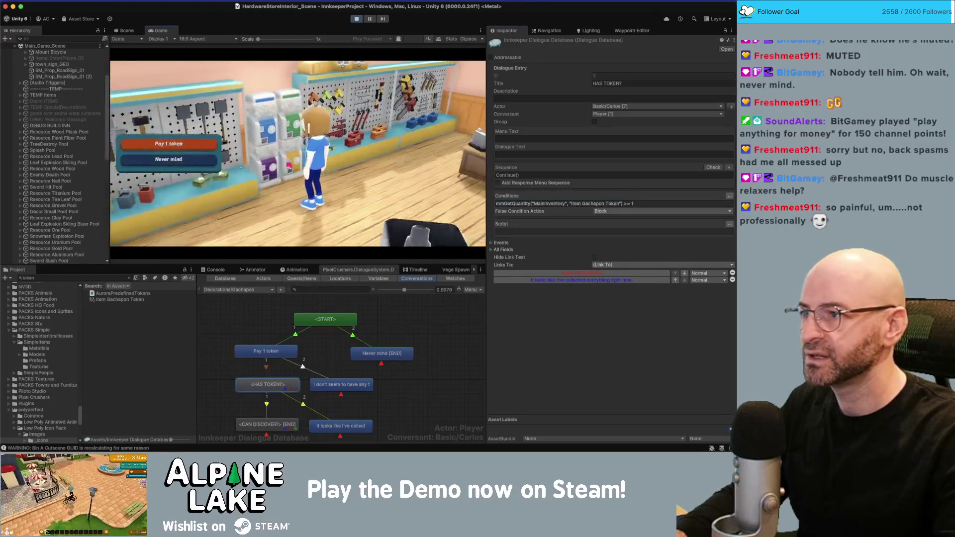
{"action": "left_click", "coordinate": [174, 149]}
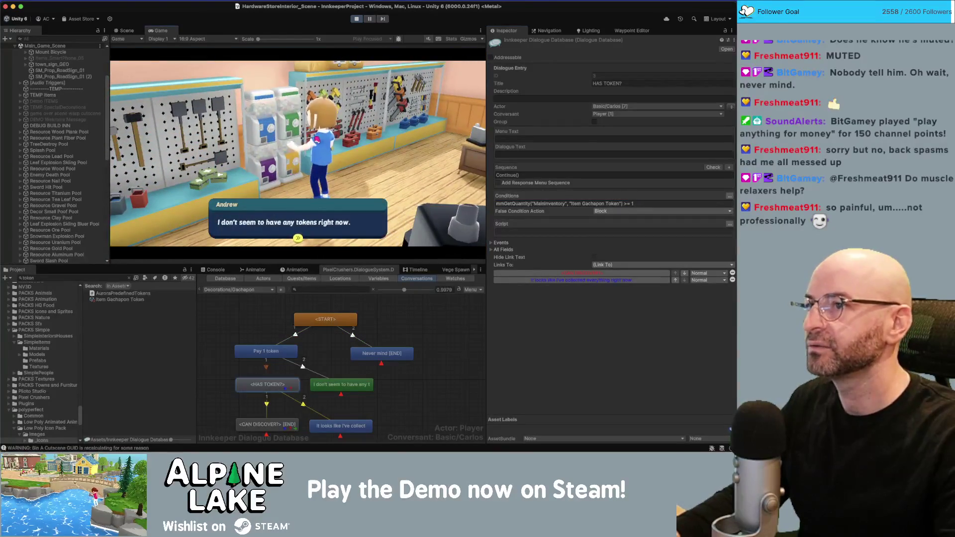
{"action": "left_click", "coordinate": [356, 19]}
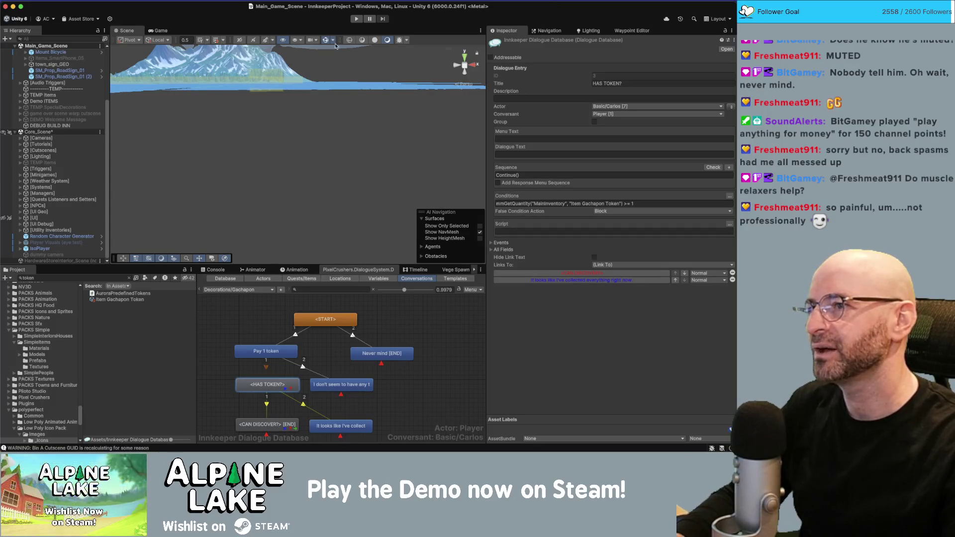
Hide the NavMesh overlay, then play and walk the character through town toward the hardware store.
{"action": "mouse_move", "coordinate": [328, 80]}
{"action": "left_mouse_down"}
{"action": "mouse_move", "coordinate": [318, 123]}
{"action": "mouse_move", "coordinate": [315, 106]}
{"action": "mouse_move", "coordinate": [242, 98]}
{"action": "left_mouse_up"}
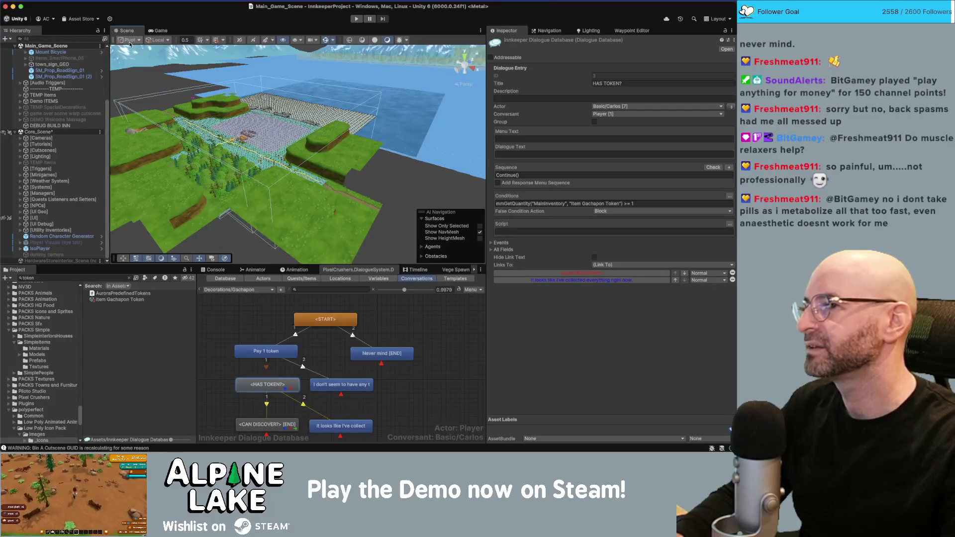
{"action": "left_click", "coordinate": [322, 41]}
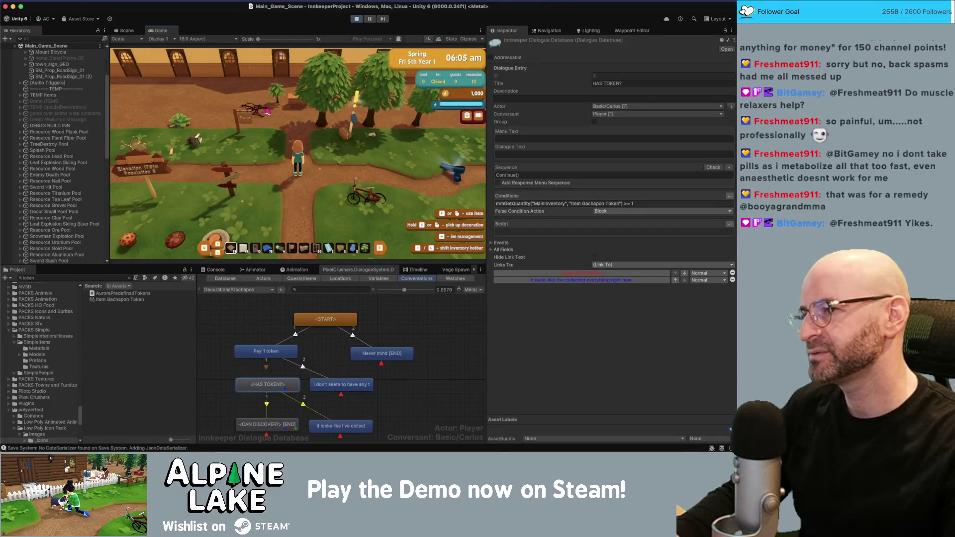
{"action": "key", "text": "s"}
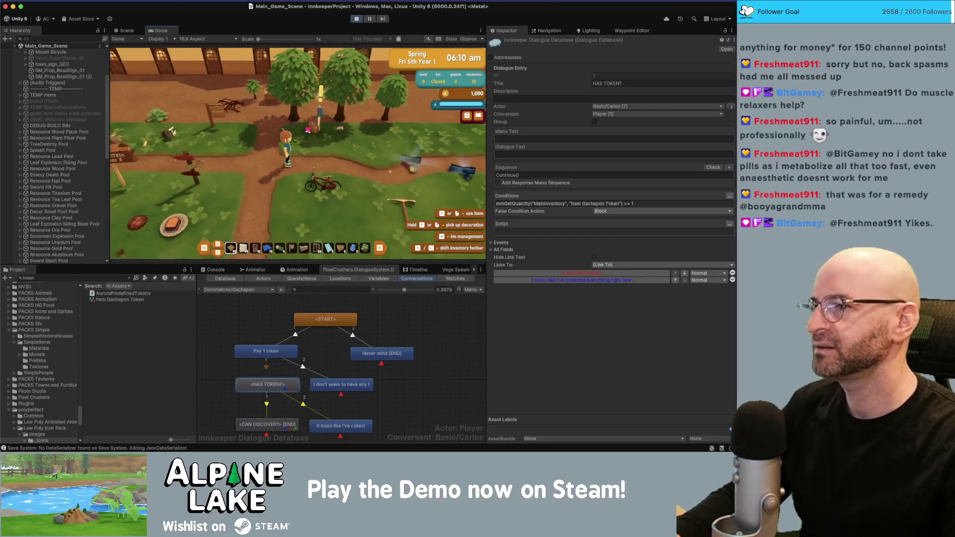
{"action": "key", "text": "w"}
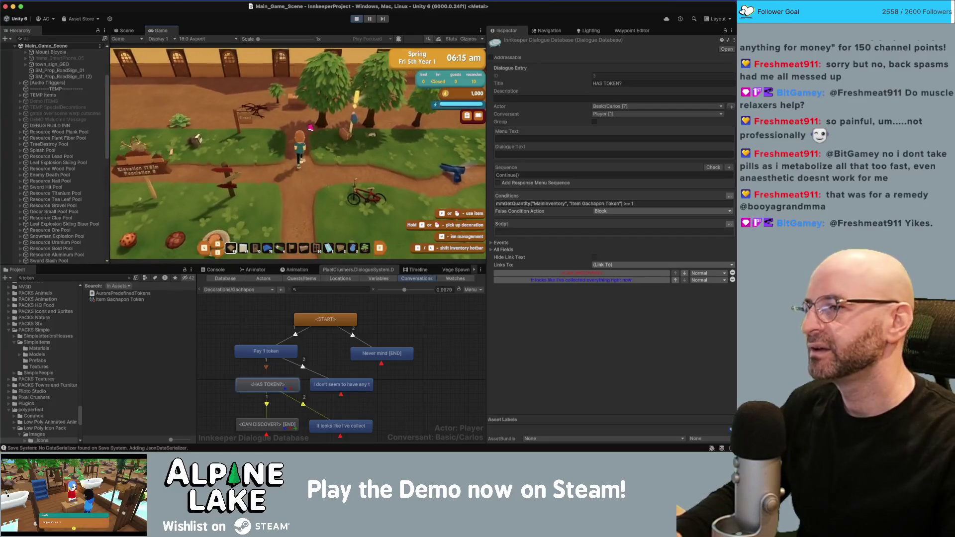
{"action": "key", "text": "w"}
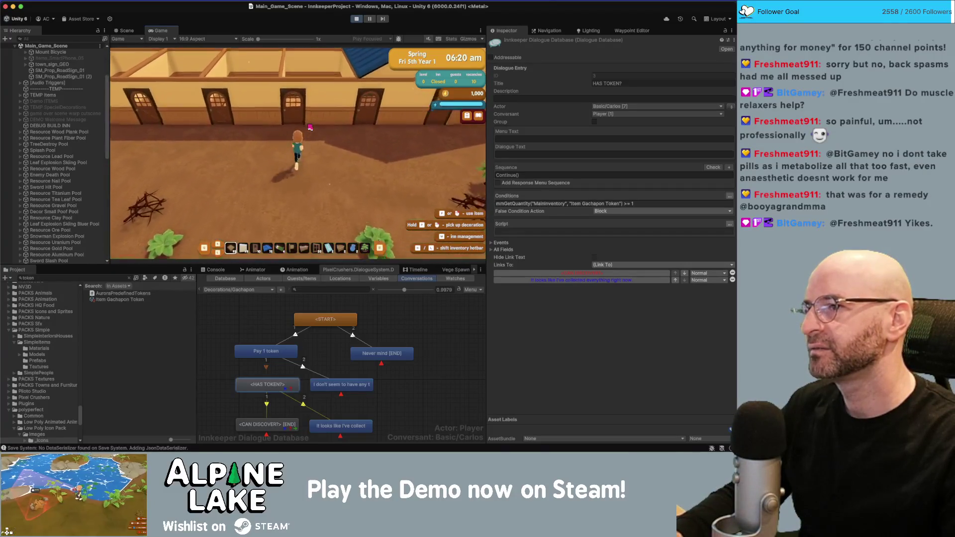
{"action": "key", "text": "w"}
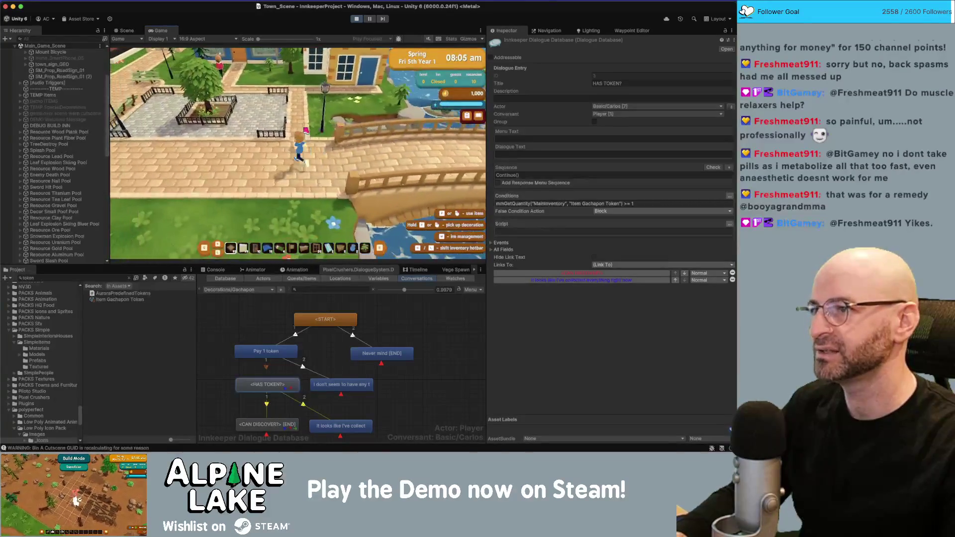
{"action": "key", "text": "w"}
{"action": "key", "text": "w"}
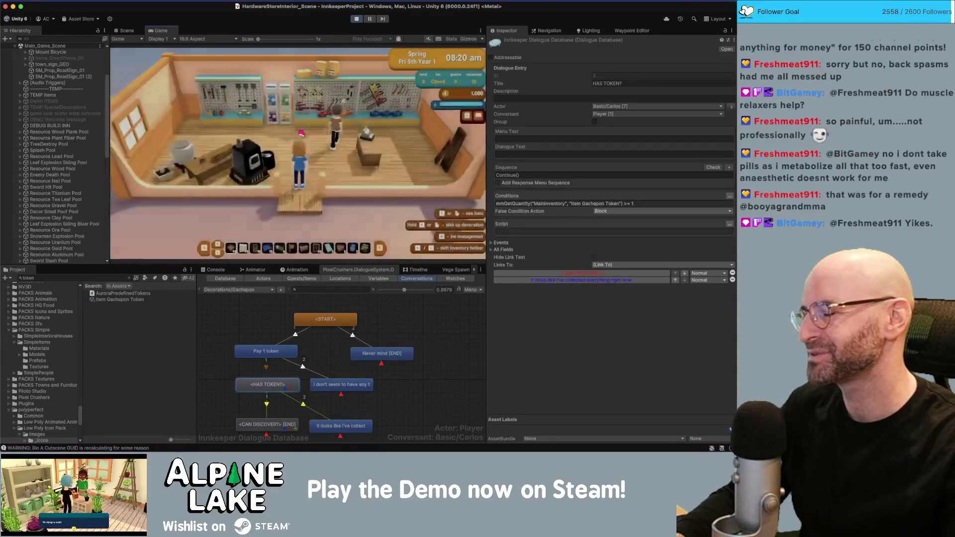
Talk to the gachapon, choose 'Pay 1 token', and close the no-tokens reply.
{"action": "key", "text": "e"}
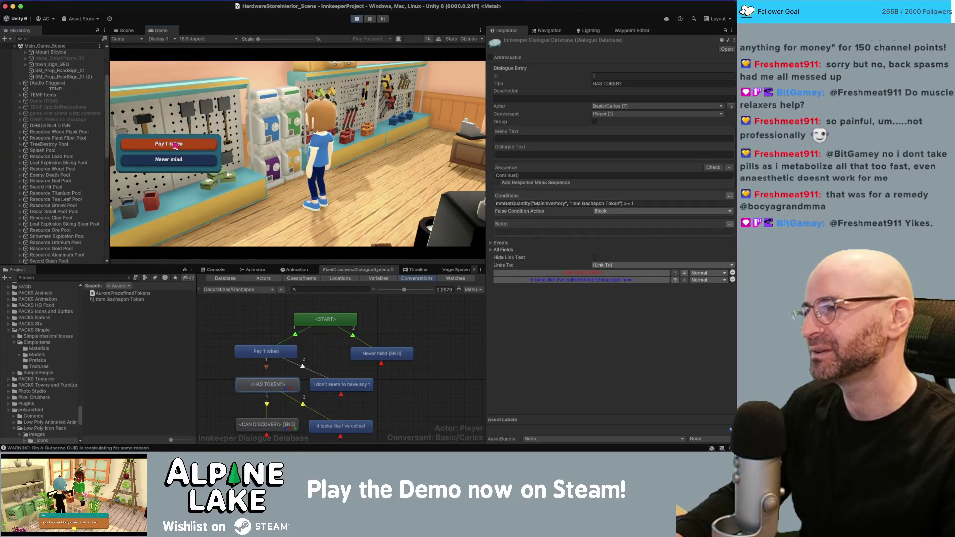
{"action": "left_click", "coordinate": [175, 144]}
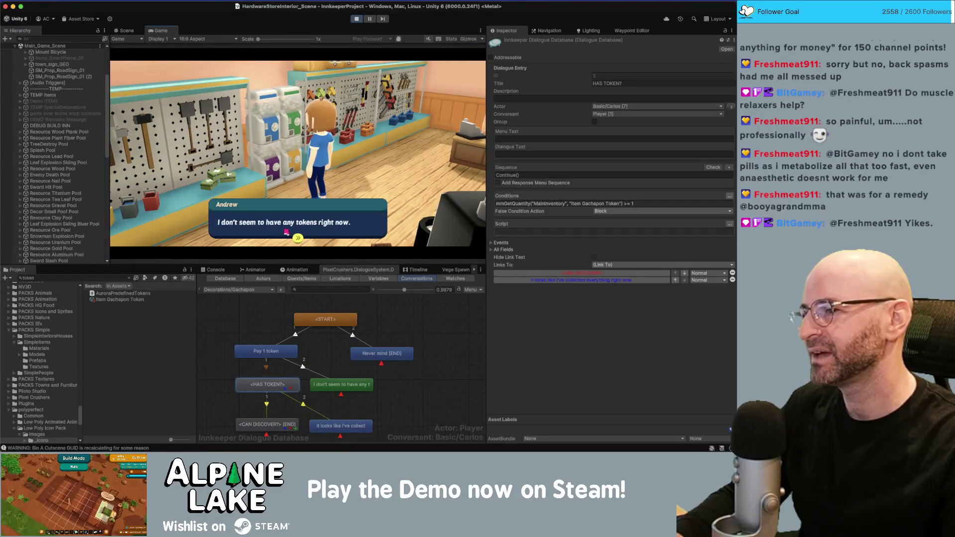
{"action": "left_click", "coordinate": [297, 238]}
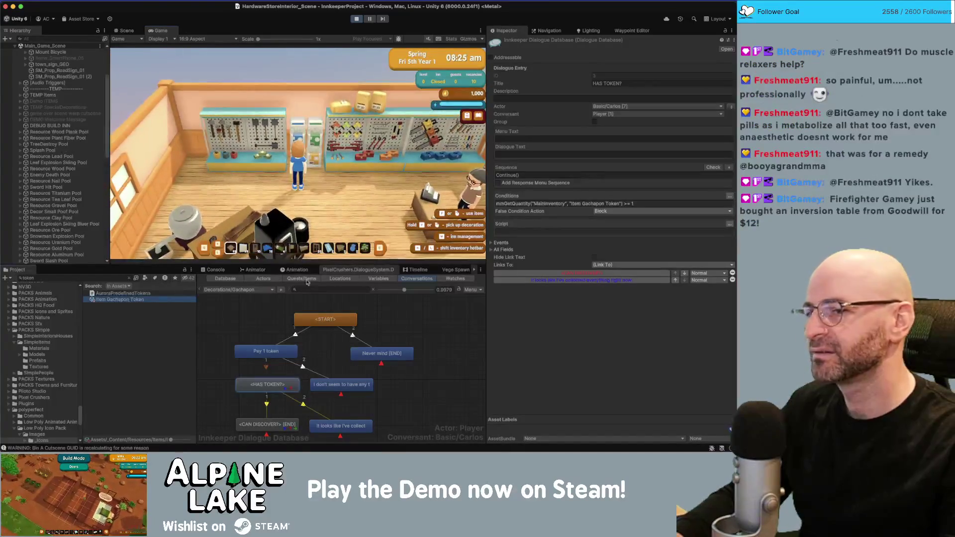
Give the player a Gachapon Token, talk to the machine again, and close the collected-everything reply.
{"action": "scroll", "coordinate": [605, 390], "scroll_direction": "down", "scroll_amount": 10}
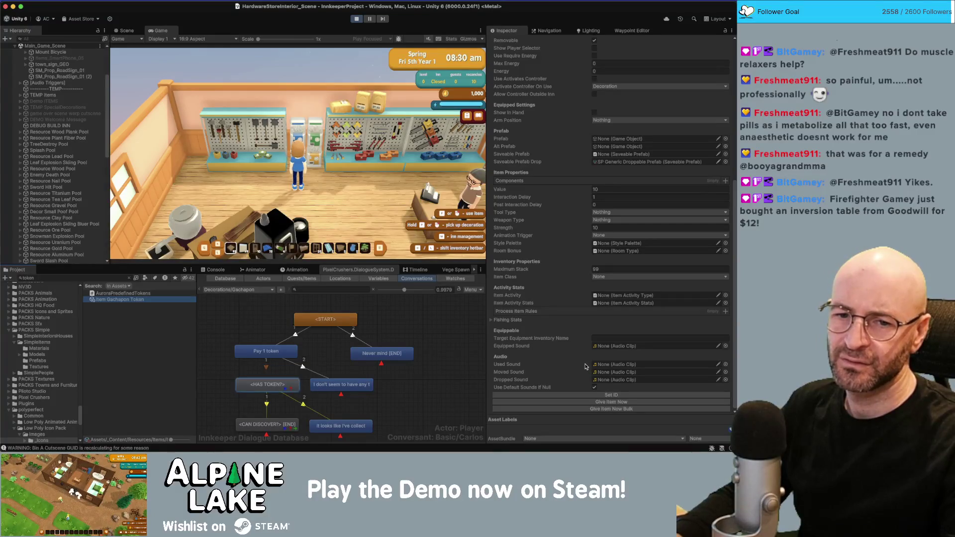
{"action": "left_click", "coordinate": [552, 402]}
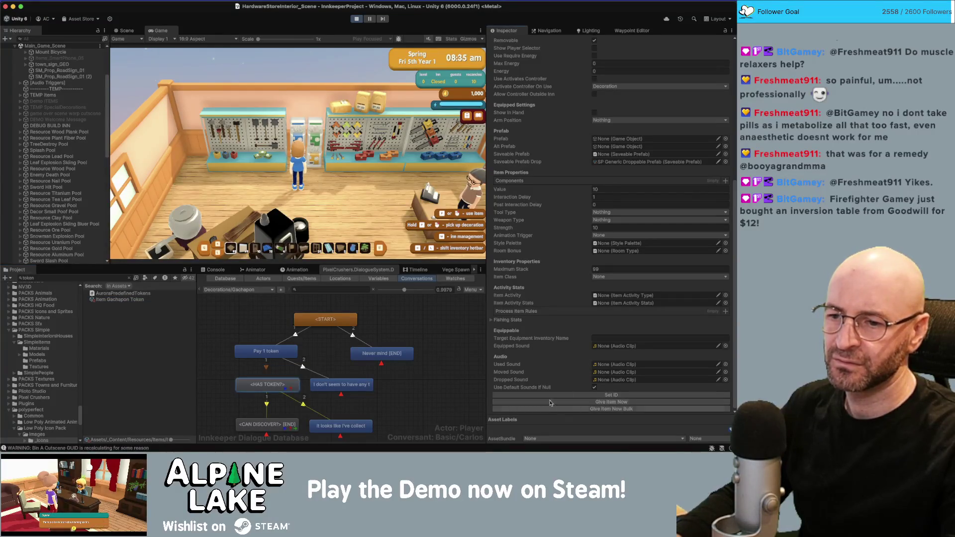
{"action": "left_click", "coordinate": [384, 211]}
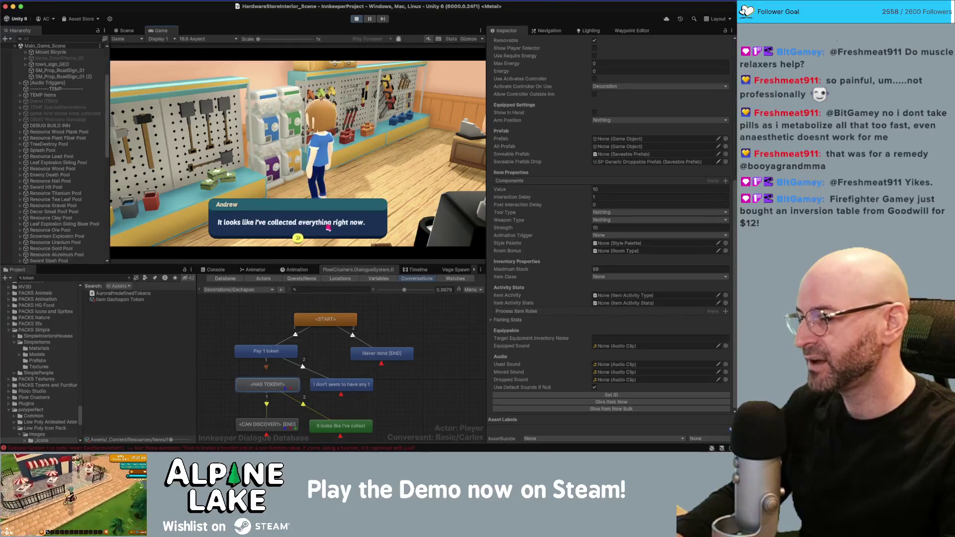
{"action": "left_click", "coordinate": [300, 230]}
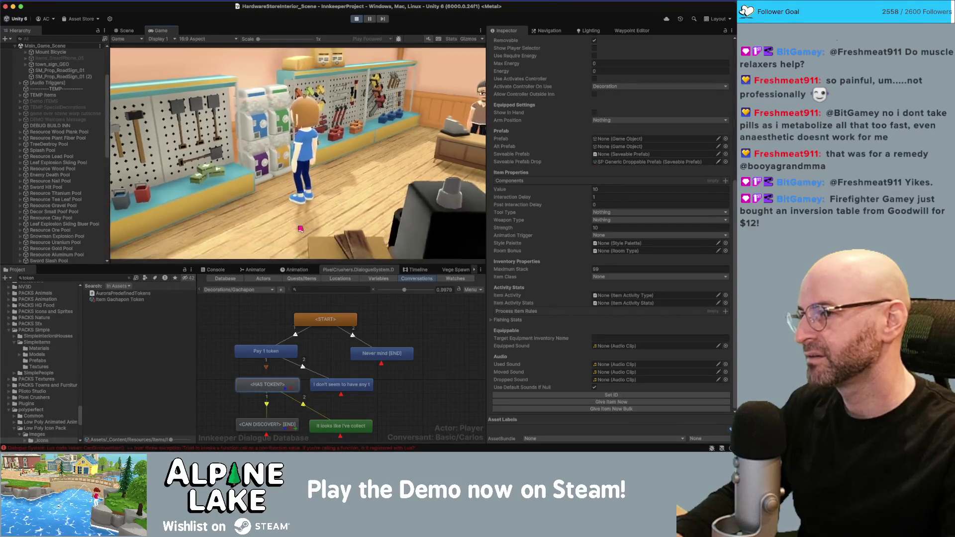
{"action": "left_click", "coordinate": [204, 269]}
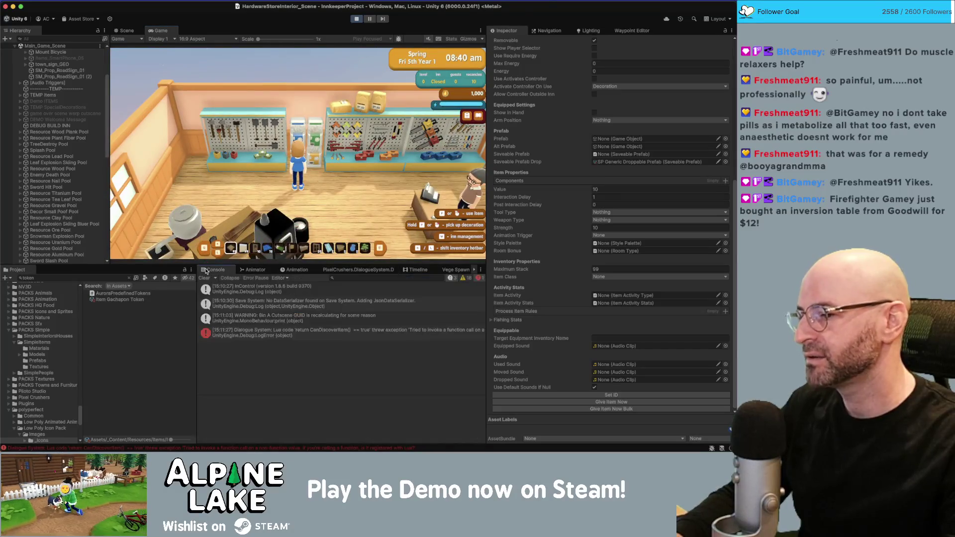
Inspect the CanDiscoverItem error's stack trace, stop the game, and switch to the GachaponManager script.
{"action": "left_click", "coordinate": [255, 332]}
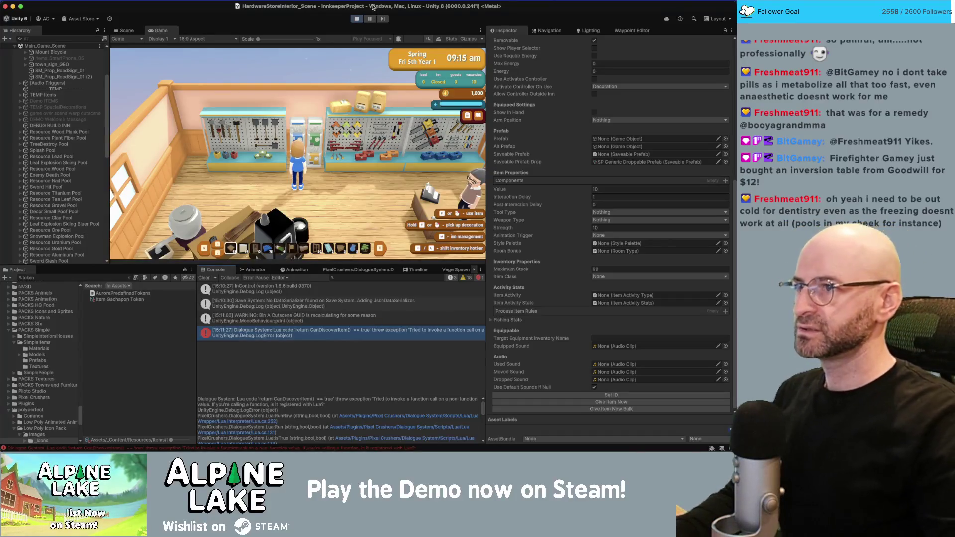
{"action": "left_click", "coordinate": [356, 19]}
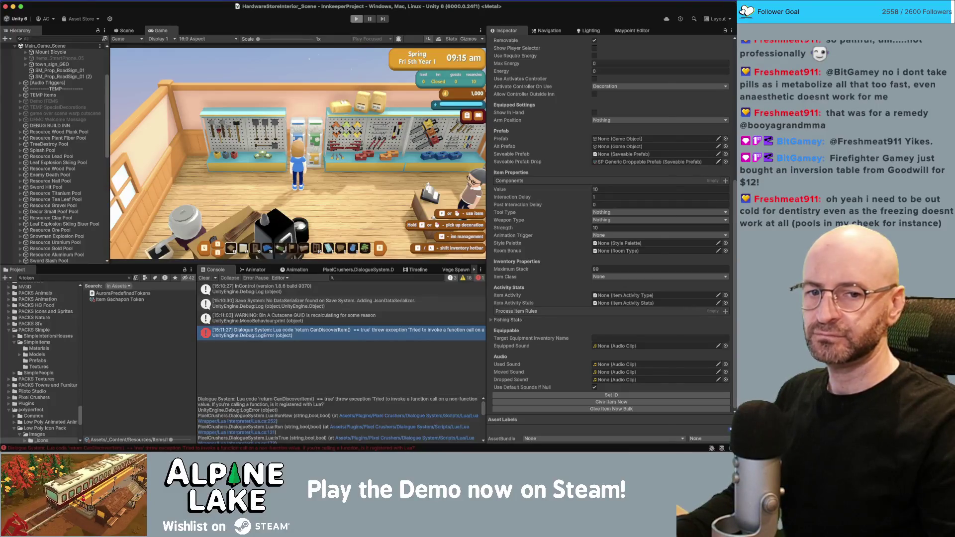
{"action": "key", "text": "super+Tab"}
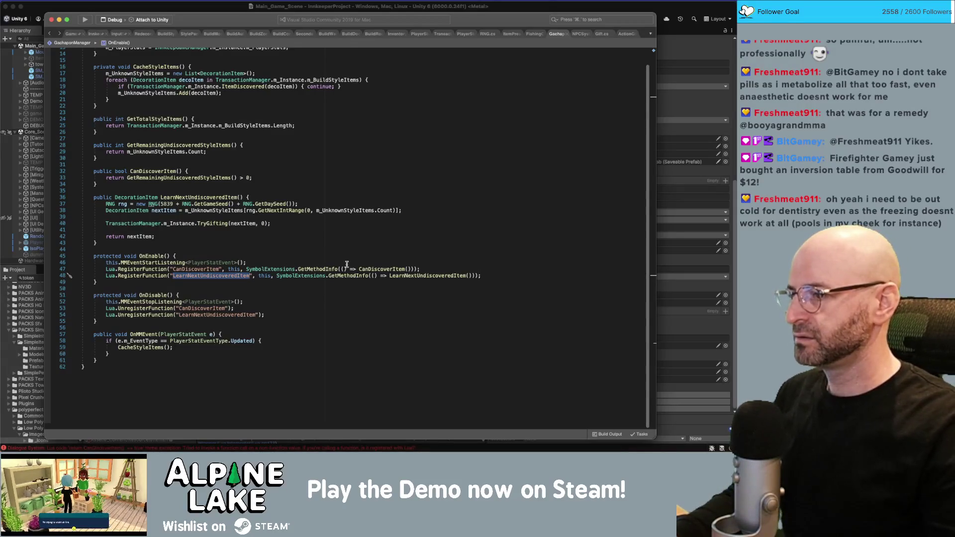
{"action": "double_click", "coordinate": [376, 269]}
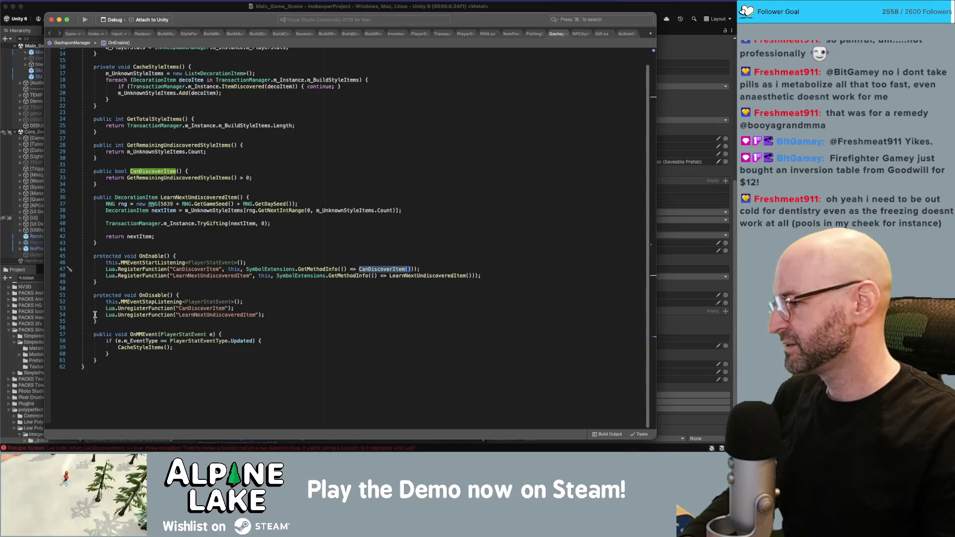
{"action": "left_click", "coordinate": [378, 260]}
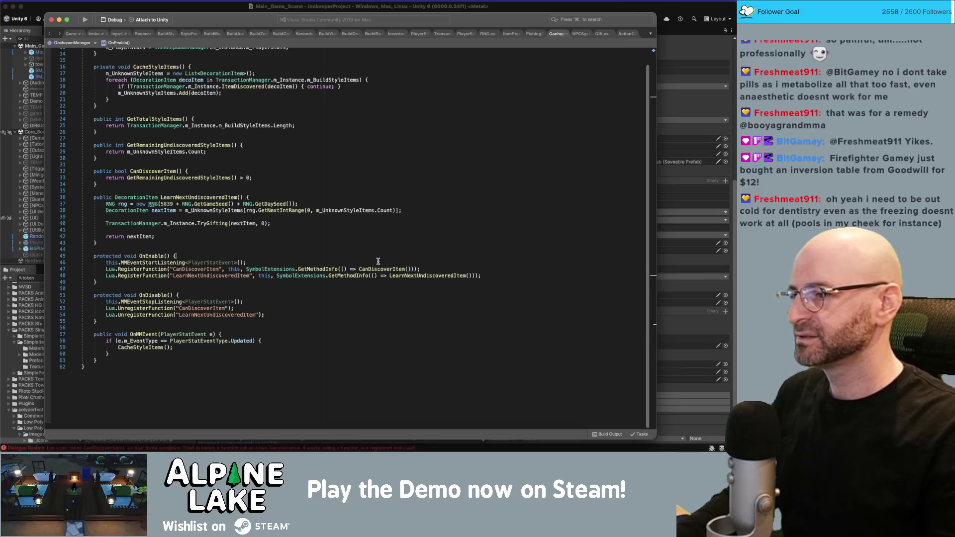
{"action": "mouse_move", "coordinate": [322, 271]}
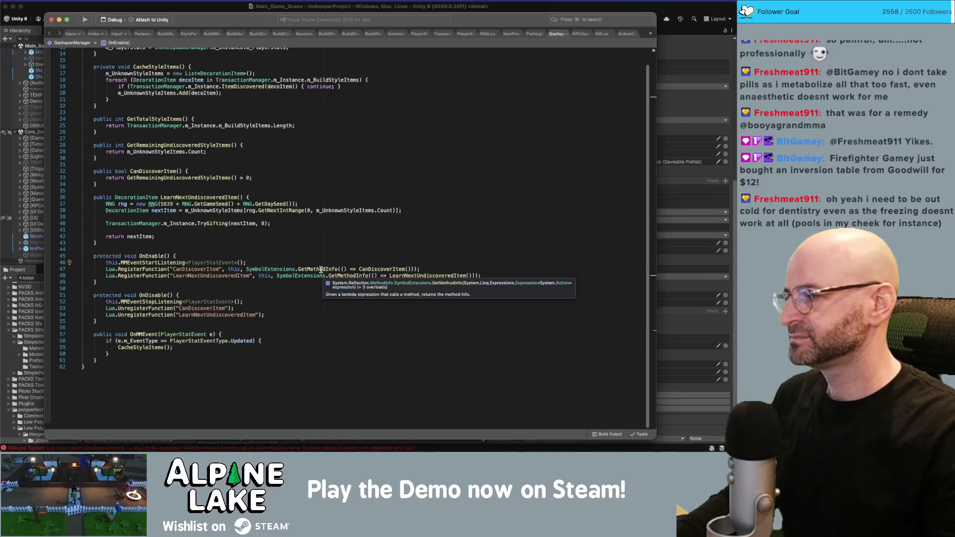
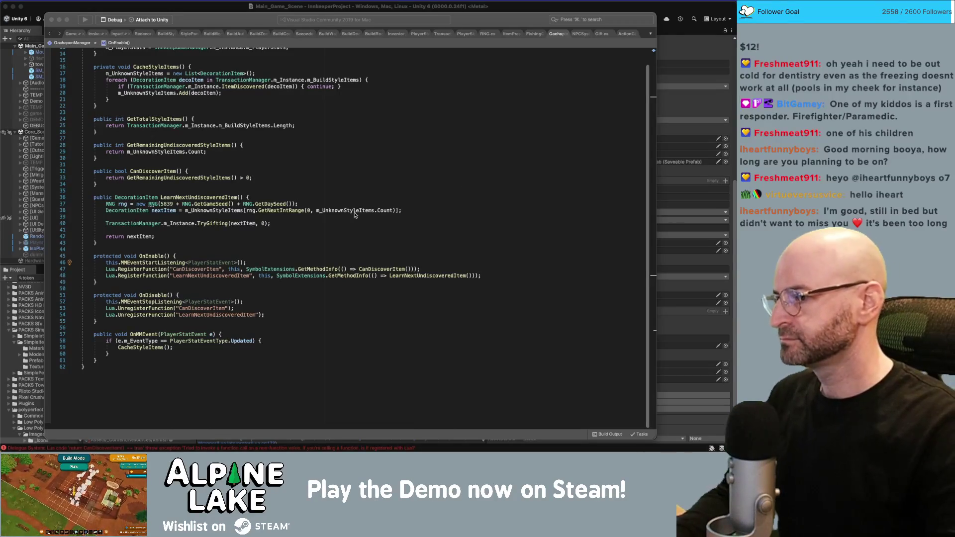
Add a CacheStyleItems(); call after the m_PlayerStats assignment in Awake().
{"action": "left_click", "coordinate": [362, 217]}
{"action": "double_click", "coordinate": [415, 275]}
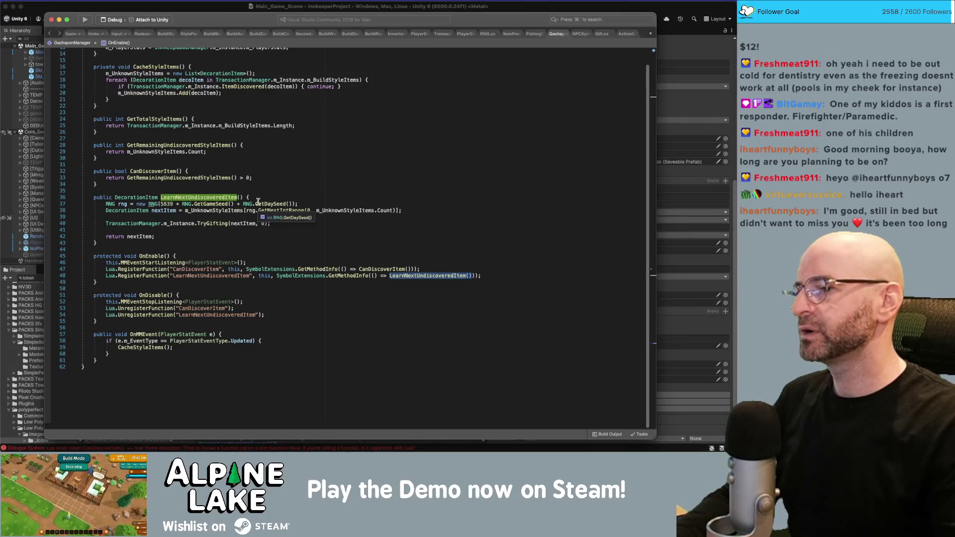
{"action": "scroll", "coordinate": [258, 202], "scroll_direction": "up", "scroll_amount": 5}
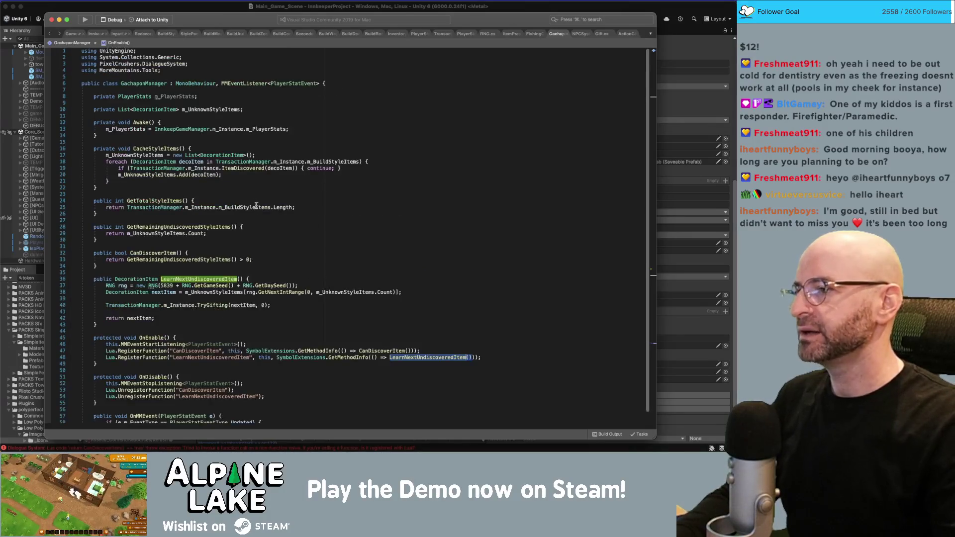
{"action": "left_click", "coordinate": [296, 129]}
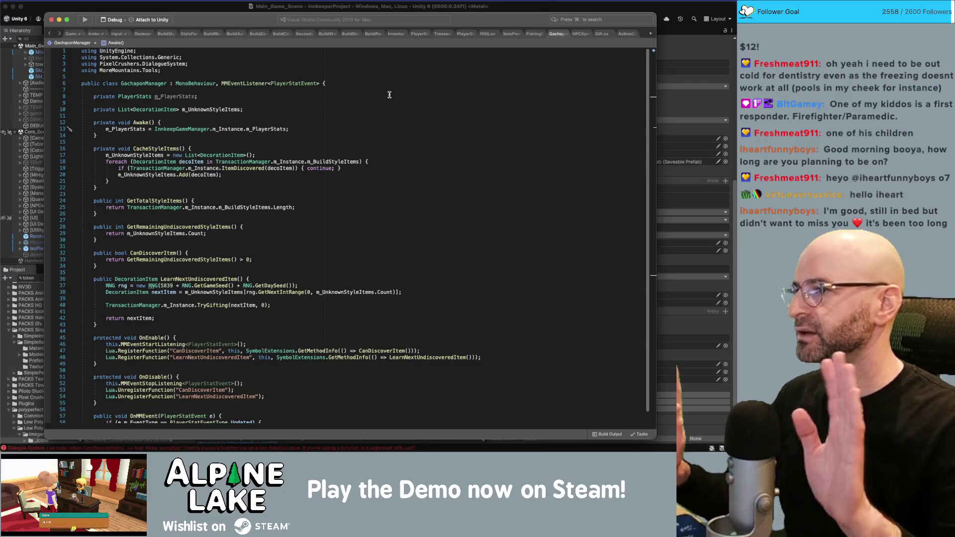
{"action": "double_click", "coordinate": [198, 110]}
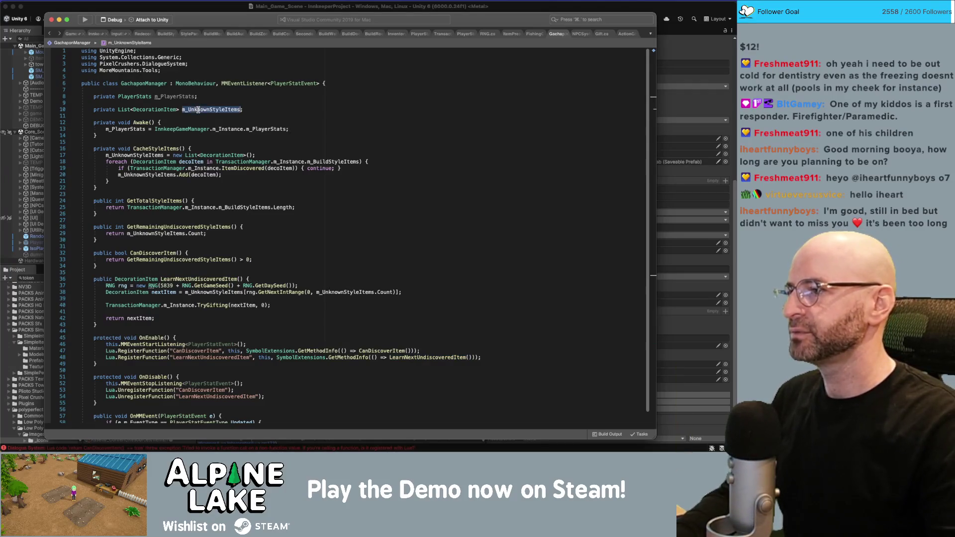
{"action": "left_click", "coordinate": [298, 130]}
{"action": "key", "text": "Return"}
{"action": "type", "text": "CacheStyle"}
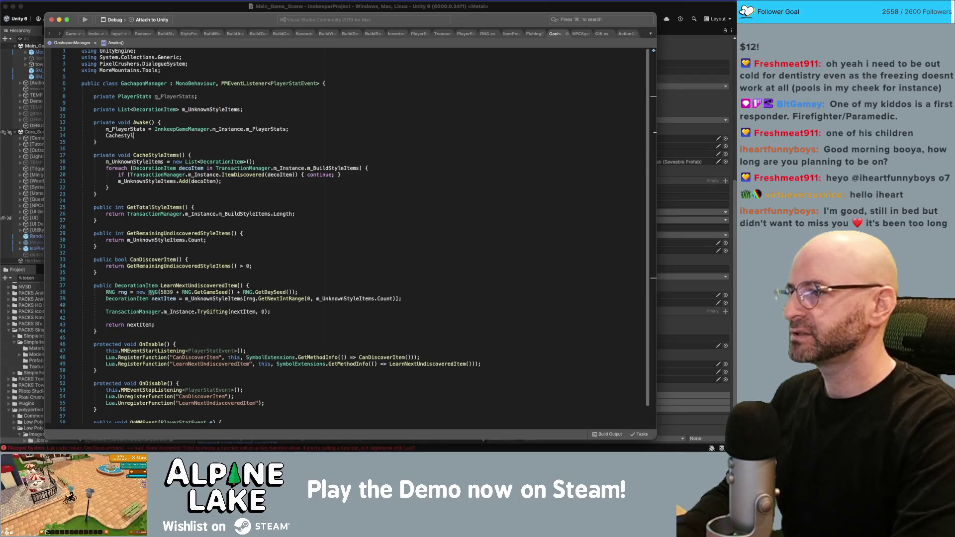
{"action": "key", "text": "Return"}
{"action": "type", "text": "();"}
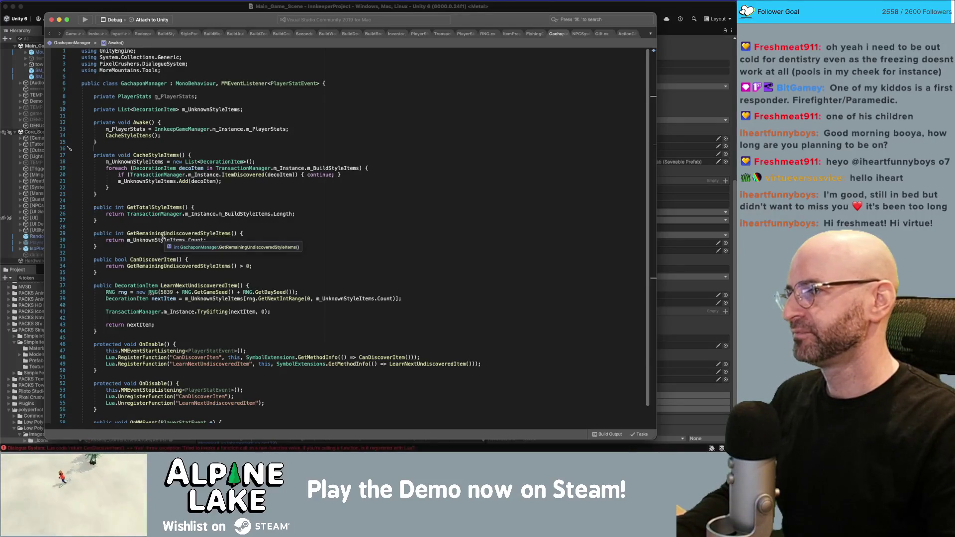
{"action": "left_click", "coordinate": [155, 8]}
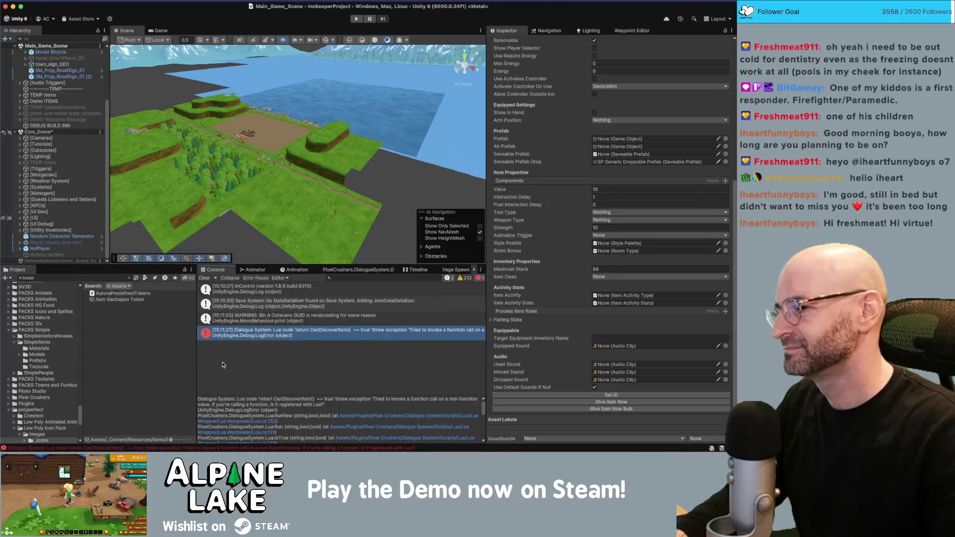
Expand the [Managers] object in the Hierarchy to show its child managers.
{"action": "left_click", "coordinate": [157, 352]}
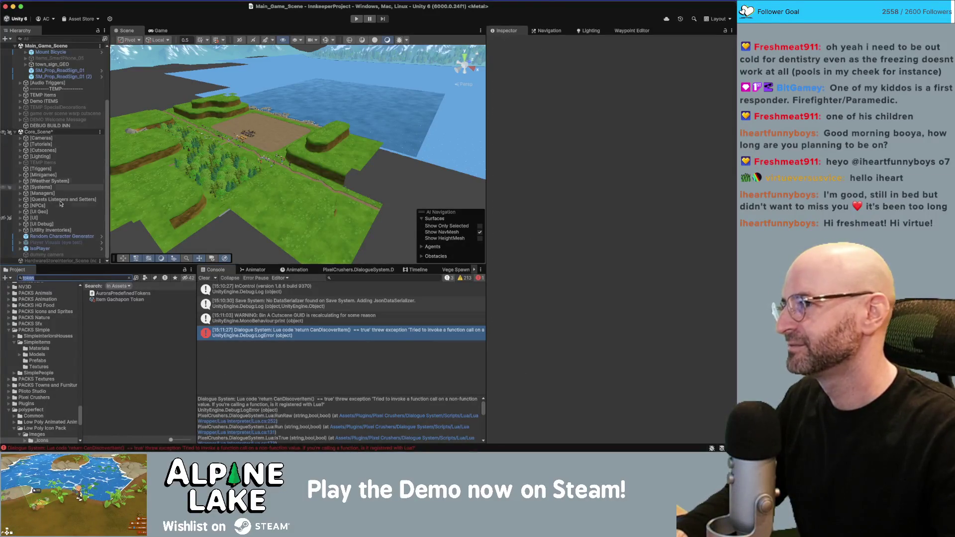
{"action": "scroll", "coordinate": [65, 239], "scroll_direction": "up", "scroll_amount": 2}
{"action": "scroll", "coordinate": [67, 237], "scroll_direction": "down", "scroll_amount": 2}
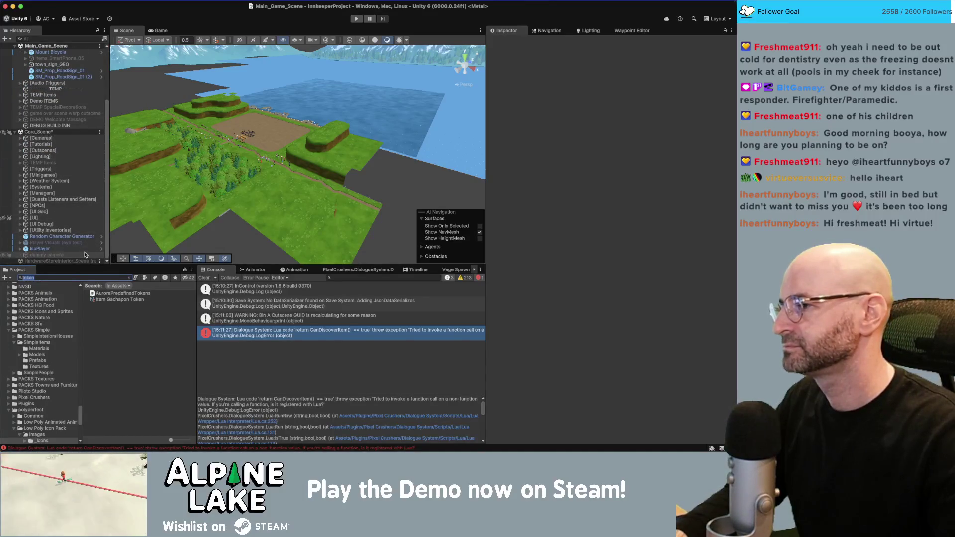
{"action": "left_click", "coordinate": [70, 219]}
{"action": "left_click", "coordinate": [75, 194]}
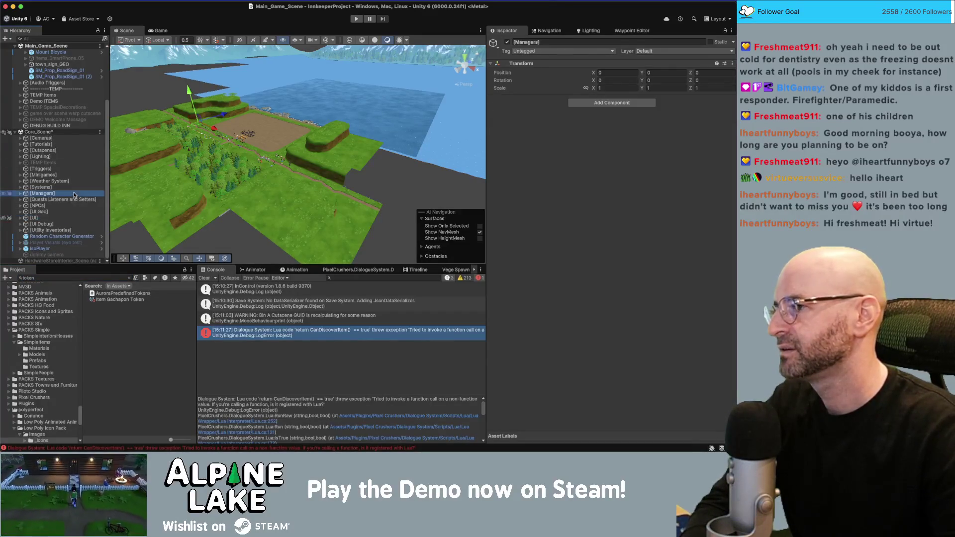
{"action": "key", "text": "Right"}
{"action": "scroll", "coordinate": [74, 189], "scroll_direction": "down", "scroll_amount": 5}
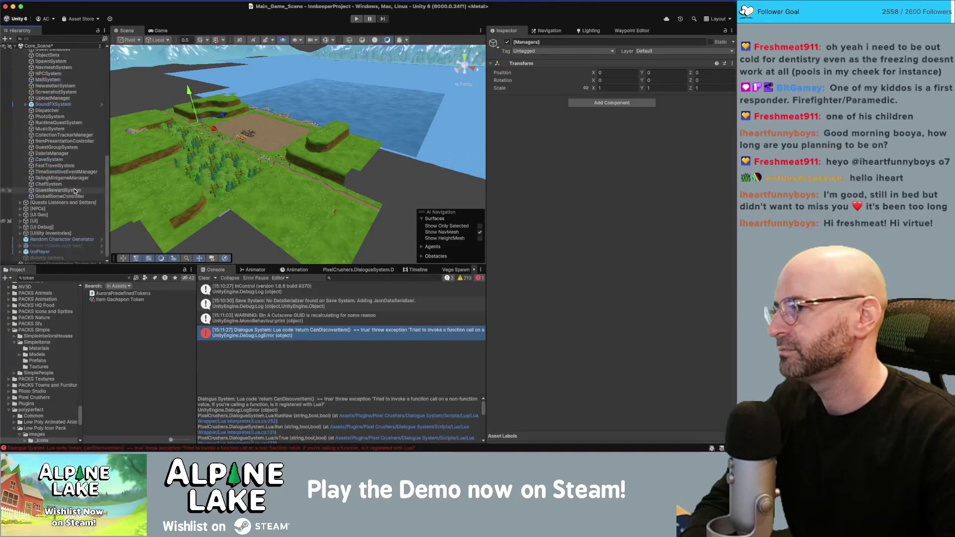
{"action": "right_click", "coordinate": [54, 103]}
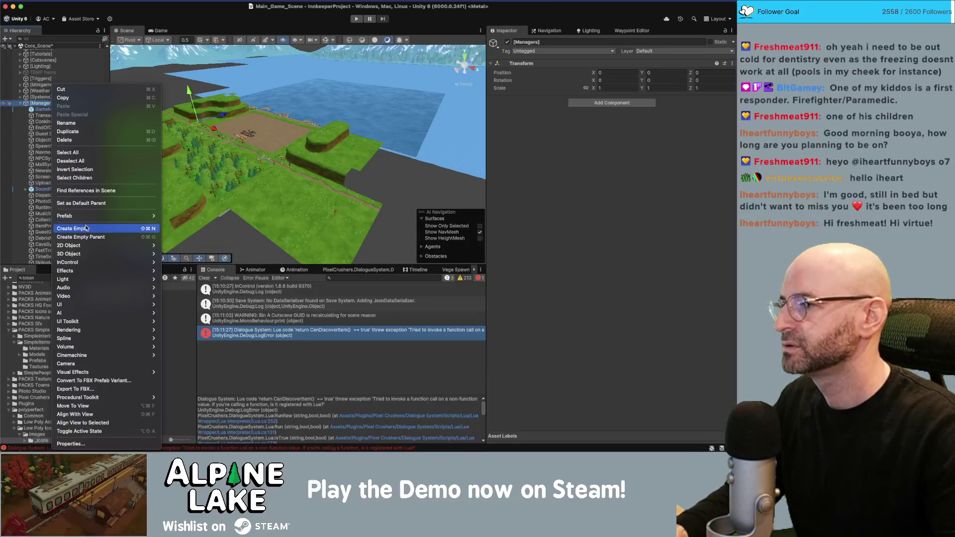
{"action": "left_click", "coordinate": [115, 155]}
Create an empty [Managers] child named GachaponManager with the Gachapon Manager script, and save the scene.
{"action": "key", "text": "alt+shift+n"}
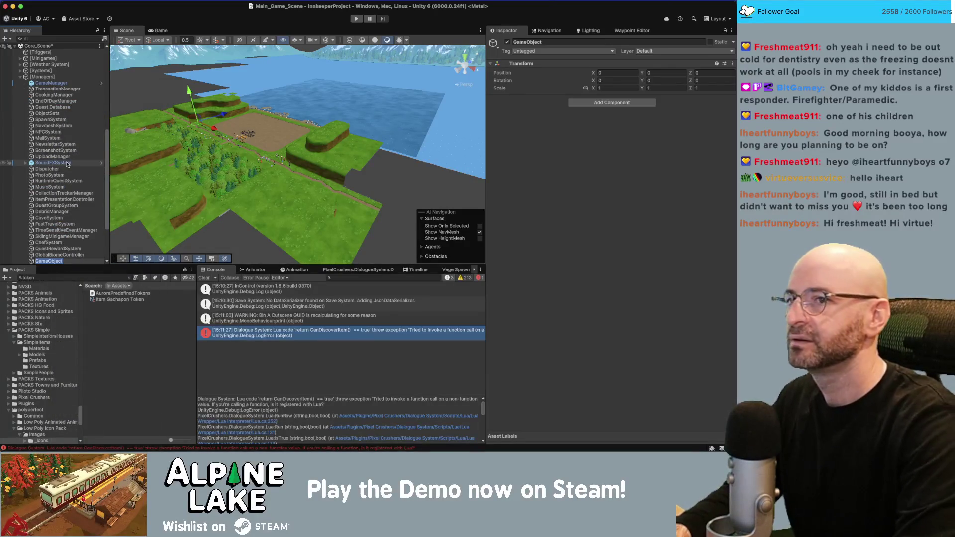
{"action": "type", "text": "GachaponManag"}
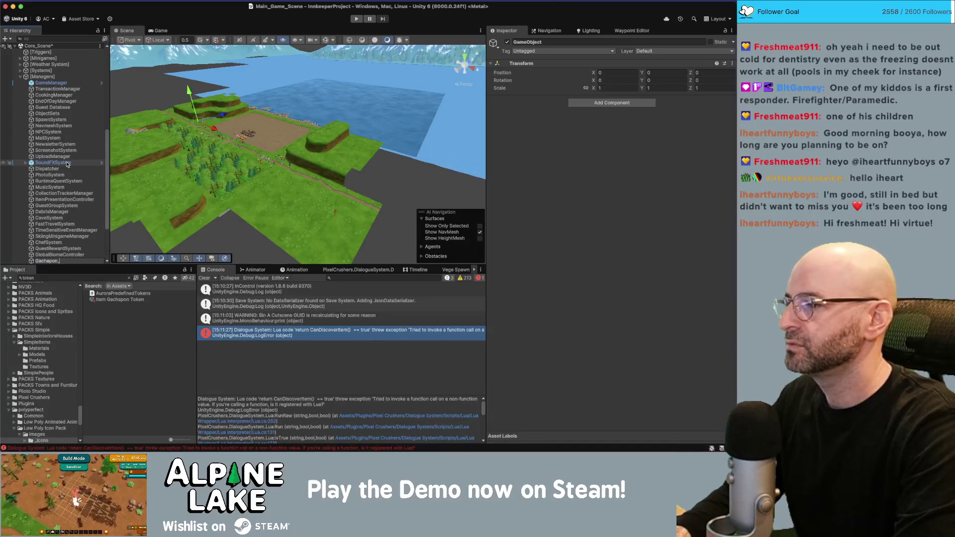
{"action": "type", "text": "er"}
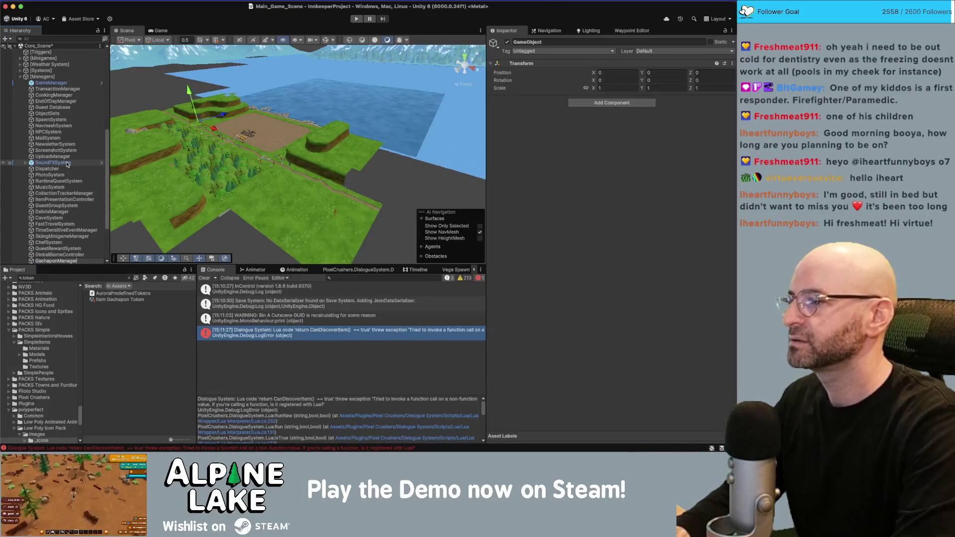
{"action": "key", "text": "Return"}
{"action": "left_click", "coordinate": [599, 102]}
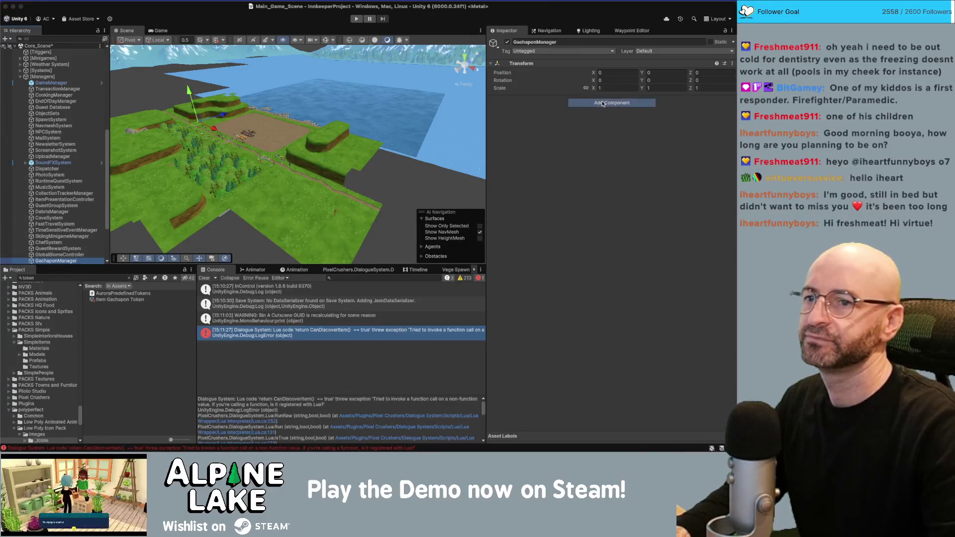
{"action": "type", "text": "gach"}
{"action": "key", "text": "Return"}
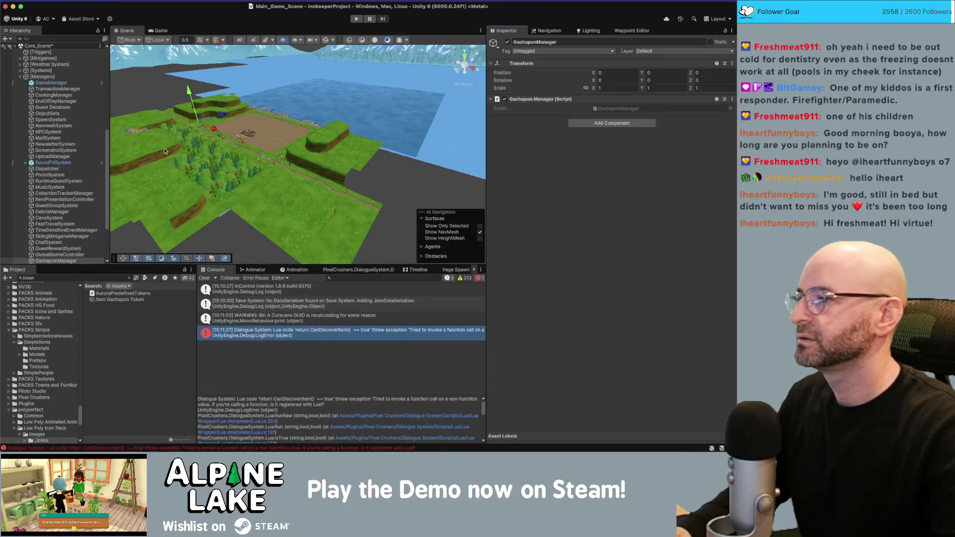
{"action": "key", "text": "ctrl+s"}
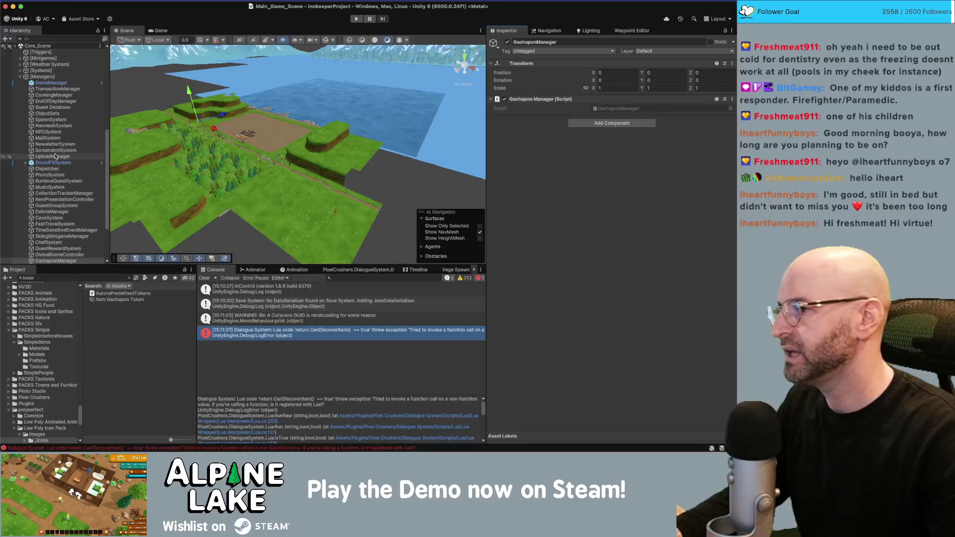
{"action": "left_click", "coordinate": [56, 89]}
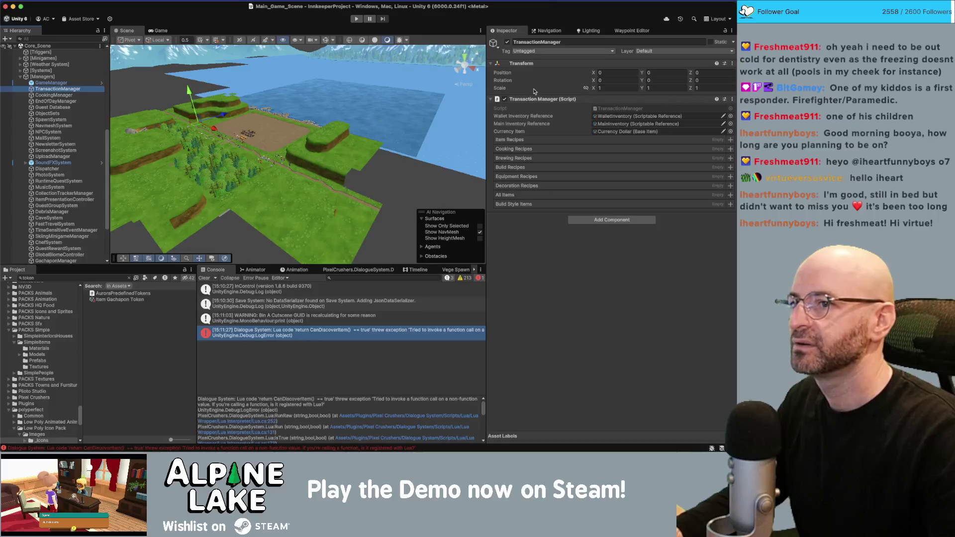
{"action": "key", "text": "super+Tab"}
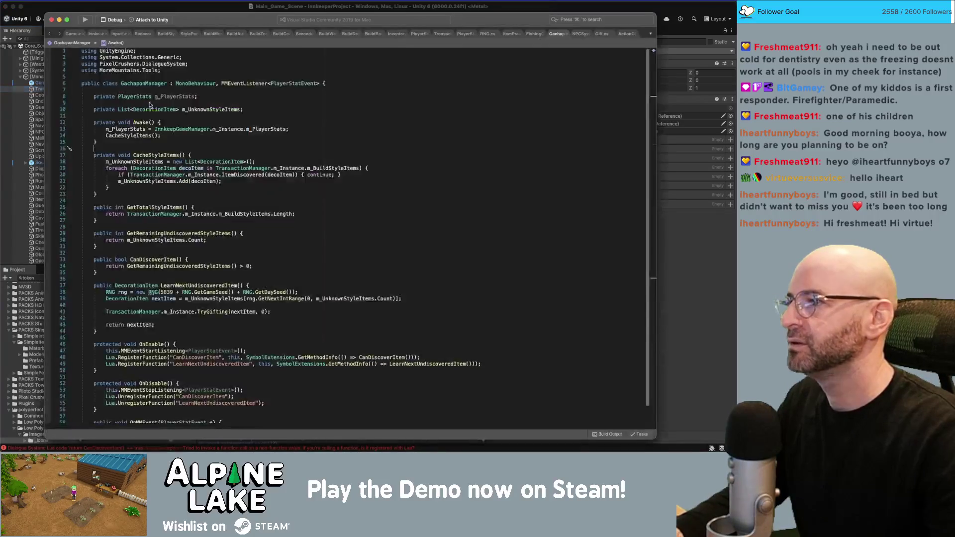
Add the MMEventListener<GameEvent> interface to the class and start listening for GameEvent in OnEnable.
{"action": "left_click", "coordinate": [321, 83]}
{"action": "type", "text": ", MME"}
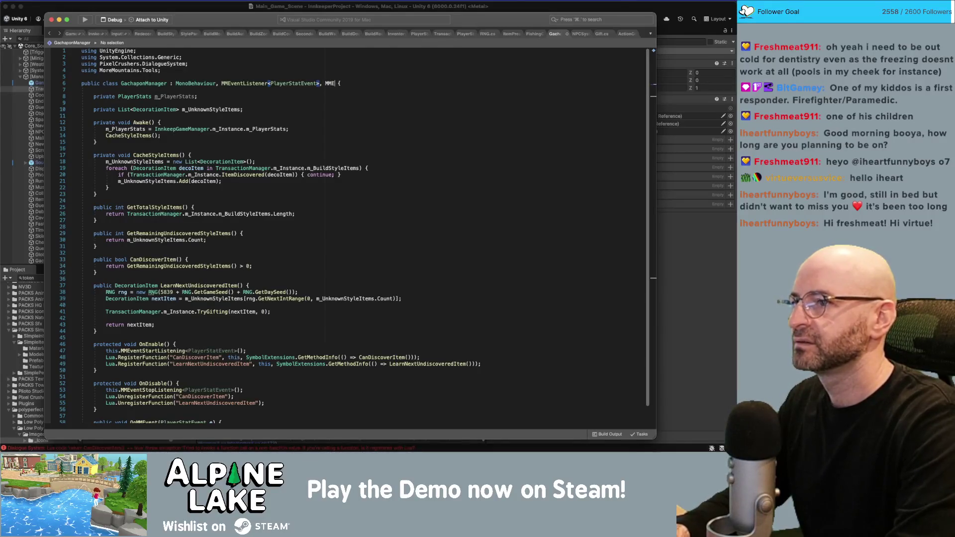
{"action": "type", "text": "ven"}
{"action": "type", "text": "tListener<Game"}
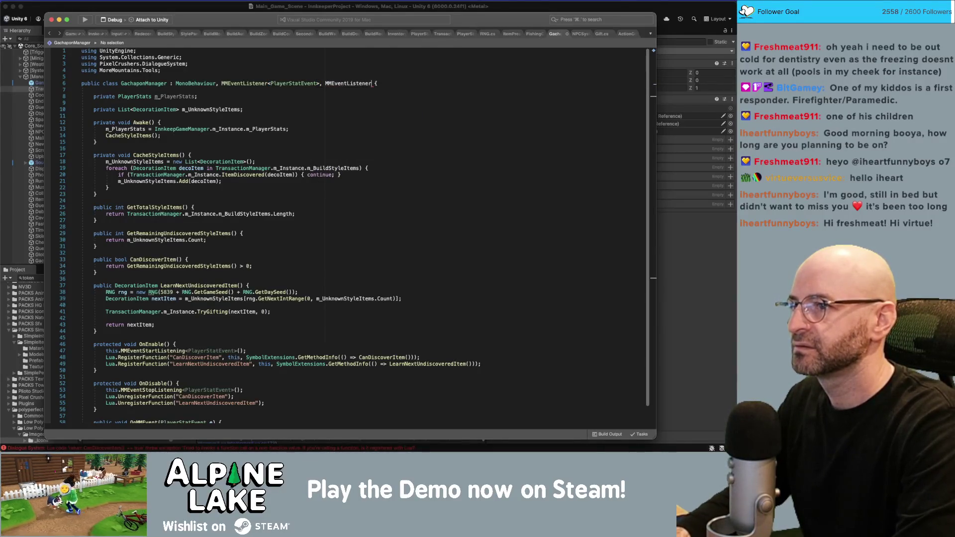
{"action": "type", "text": "Event>"}
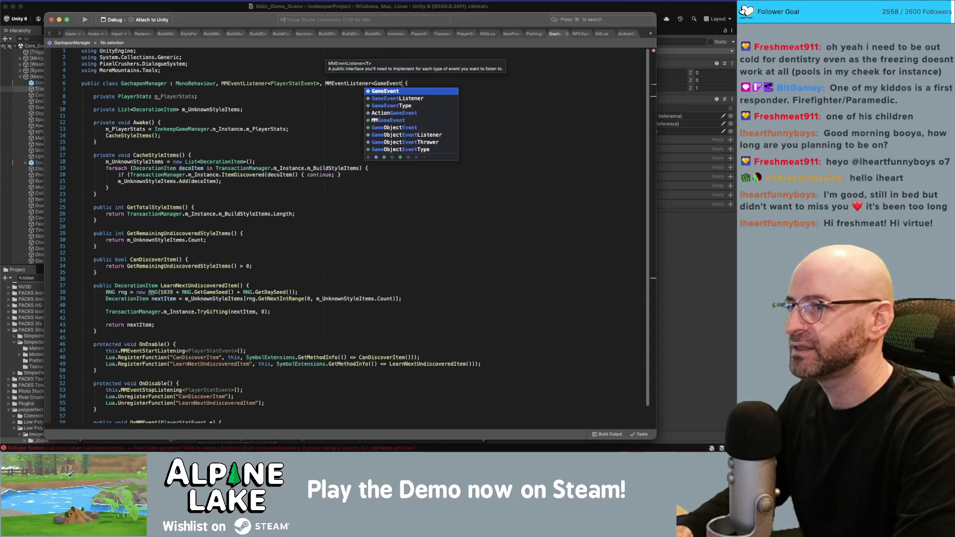
{"action": "key", "text": "super+Down"}
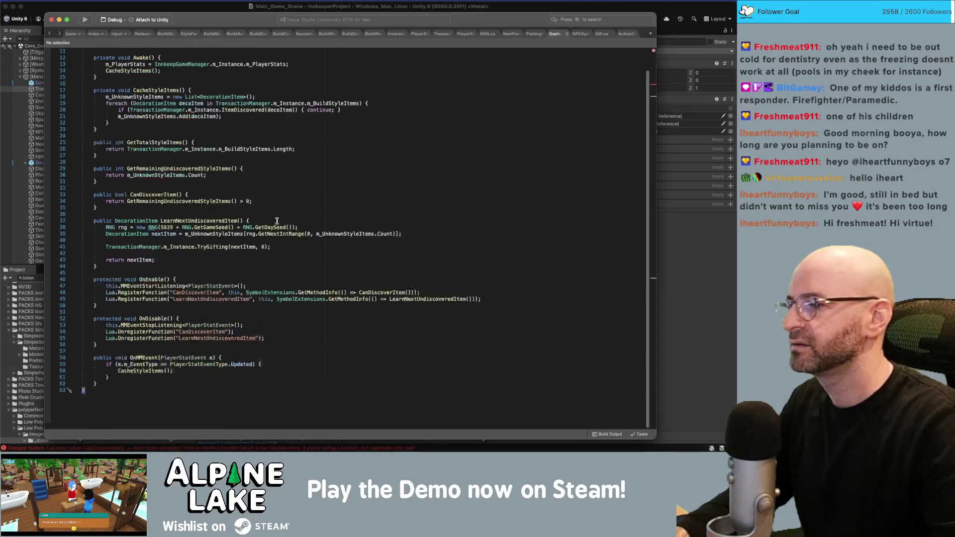
{"action": "left_click", "coordinate": [263, 286]}
{"action": "key", "text": "Return"}
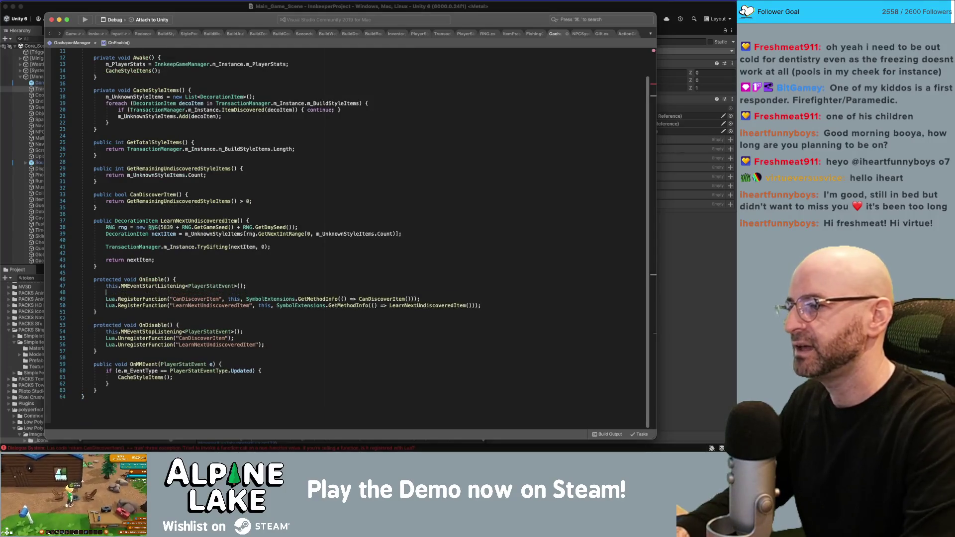
{"action": "type", "text": "this.MMEvents"}
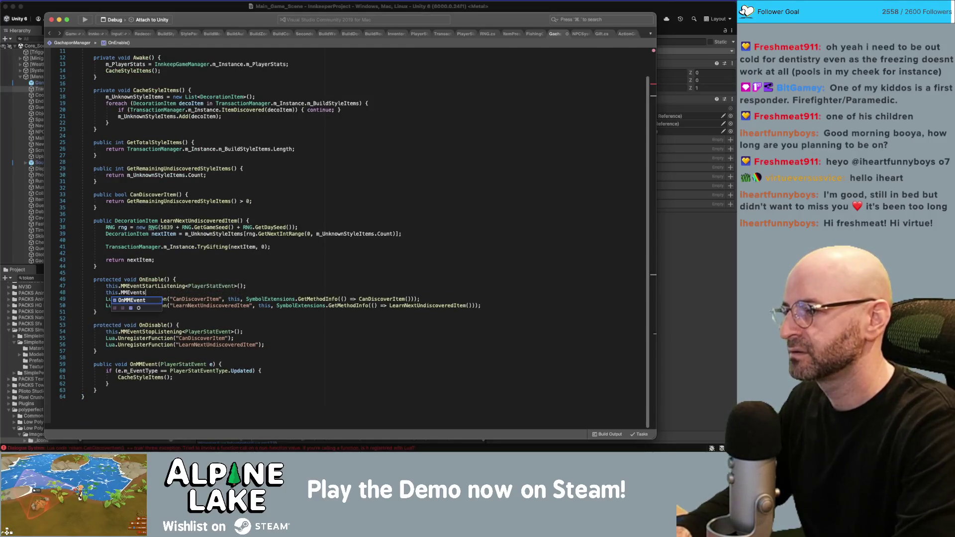
{"action": "key", "text": "BackSpace"}
{"action": "key", "text": "BackSpace"}
{"action": "key", "text": "BackSpace"}
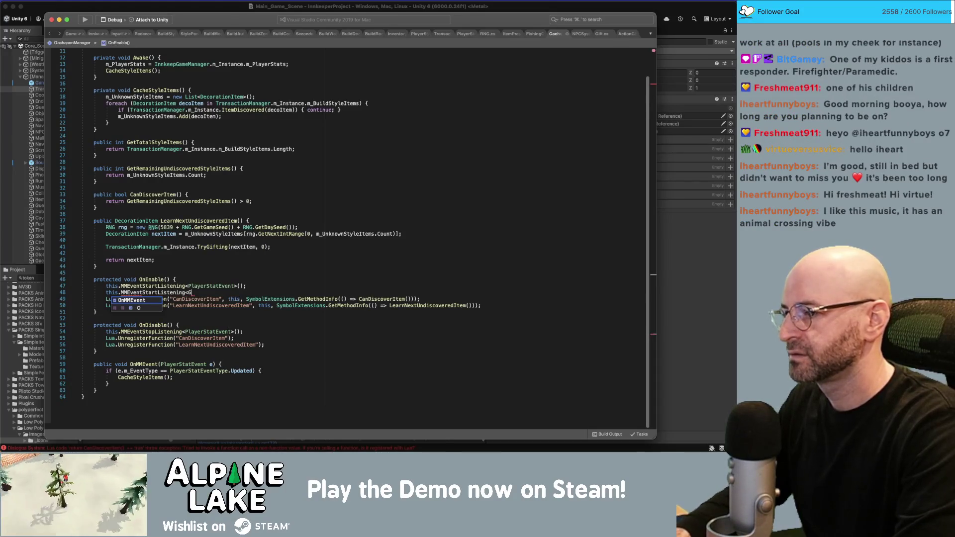
{"action": "type", "text": "ameEvent>();"}
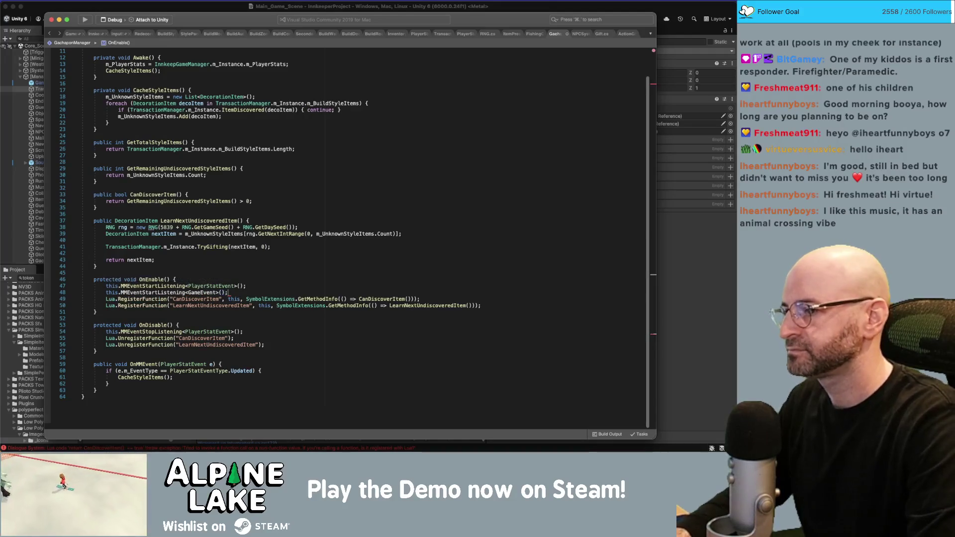
Duplicate the OnDisable stop-listening line and change it to GameEvent.
{"action": "left_click", "coordinate": [266, 331]}
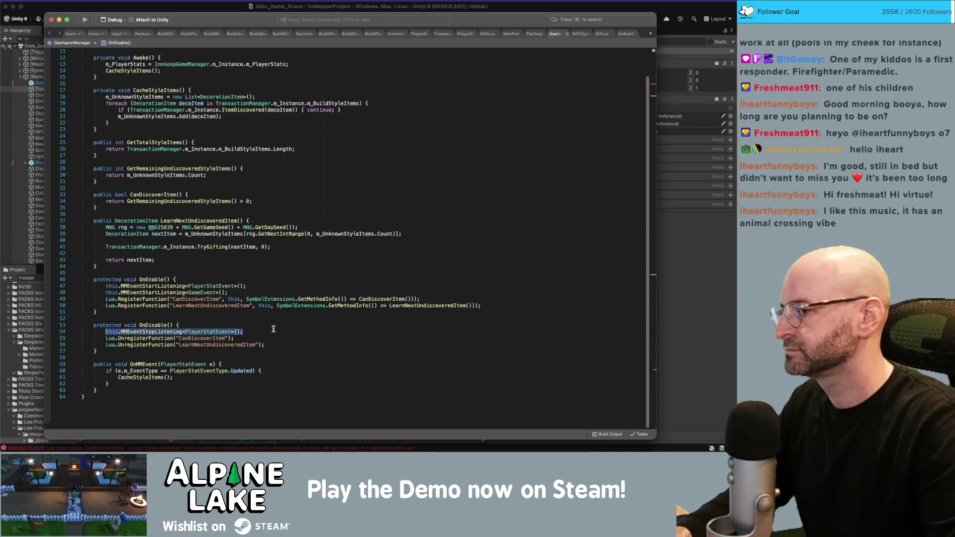
{"action": "key", "text": "Return"}
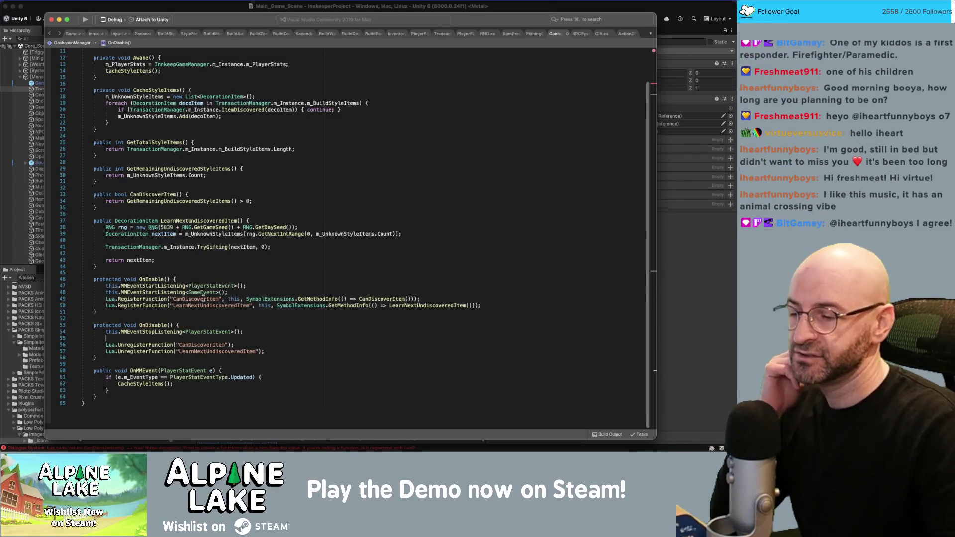
{"action": "type", "text": "this.MMEventStopListening<PlayerStatEvent>();"}
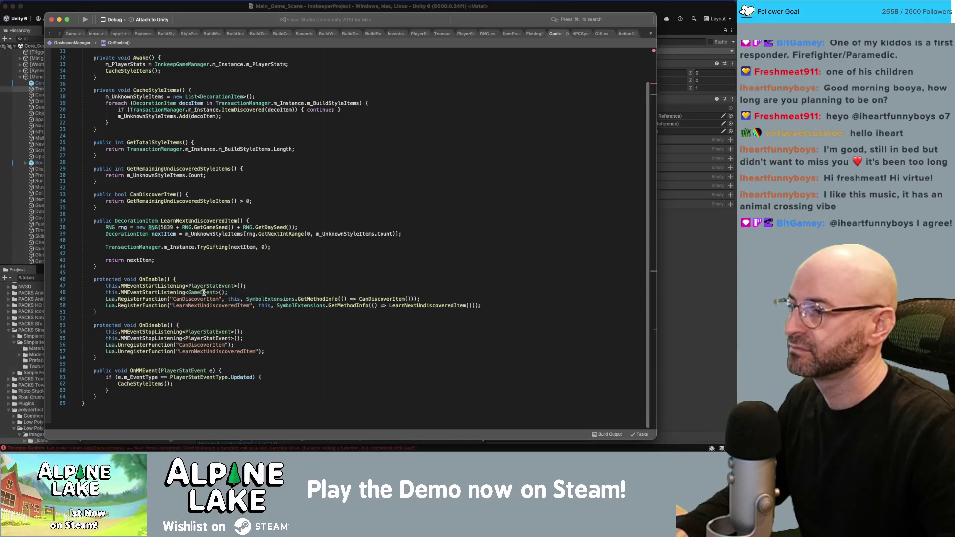
{"action": "double_click", "coordinate": [202, 293]}
{"action": "key", "text": "super+c"}
{"action": "double_click", "coordinate": [208, 339]}
{"action": "key", "text": "super+v"}
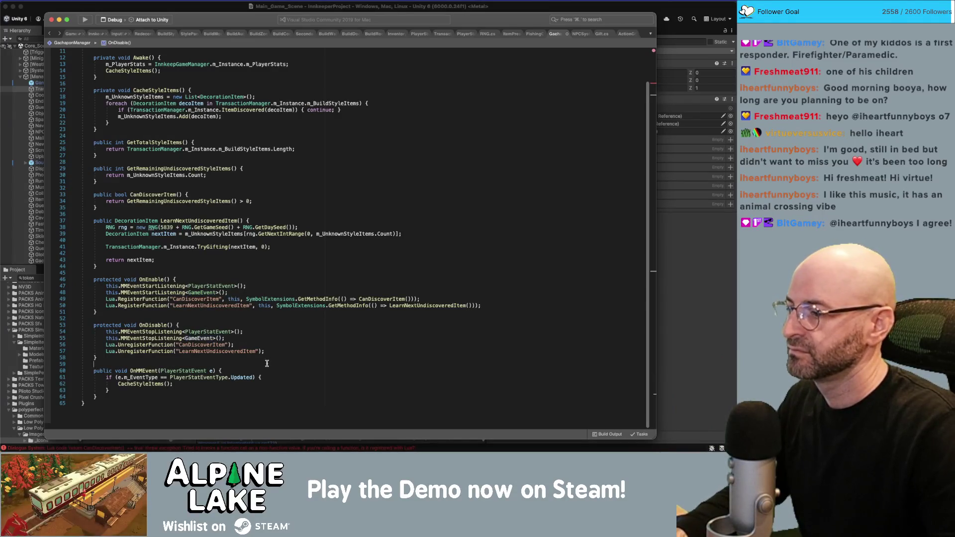
Add a public void OnMMEvent(GameEvent e) handler starting an if on e.m_EventType.
{"action": "left_click", "coordinate": [289, 363]}
{"action": "key", "text": "Return"}
{"action": "key", "text": "Return"}
{"action": "key", "text": "Up"}
{"action": "type", "text": "public void OnMMEvent"}
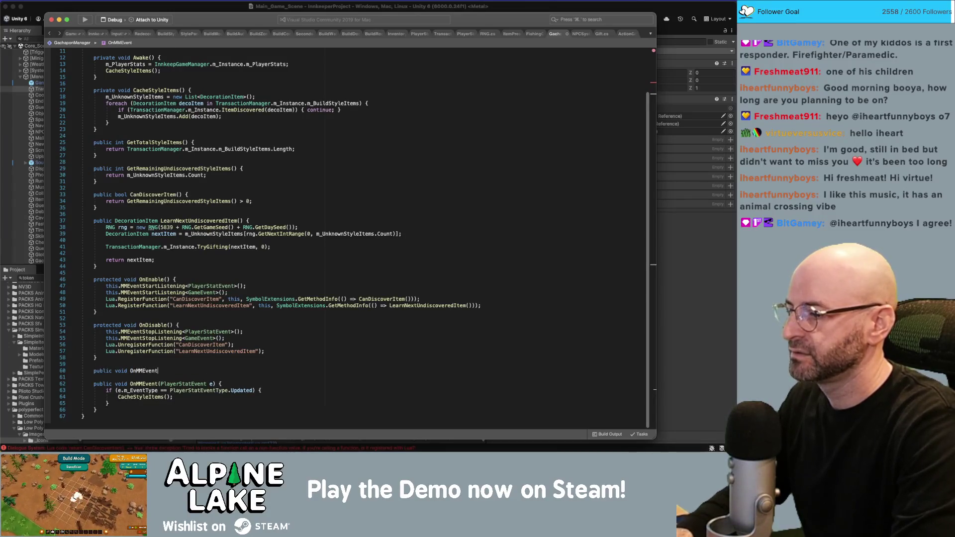
{"action": "type", "text": "(GameE"}
{"action": "type", "text": "vent e) {"}
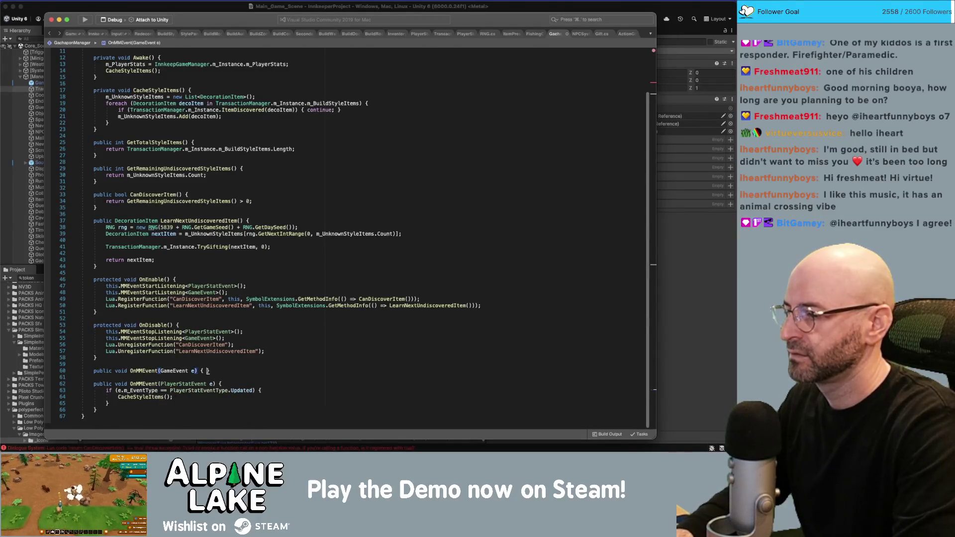
{"action": "key", "text": "Return"}
{"action": "type", "text": "e.m"}
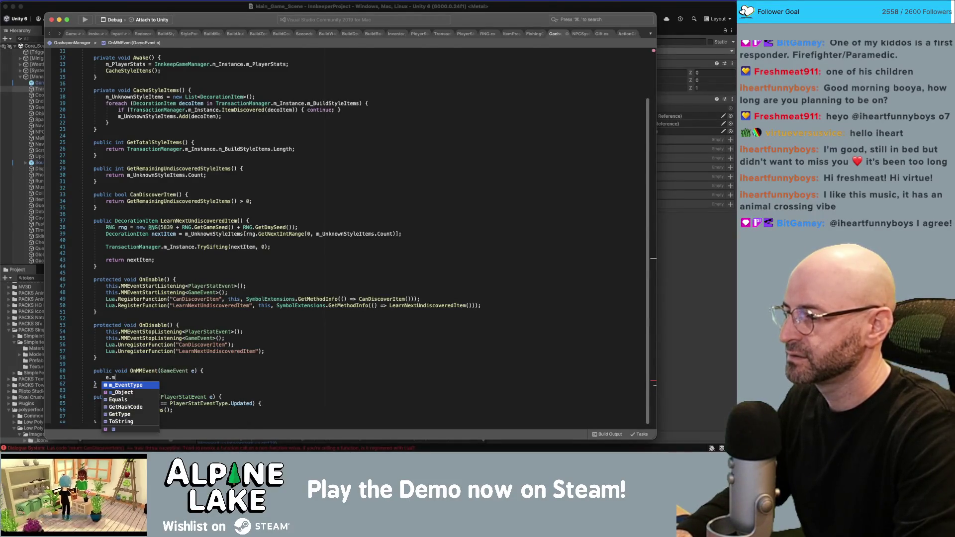
{"action": "key", "text": "BackSpace"}
{"action": "key", "text": "BackSpace"}
{"action": "key", "text": "BackSpace"}
{"action": "type", "text": "if(e.m"}
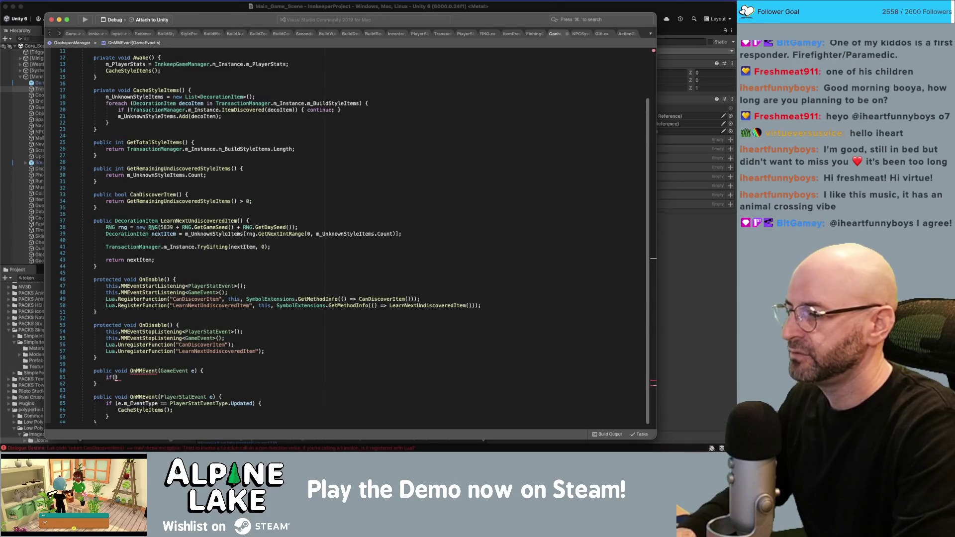
{"action": "type", "text": "_EventType == loa"}
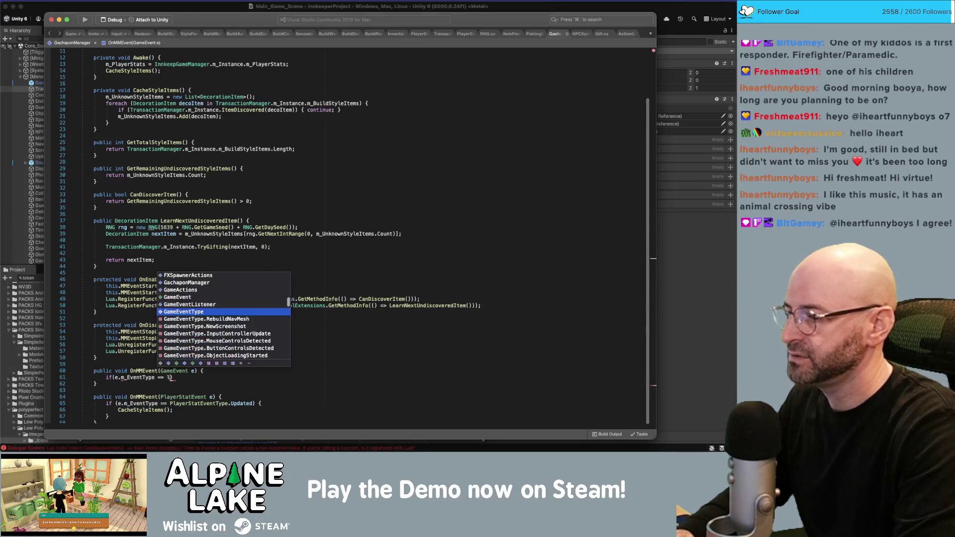
{"action": "type", "text": "d"}
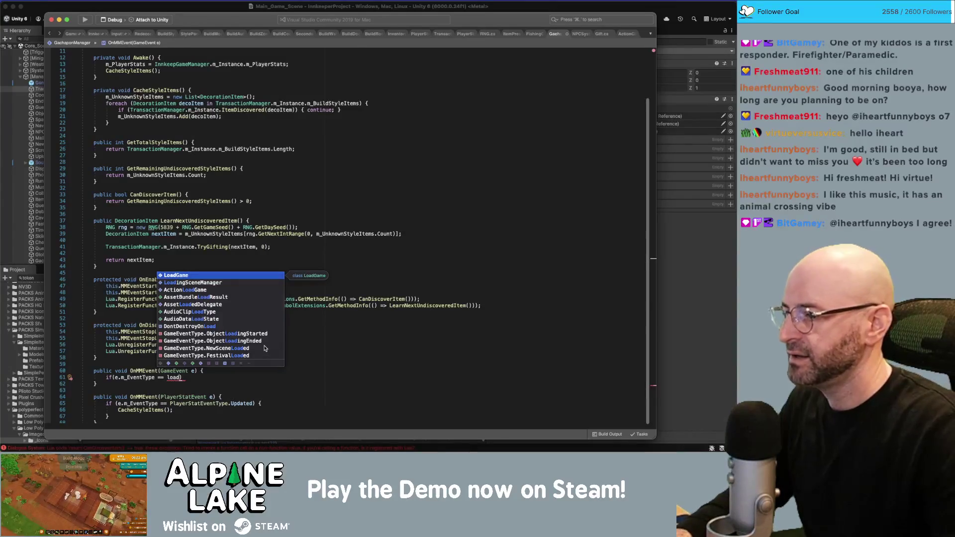
Try GameEventType.ObjectLoadingEnded in the comparison, then browse the other GameEventType values.
{"action": "scroll", "coordinate": [264, 337], "scroll_direction": "down", "scroll_amount": 3}
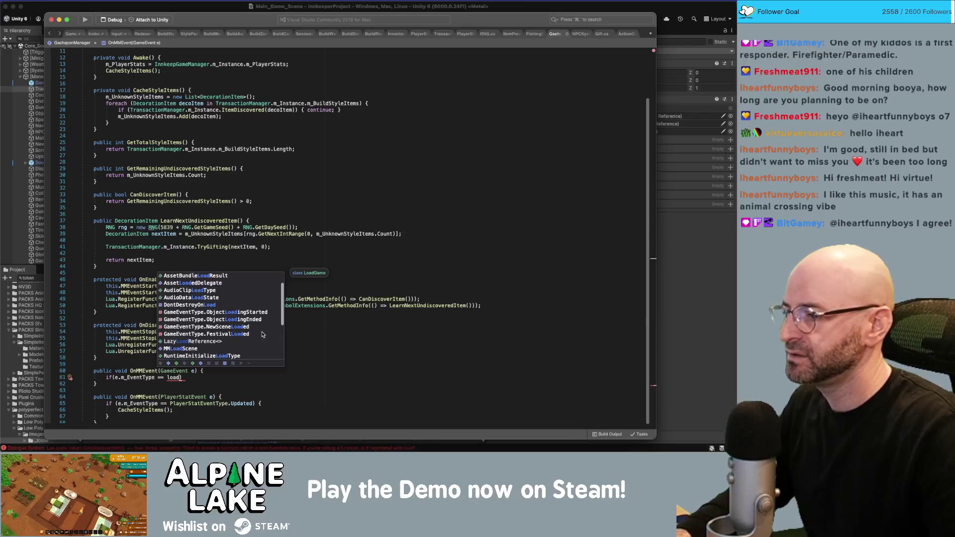
{"action": "double_click", "coordinate": [235, 320]}
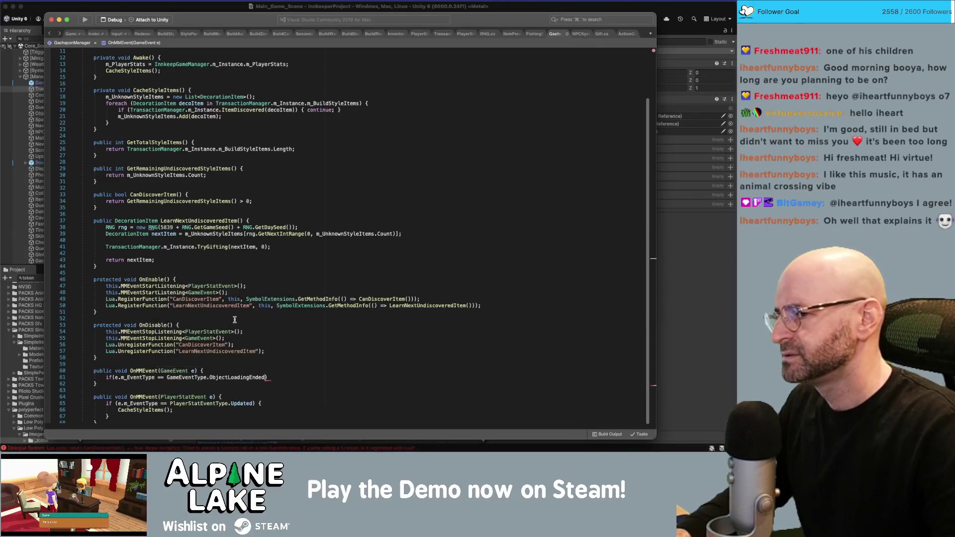
{"action": "double_click", "coordinate": [238, 377]}
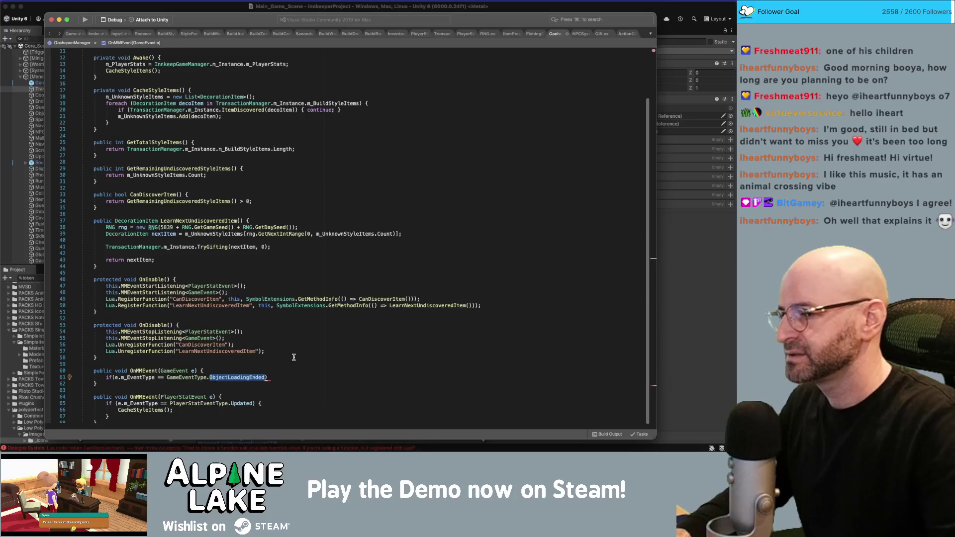
{"action": "key", "text": "BackSpace"}
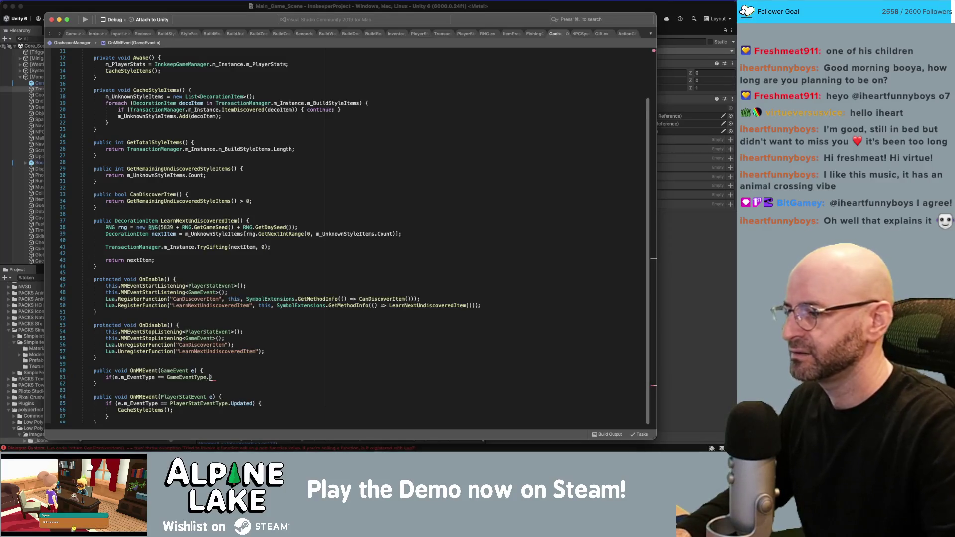
{"action": "key", "text": "ctrl+space"}
{"action": "scroll", "coordinate": [267, 315], "scroll_direction": "down", "scroll_amount": 4}
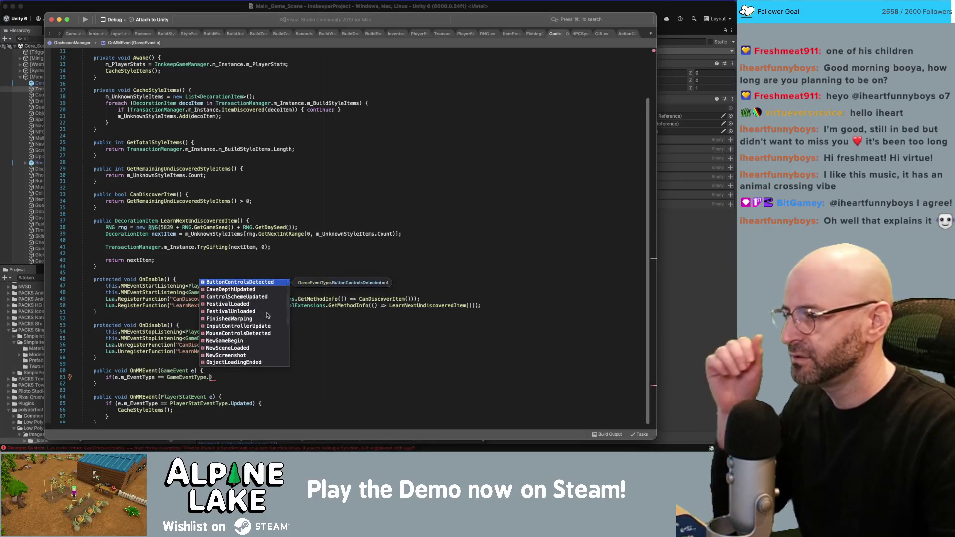
{"action": "scroll", "coordinate": [264, 319], "scroll_direction": "down", "scroll_amount": 2}
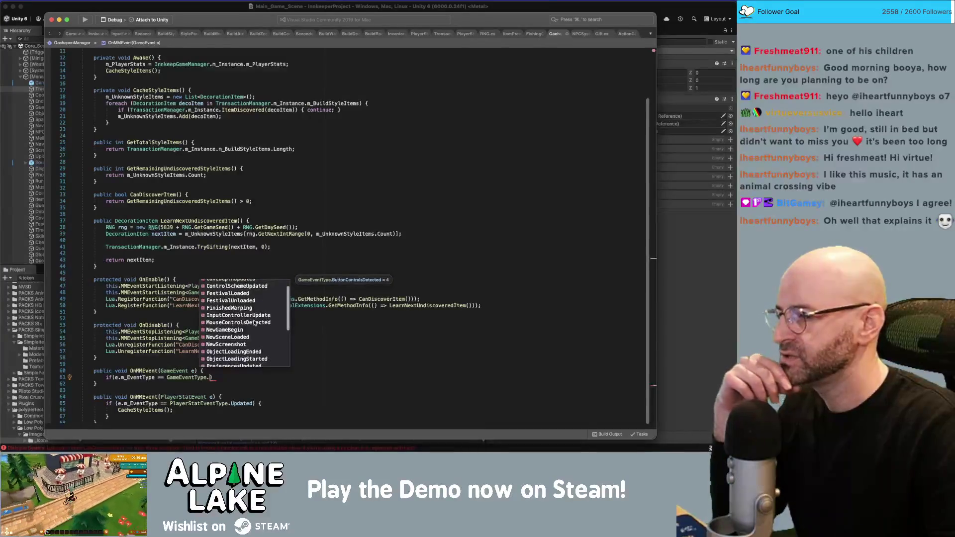
{"action": "scroll", "coordinate": [254, 324], "scroll_direction": "down", "scroll_amount": 3}
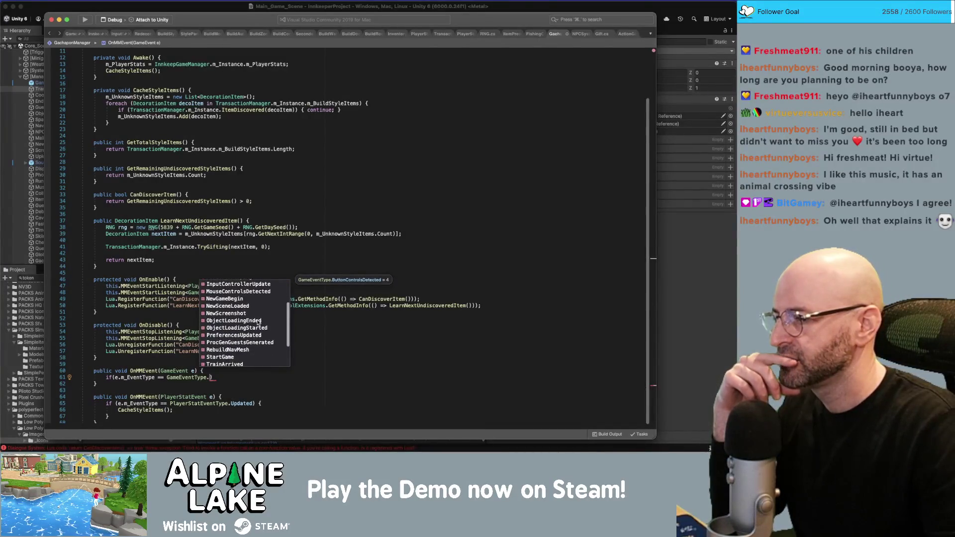
{"action": "scroll", "coordinate": [257, 322], "scroll_direction": "down", "scroll_amount": 3}
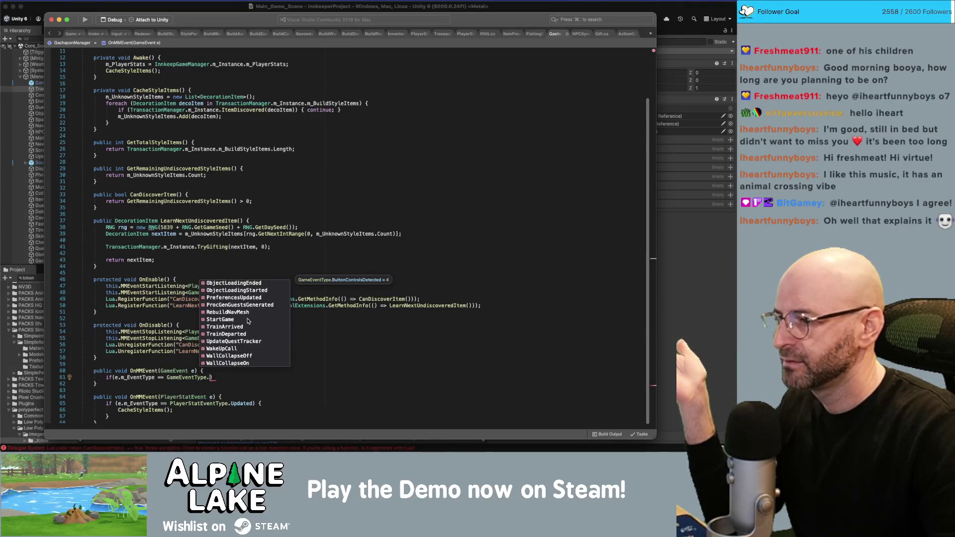
{"action": "scroll", "coordinate": [248, 321], "scroll_direction": "up", "scroll_amount": 5}
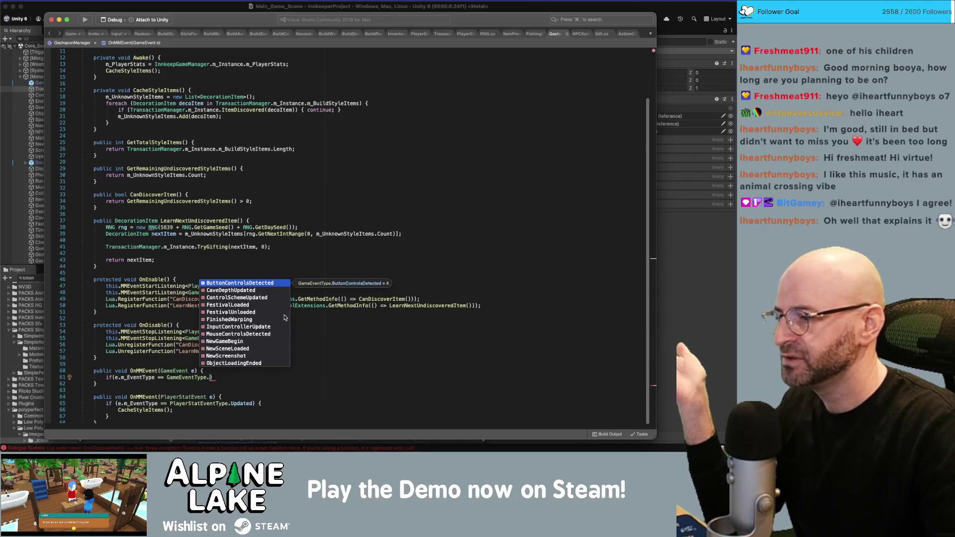
{"action": "left_click", "coordinate": [317, 315]}
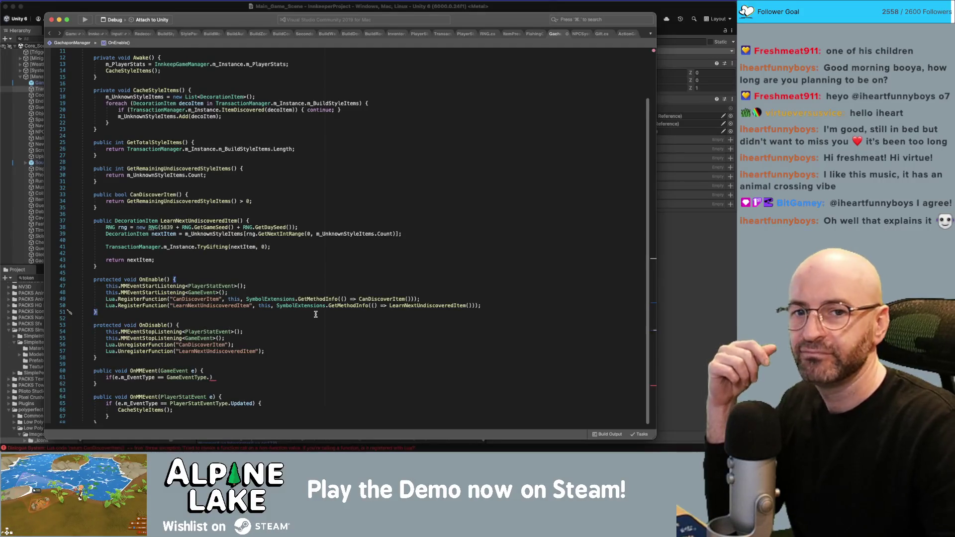
{"action": "key", "text": "super+Tab"}
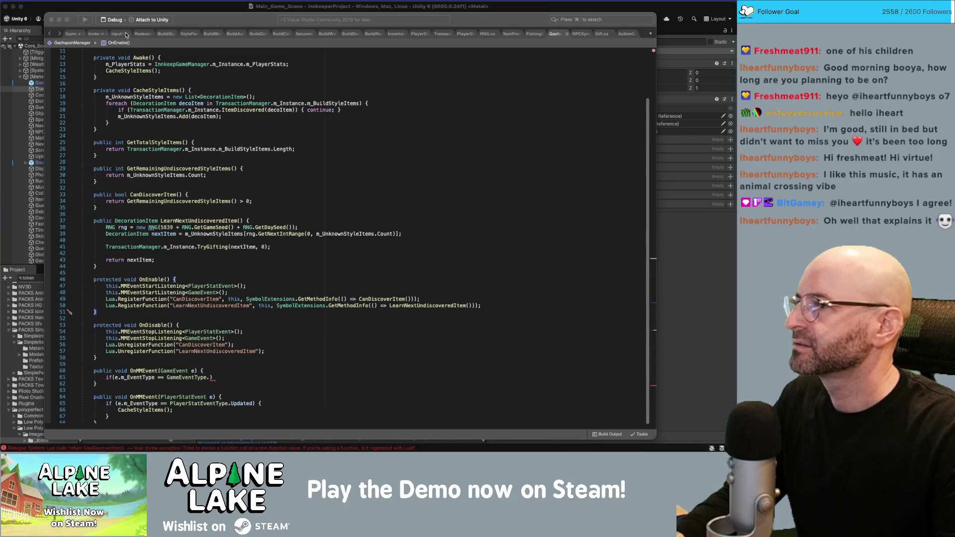
{"action": "left_click", "coordinate": [97, 36]}
Read through the InkkeepGameManager script and PlayerStats' OnLoad saving and reloading code.
{"action": "left_click", "coordinate": [94, 35]}
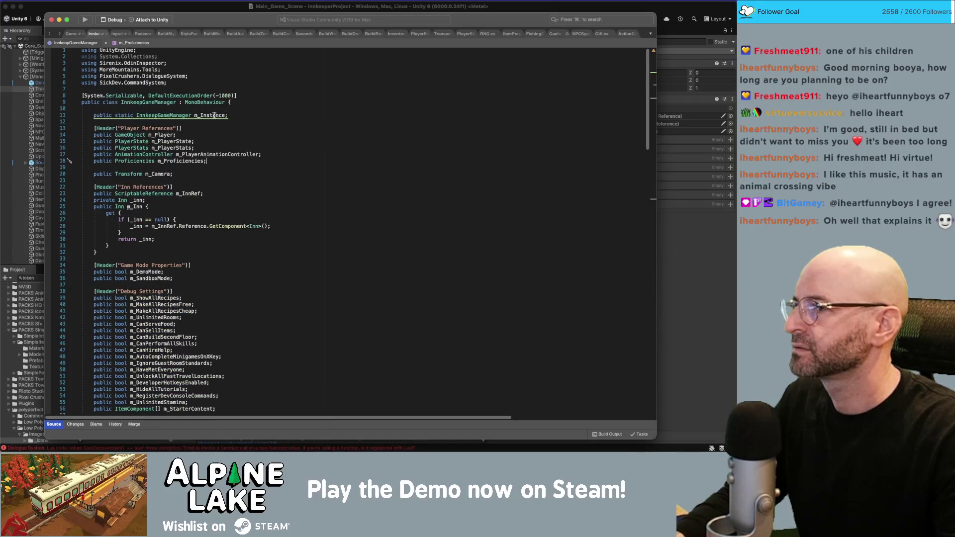
{"action": "scroll", "coordinate": [214, 115], "scroll_direction": "down", "scroll_amount": 2}
{"action": "scroll", "coordinate": [214, 116], "scroll_direction": "down", "scroll_amount": 20}
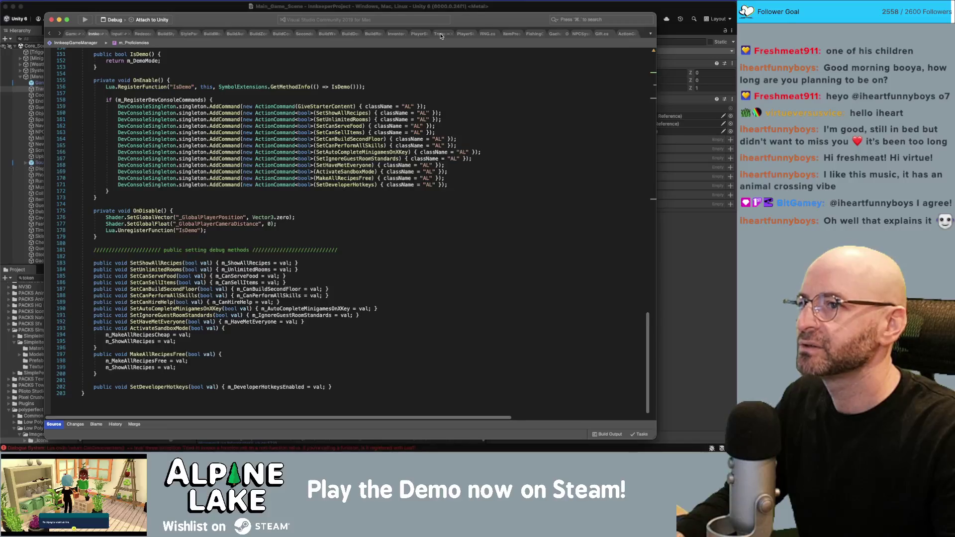
{"action": "left_click", "coordinate": [464, 35]}
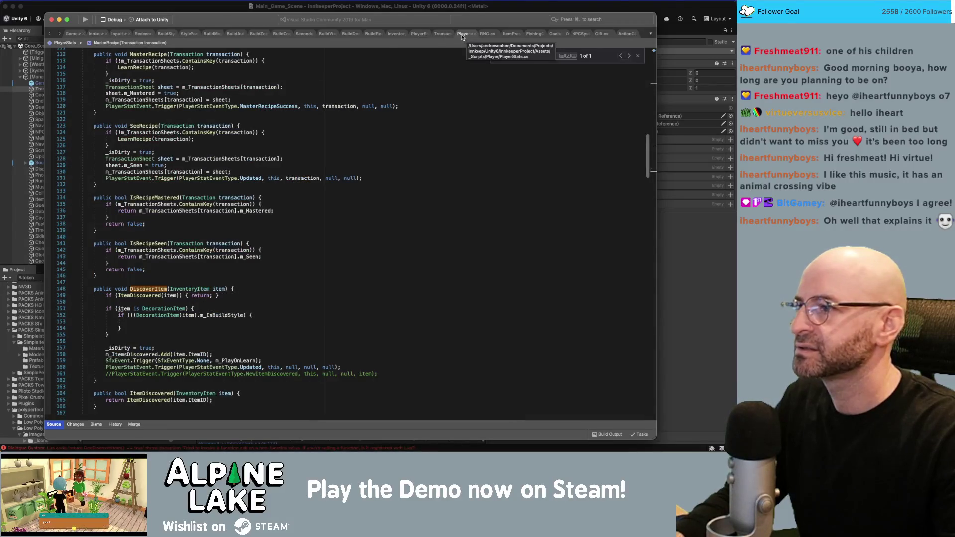
{"action": "scroll", "coordinate": [343, 159], "scroll_direction": "down", "scroll_amount": 20}
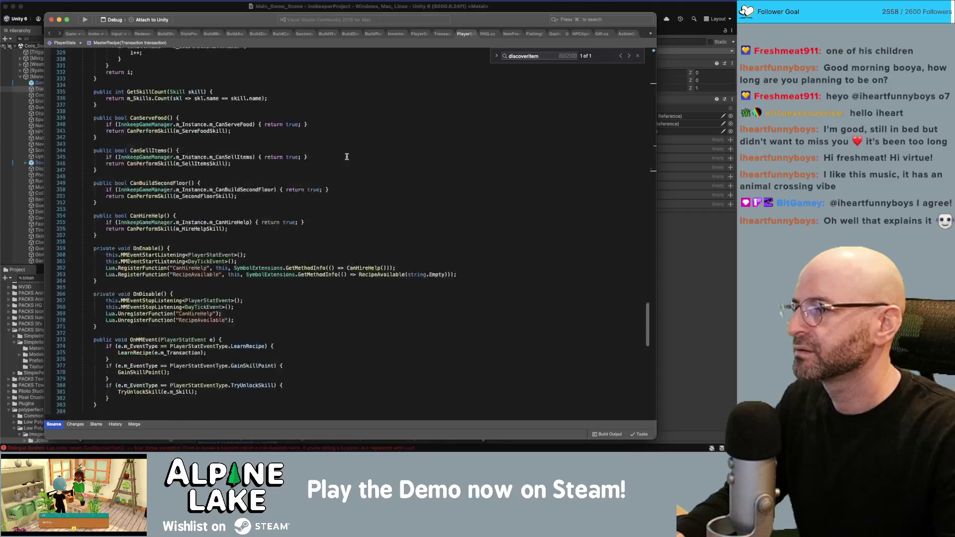
{"action": "scroll", "coordinate": [347, 157], "scroll_direction": "down", "scroll_amount": 5}
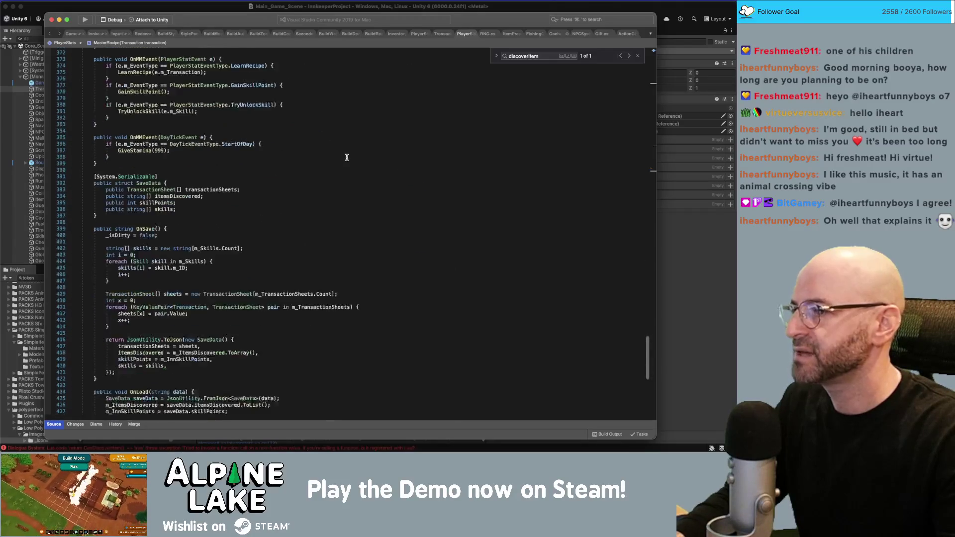
{"action": "scroll", "coordinate": [346, 158], "scroll_direction": "up", "scroll_amount": 3}
{"action": "scroll", "coordinate": [233, 159], "scroll_direction": "up", "scroll_amount": 1}
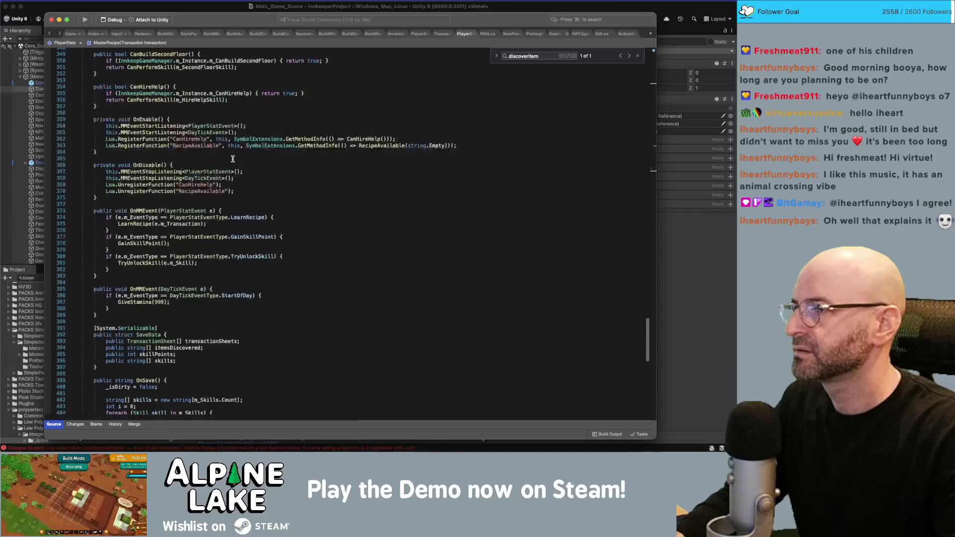
{"action": "scroll", "coordinate": [231, 160], "scroll_direction": "down", "scroll_amount": 5}
{"action": "scroll", "coordinate": [232, 159], "scroll_direction": "down", "scroll_amount": 5}
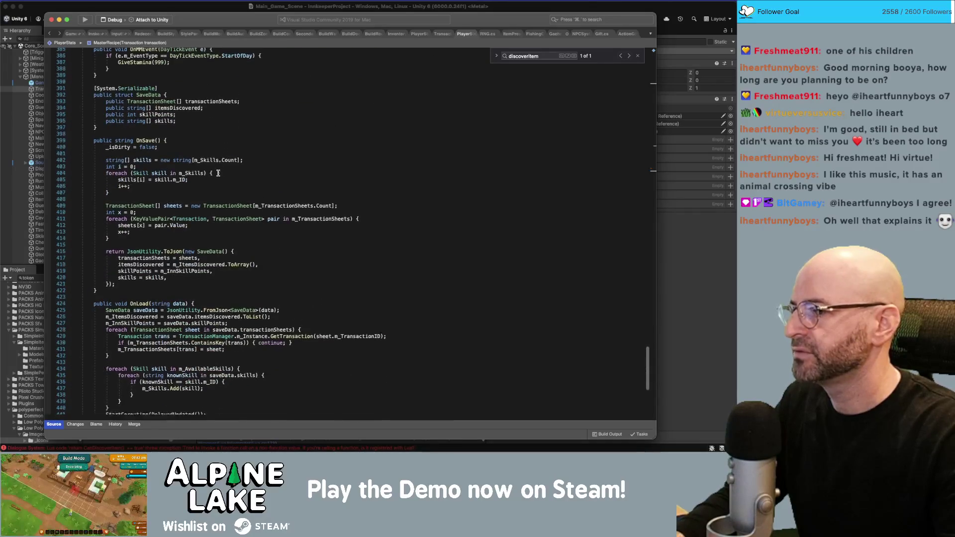
Inspect the DelayedUpdated coroutine and its PlayerStatEventType, then open GachaponManager.
{"action": "left_click", "coordinate": [171, 358], "text": "super"}
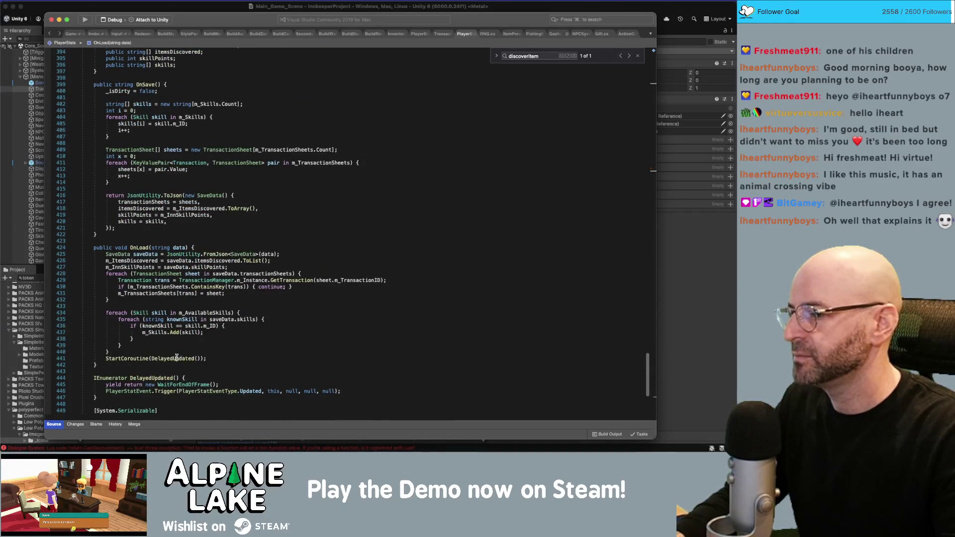
{"action": "left_click", "coordinate": [217, 391]}
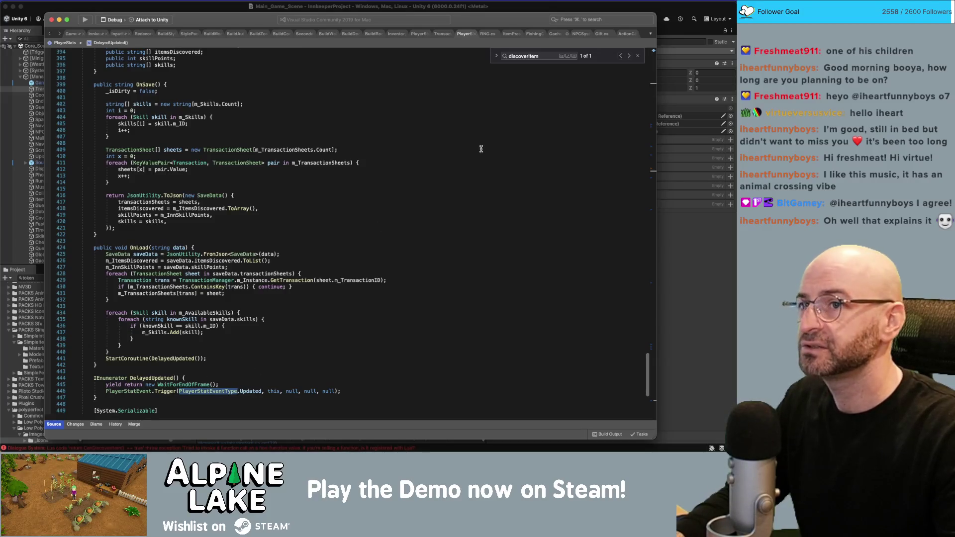
{"action": "left_click", "coordinate": [553, 34]}
{"action": "scroll", "coordinate": [342, 212], "scroll_direction": "up", "scroll_amount": 5}
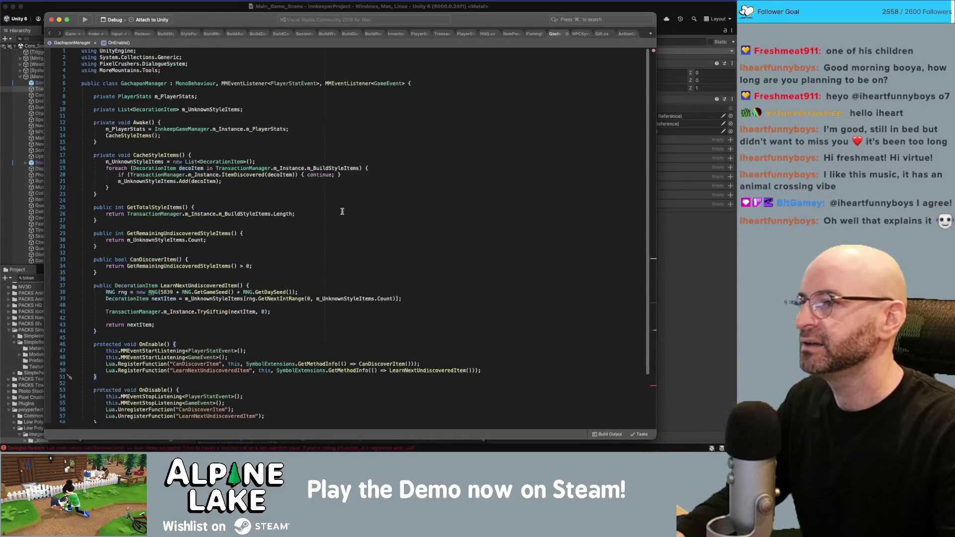
Remove the MMEventListener<GameEvent> interface and the CacheStyleItems() call in Awake().
{"action": "left_click_drag", "start_coordinate": [322, 83], "coordinate": [411, 83]}
{"action": "key", "text": "BackSpace"}
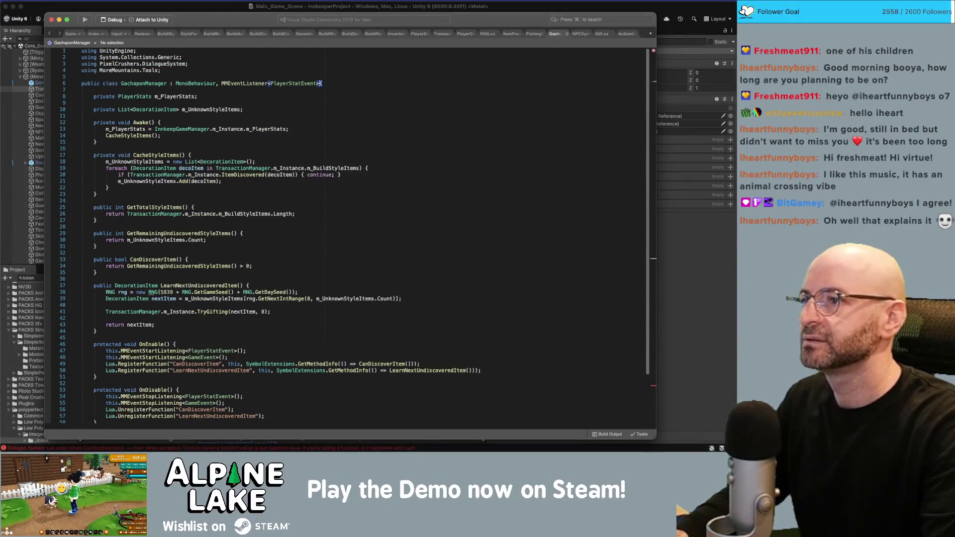
{"action": "scroll", "coordinate": [328, 100], "scroll_direction": "down", "scroll_amount": 1}
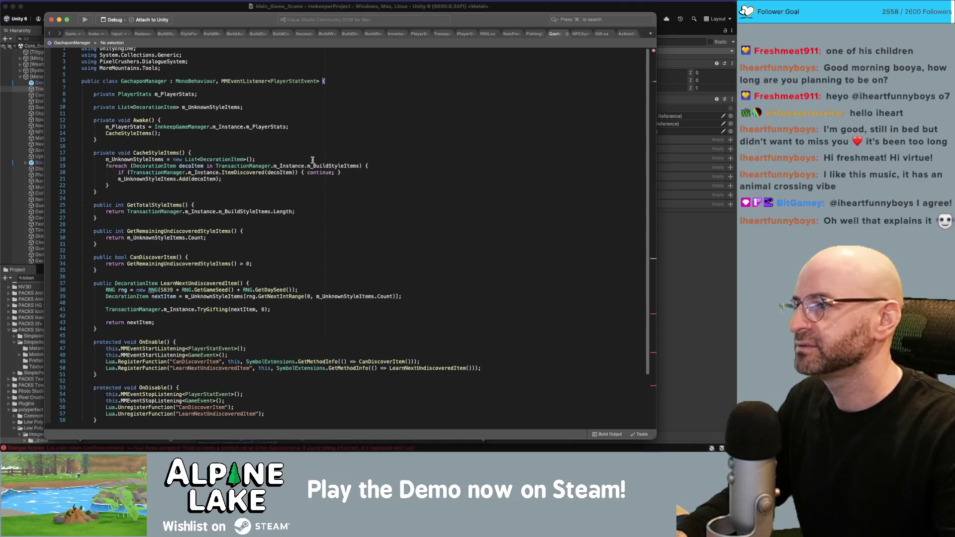
{"action": "left_click", "coordinate": [290, 136]}
{"action": "key", "text": "super+BackSpace"}
{"action": "key", "text": "BackSpace"}
{"action": "key", "text": "BackSpace"}
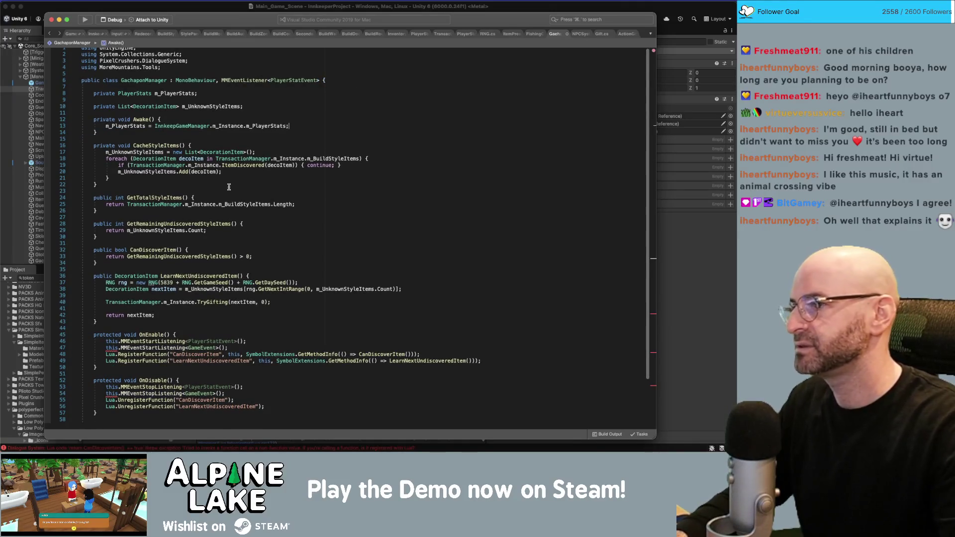
Delete the OnMMEvent(GameEvent) handler and the GameEvent start and stop listening lines.
{"action": "scroll", "coordinate": [232, 189], "scroll_direction": "down", "scroll_amount": 15}
{"action": "scroll", "coordinate": [207, 207], "scroll_direction": "up", "scroll_amount": 3}
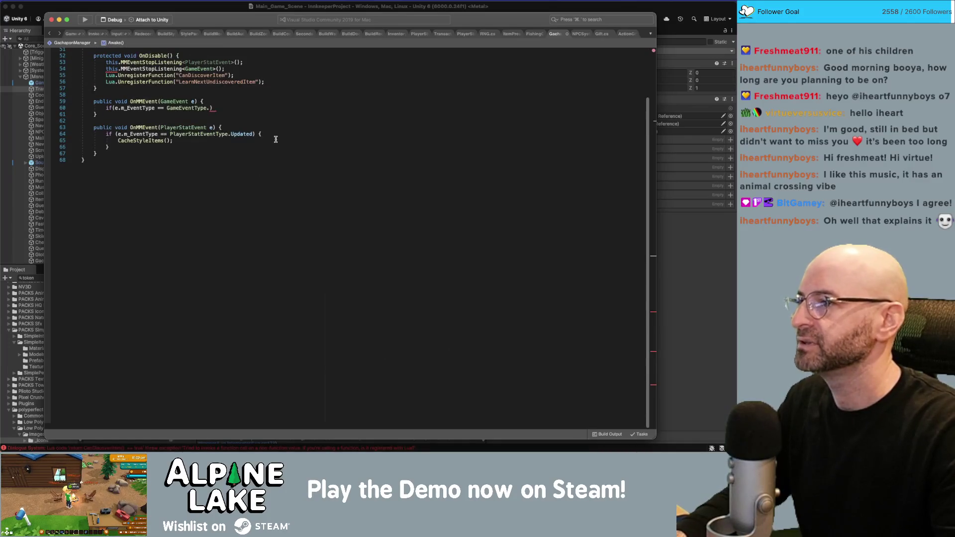
{"action": "scroll", "coordinate": [276, 139], "scroll_direction": "up", "scroll_amount": 3}
{"action": "left_click_drag", "start_coordinate": [228, 183], "coordinate": [121, 160]}
{"action": "key", "text": "BackSpace"}
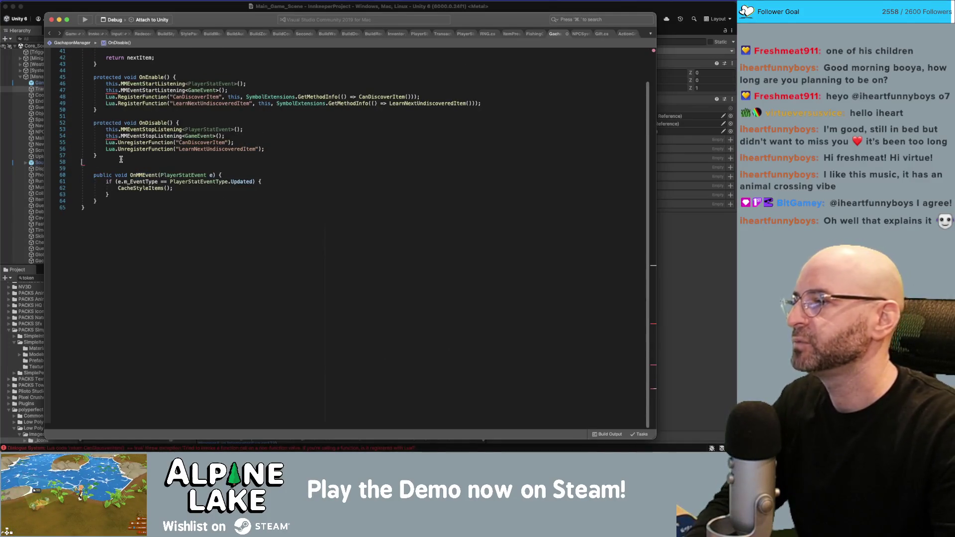
{"action": "key", "text": "BackSpace"}
{"action": "left_click_drag", "start_coordinate": [234, 136], "coordinate": [244, 129]}
{"action": "key", "text": "BackSpace"}
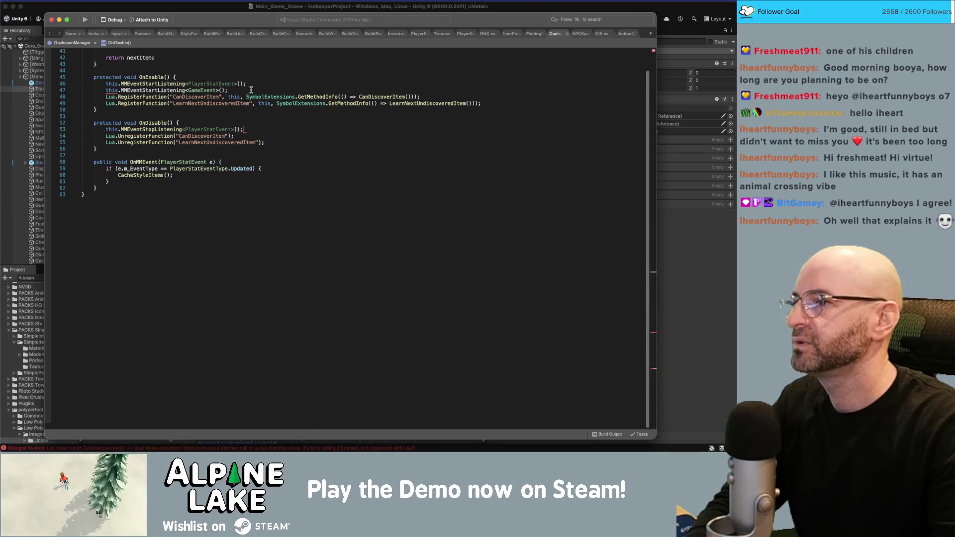
{"action": "left_click_drag", "start_coordinate": [251, 90], "coordinate": [246, 84]}
{"action": "key", "text": "BackSpace"}
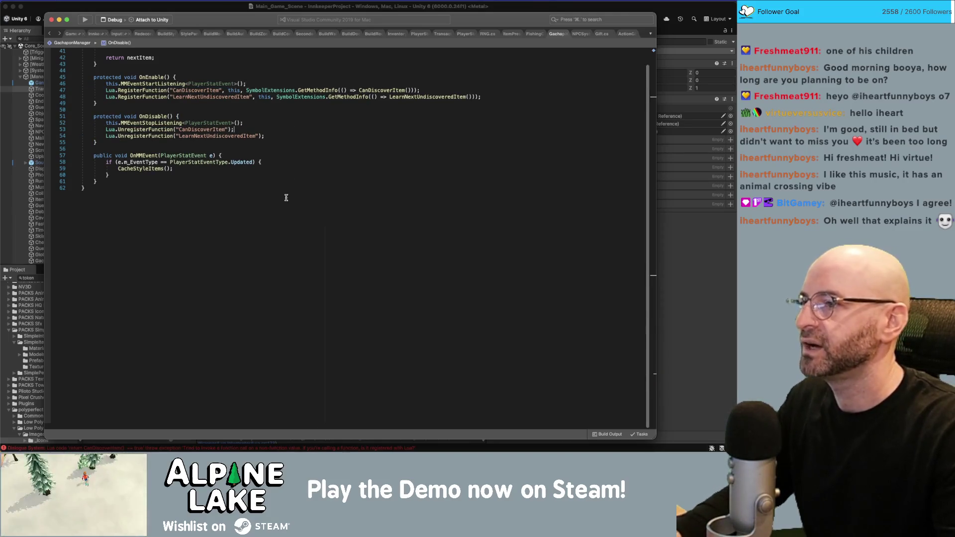
{"action": "scroll", "coordinate": [290, 214], "scroll_direction": "up", "scroll_amount": 10}
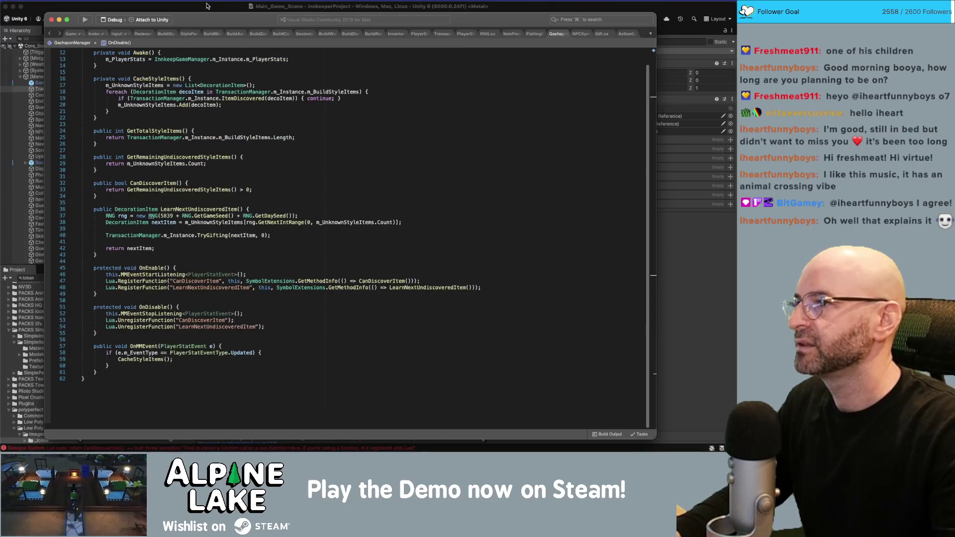
{"action": "left_click", "coordinate": [207, 6]}
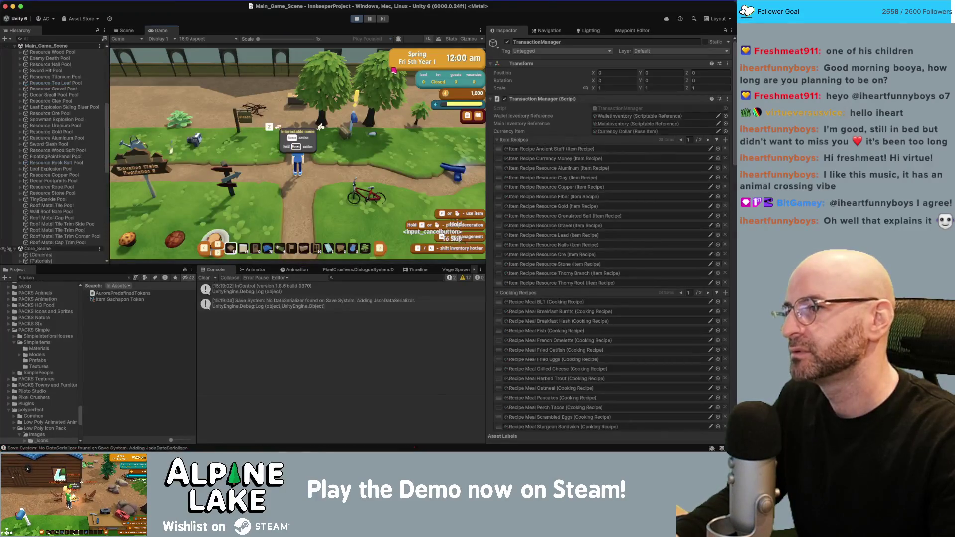
Collapse the Item, Cooking, Brewing, Build, Equipment and Decoration recipe lists, All Items and Build Style Items.
{"action": "left_click", "coordinate": [496, 140]}
{"action": "left_click", "coordinate": [497, 149]}
{"action": "left_click", "coordinate": [497, 158]}
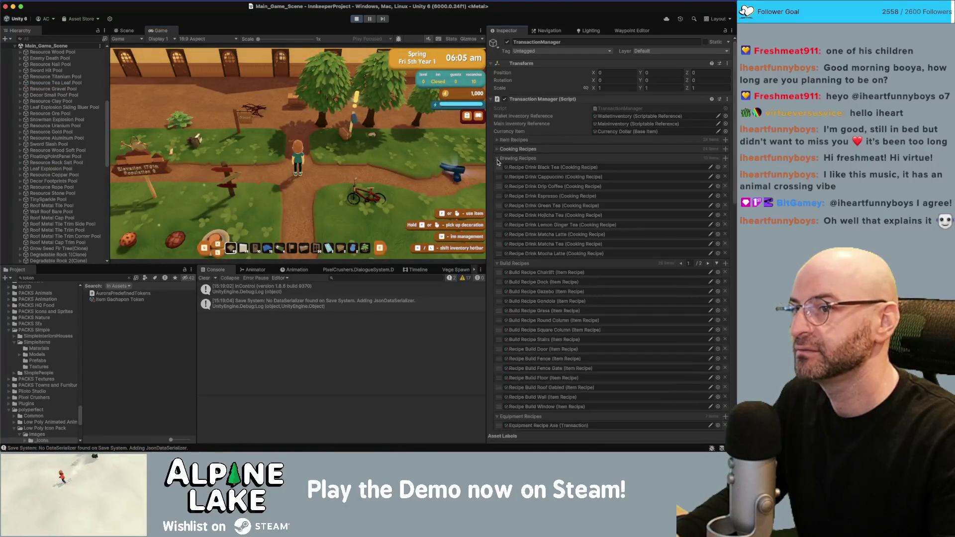
{"action": "left_click", "coordinate": [497, 167]}
{"action": "left_click", "coordinate": [497, 177]}
{"action": "left_click", "coordinate": [496, 186]}
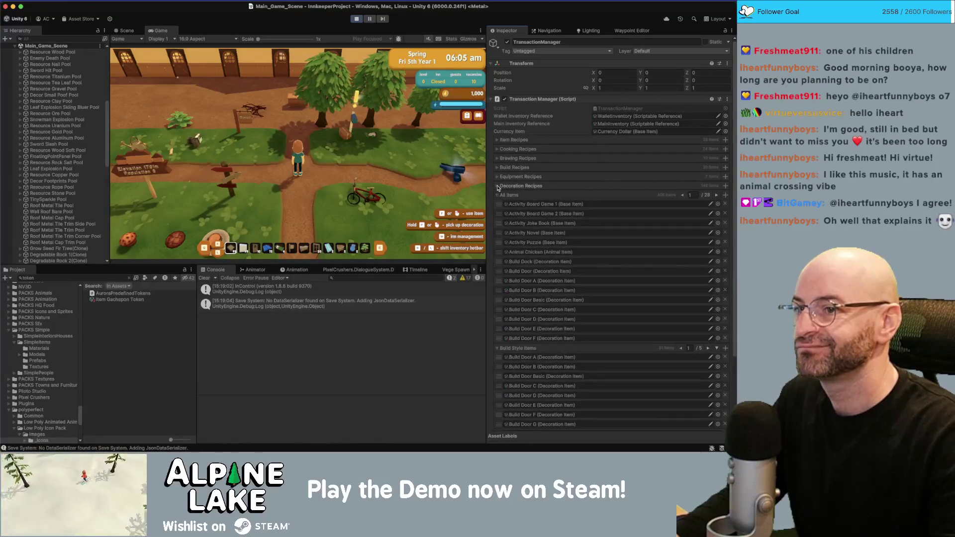
{"action": "left_click", "coordinate": [497, 195]}
{"action": "left_click", "coordinate": [497, 204]}
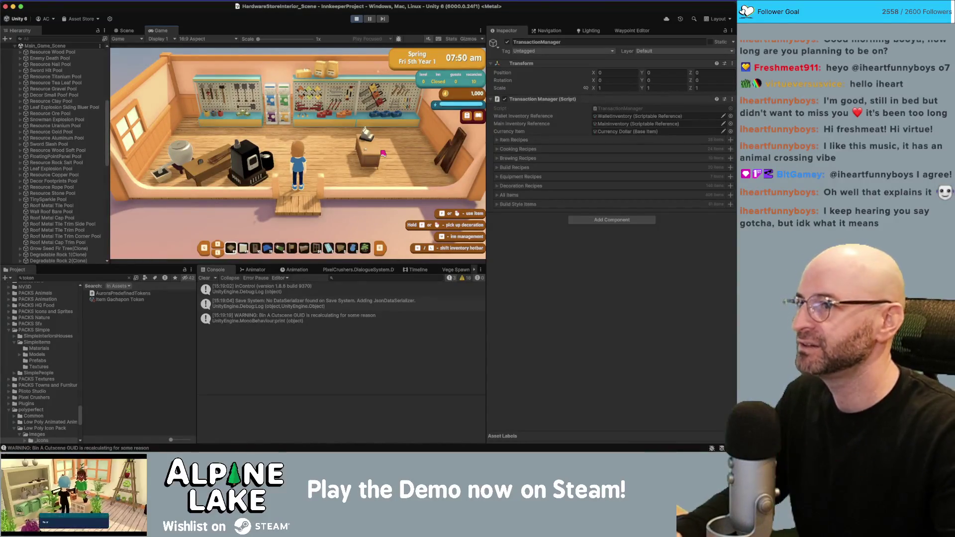
Walk the character to the gachapon machine in the enlarged game view and try a one-token draw.
{"action": "key", "text": "w"}
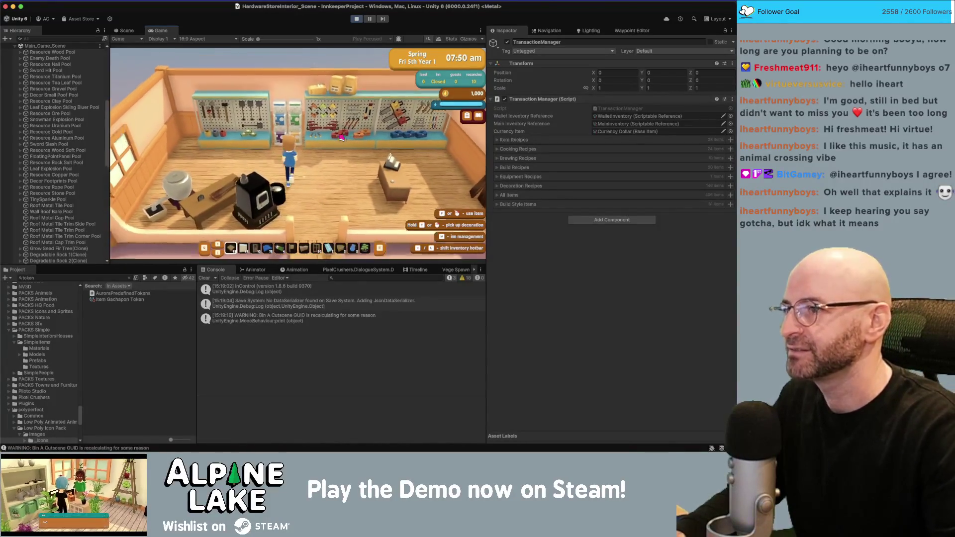
{"action": "key", "text": "w"}
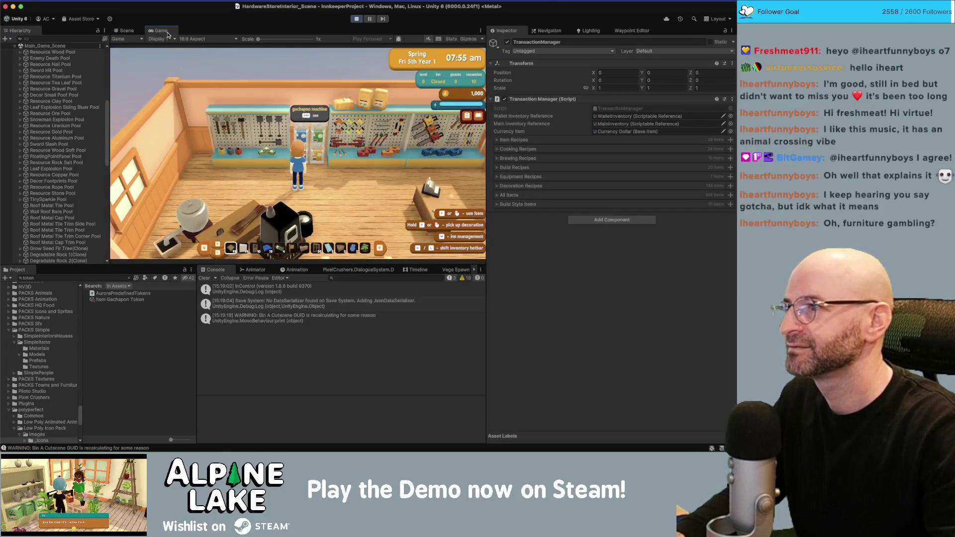
{"action": "double_click", "coordinate": [182, 32]}
{"action": "key", "text": "d"}
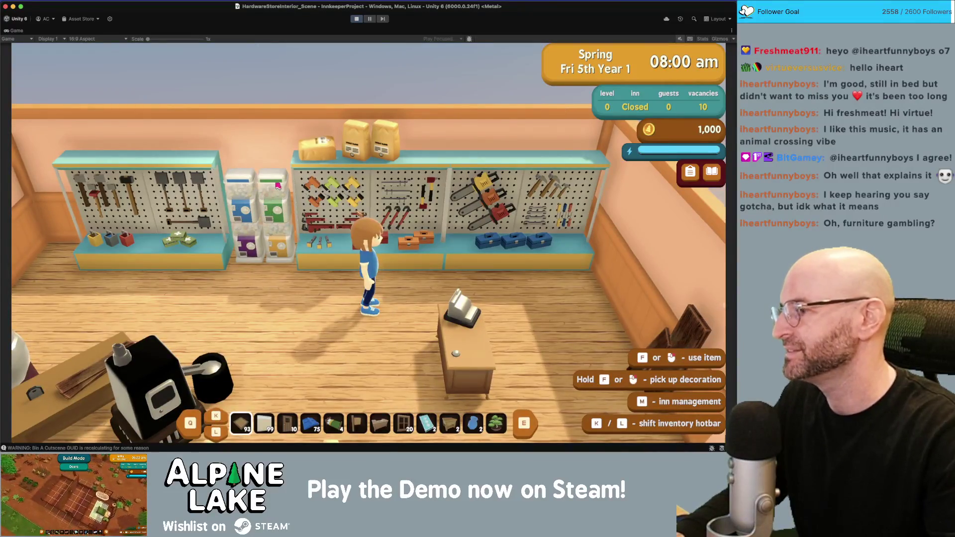
{"action": "key", "text": "a"}
{"action": "key", "text": "e"}
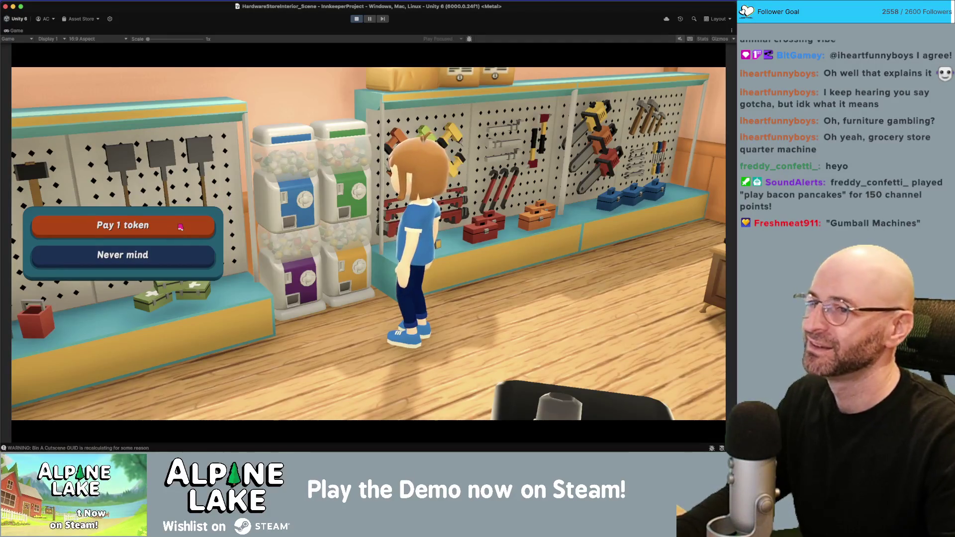
{"action": "left_click", "coordinate": [155, 236]}
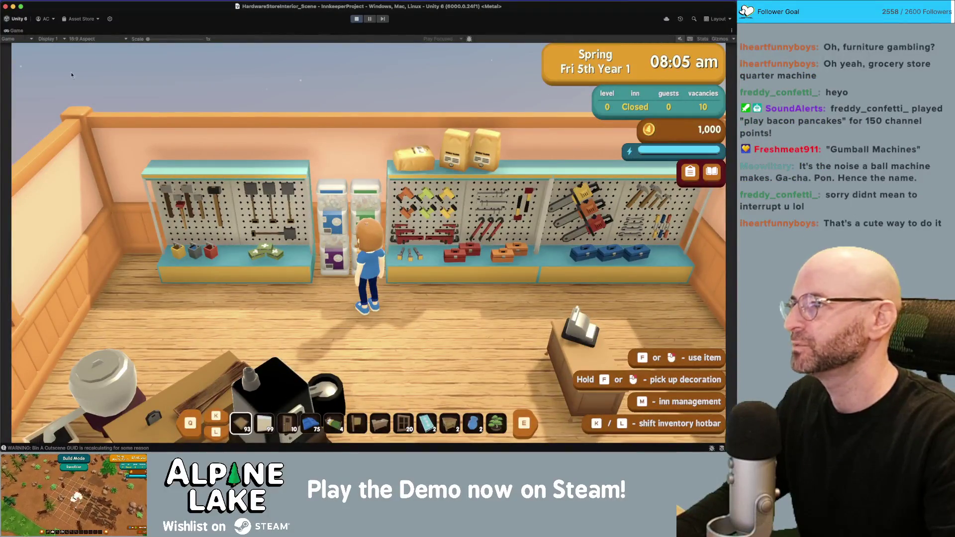
Check the Item Gachapon Token asset, pay for three style draws, and scroll the Hierarchy down.
{"action": "double_click", "coordinate": [22, 31]}
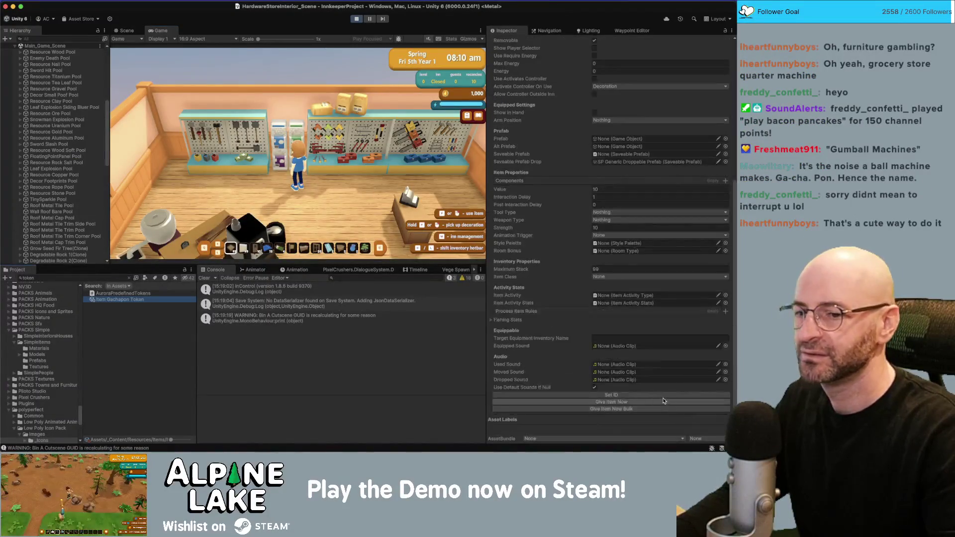
{"action": "left_click", "coordinate": [383, 224]}
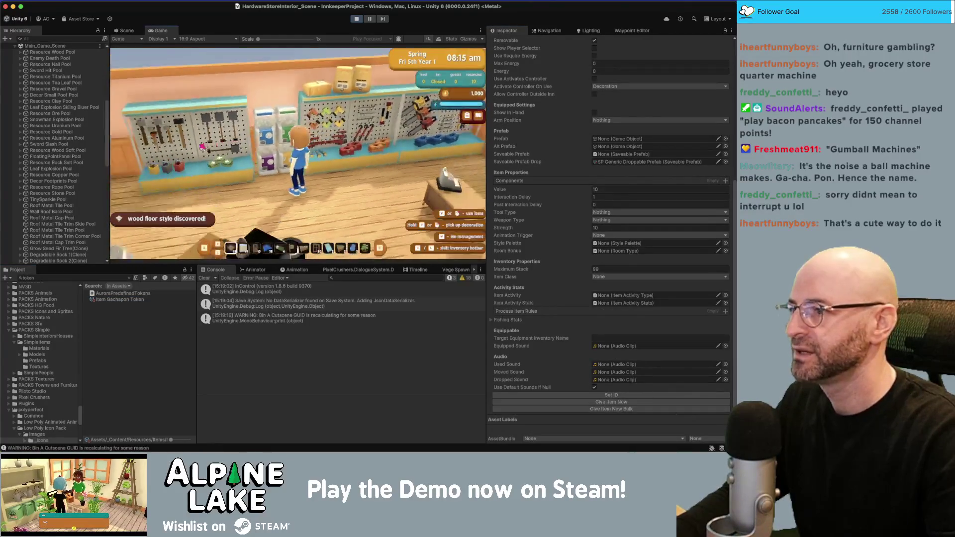
{"action": "key", "text": "e"}
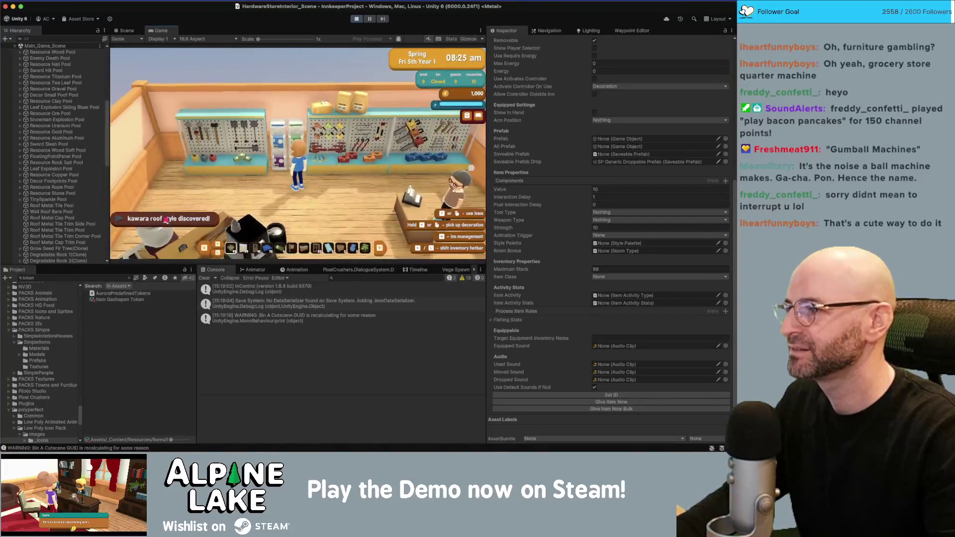
{"action": "key", "text": "e"}
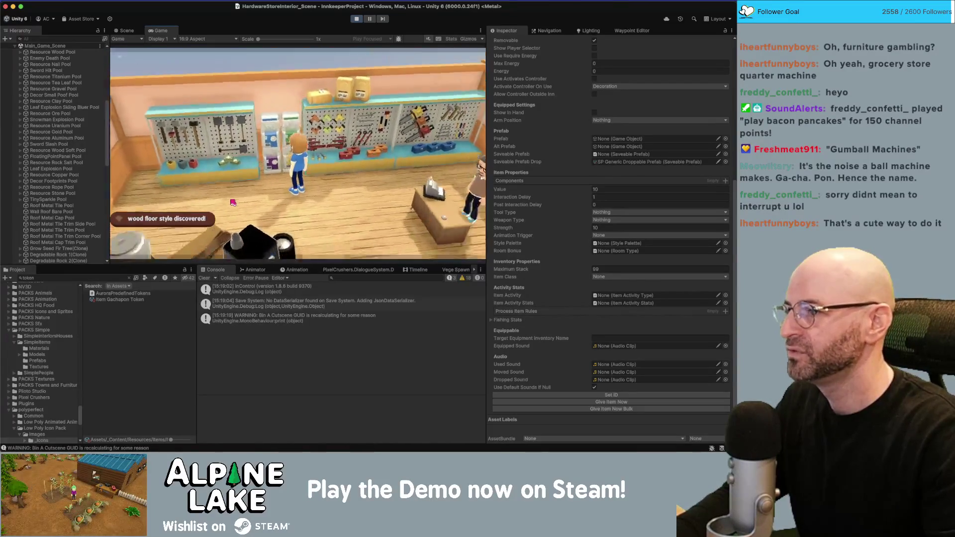
{"action": "left_click", "coordinate": [182, 143]}
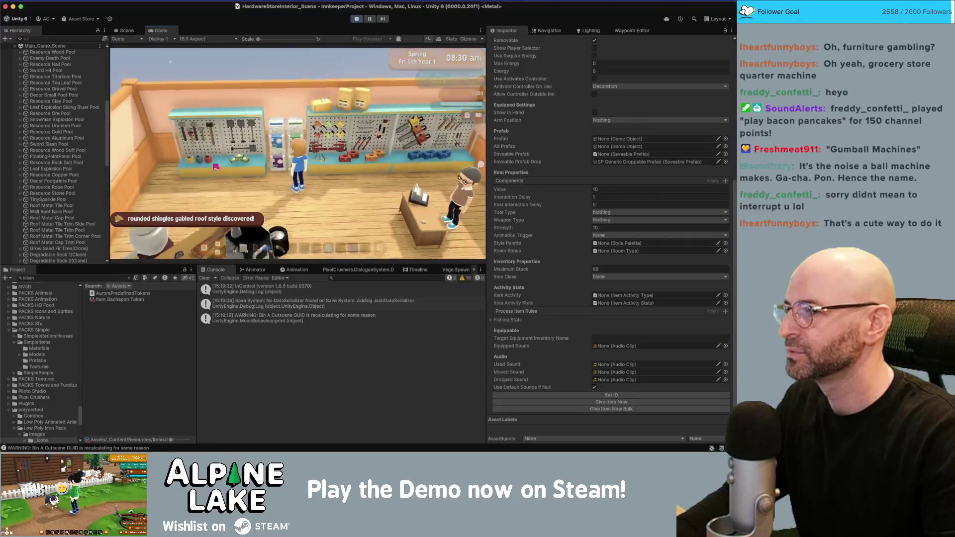
{"action": "left_click", "coordinate": [193, 144]}
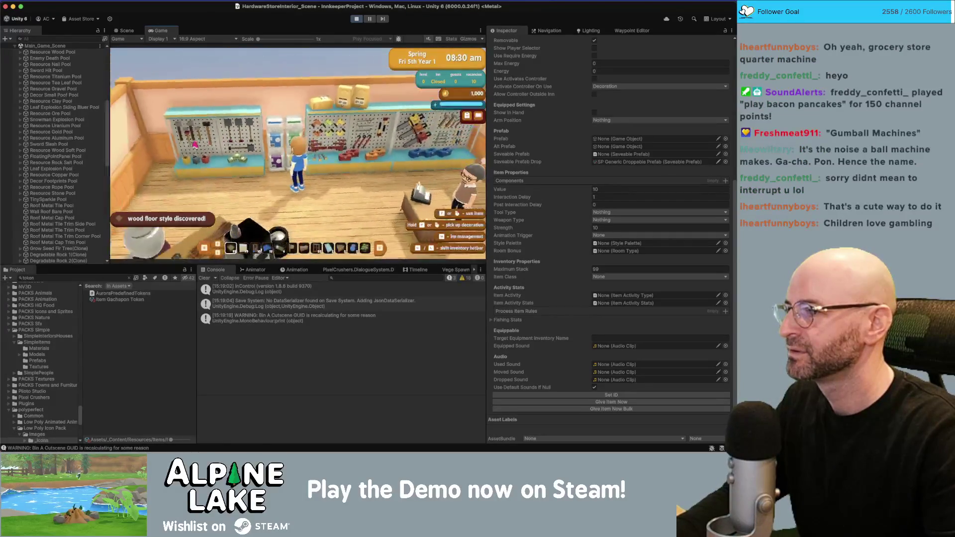
{"action": "left_click", "coordinate": [194, 144]}
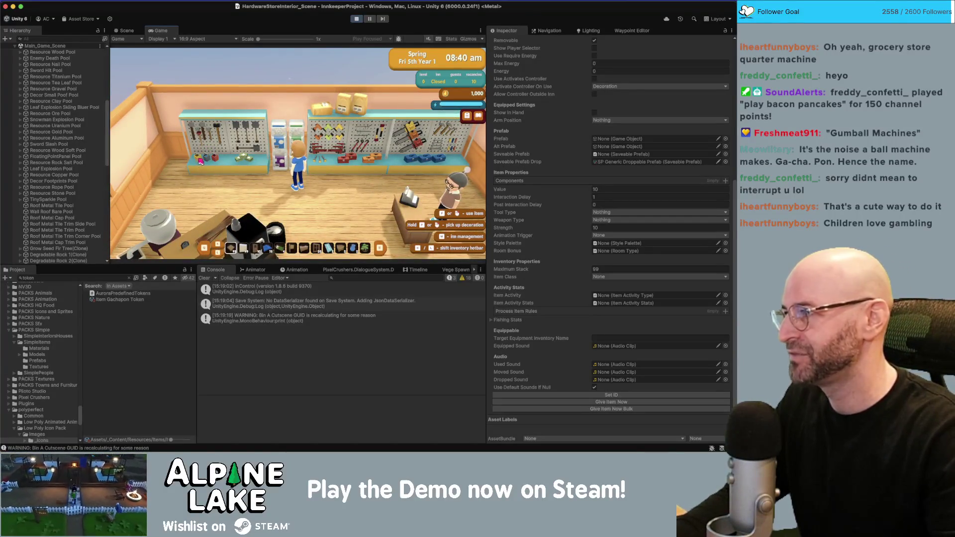
{"action": "scroll", "coordinate": [57, 169], "scroll_direction": "down", "scroll_amount": 10}
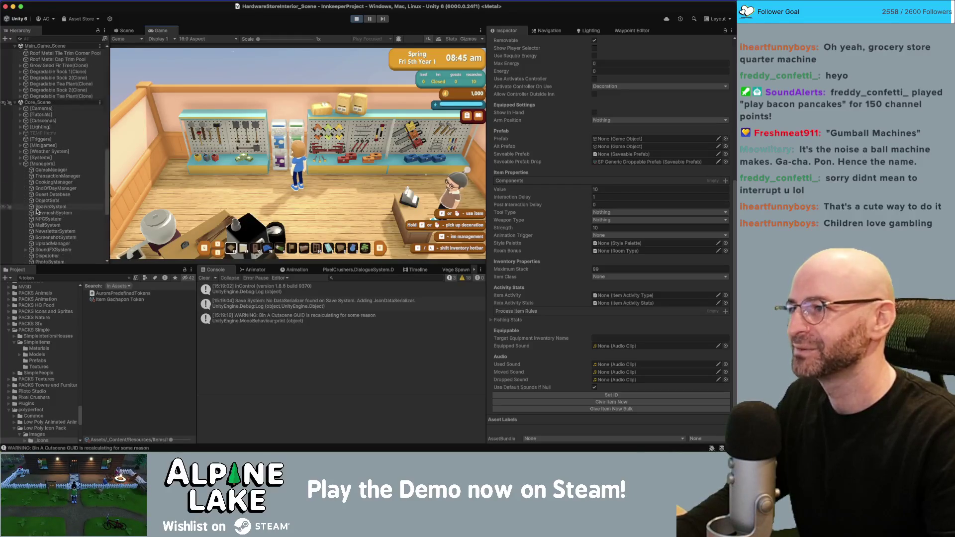
{"action": "scroll", "coordinate": [57, 169], "scroll_direction": "down", "scroll_amount": 5}
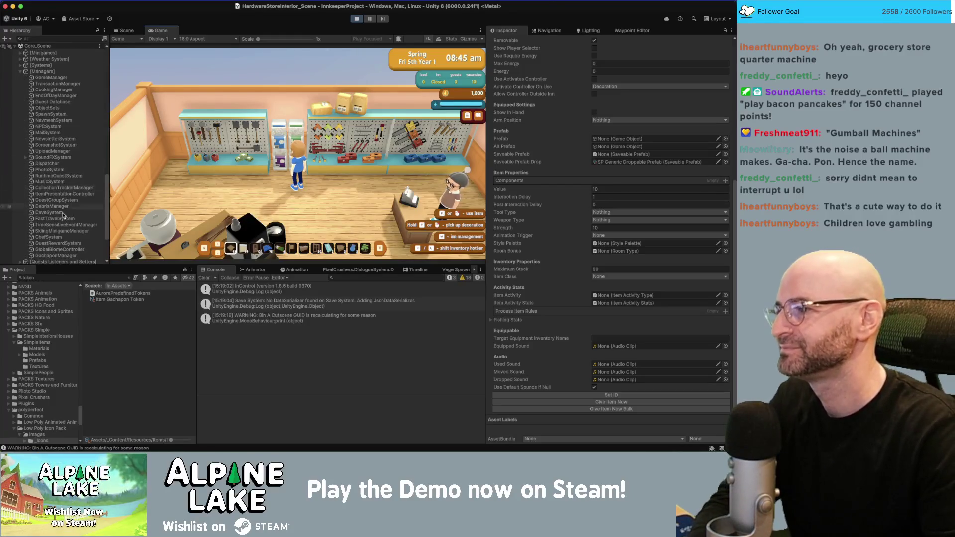
Select GachaponManager, switch the Inspector to Debug and expand Unknown Style Items.
{"action": "left_click", "coordinate": [69, 254]}
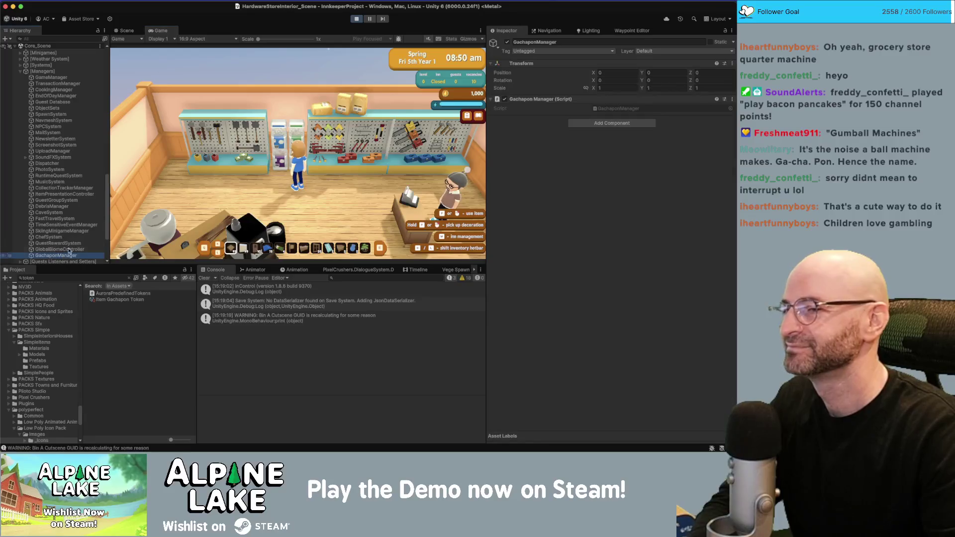
{"action": "left_click", "coordinate": [731, 42]}
{"action": "left_click", "coordinate": [515, 110]}
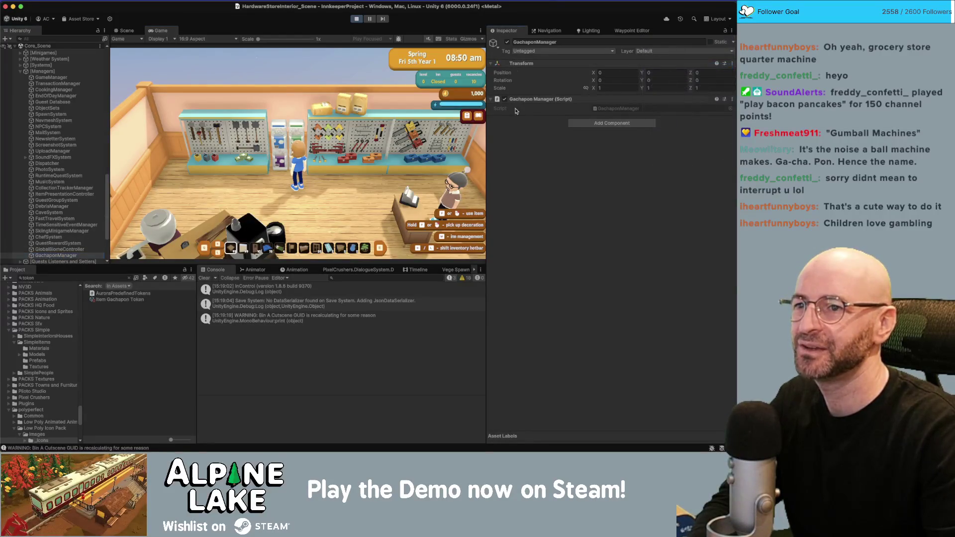
{"action": "left_click", "coordinate": [494, 161]}
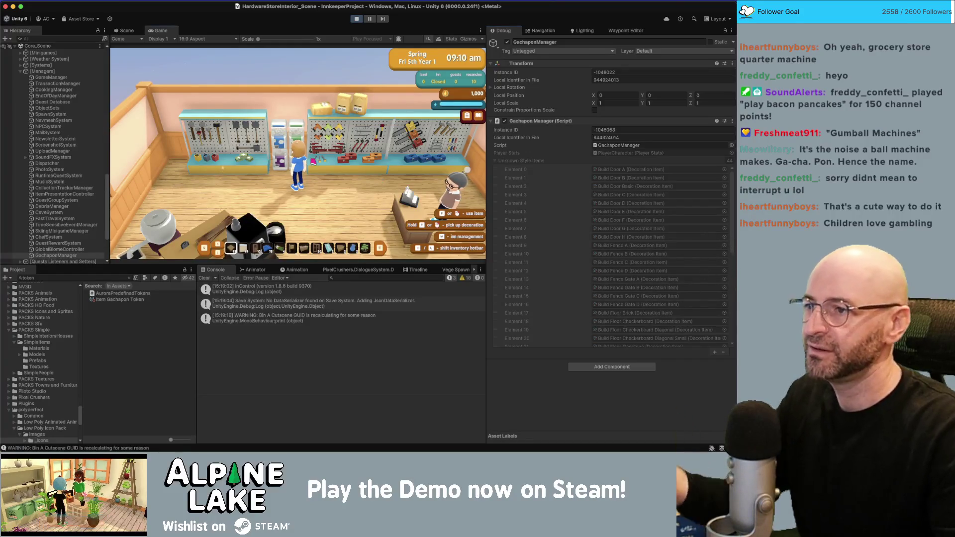
Pay one token for four gachapon draws, discovering basic and brick wall styles.
{"action": "key", "text": "e"}
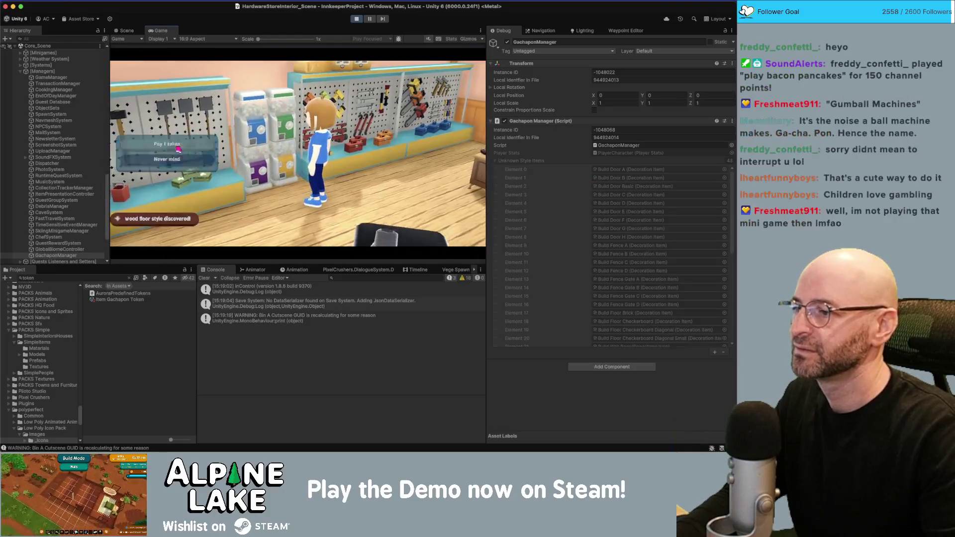
{"action": "key", "text": "Escape"}
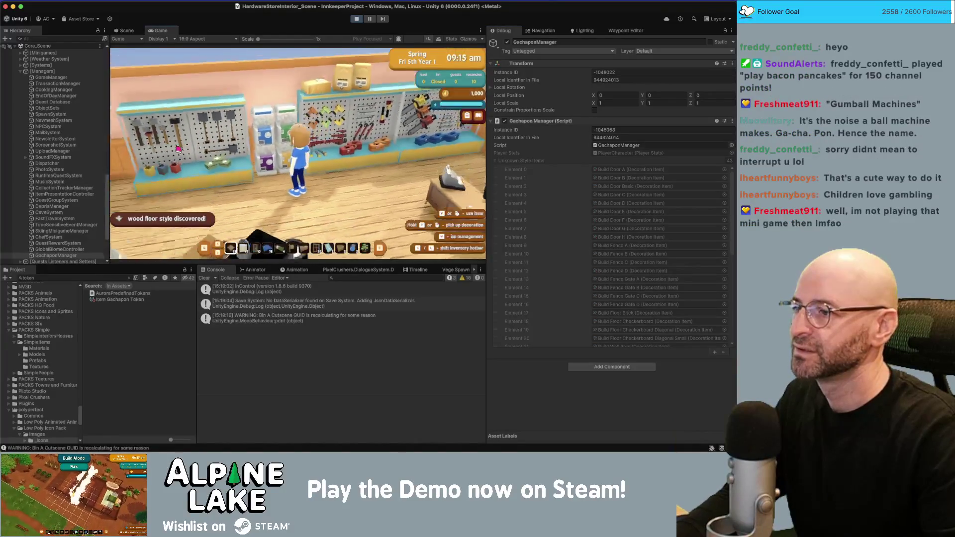
{"action": "key", "text": "e"}
{"action": "key", "text": "e"}
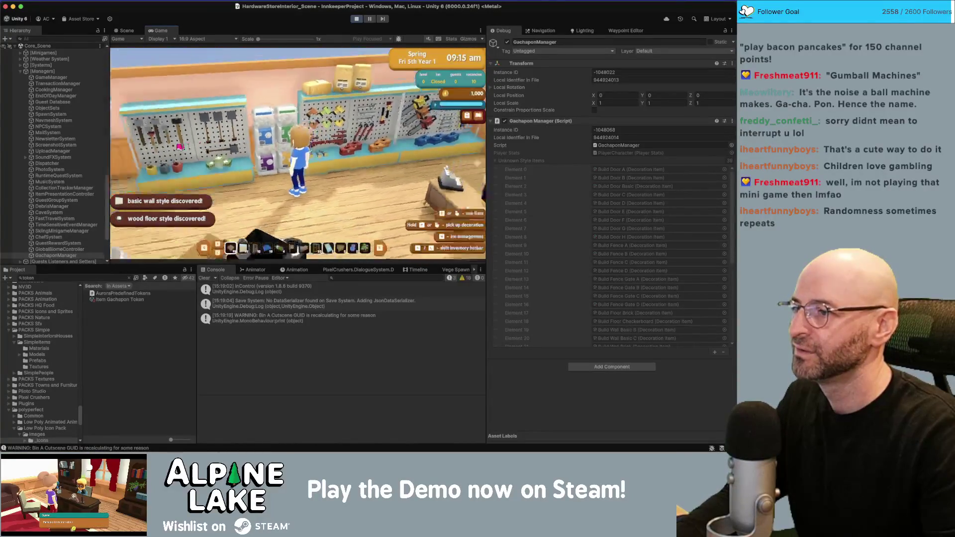
{"action": "key", "text": "e"}
{"action": "left_click", "coordinate": [179, 145]}
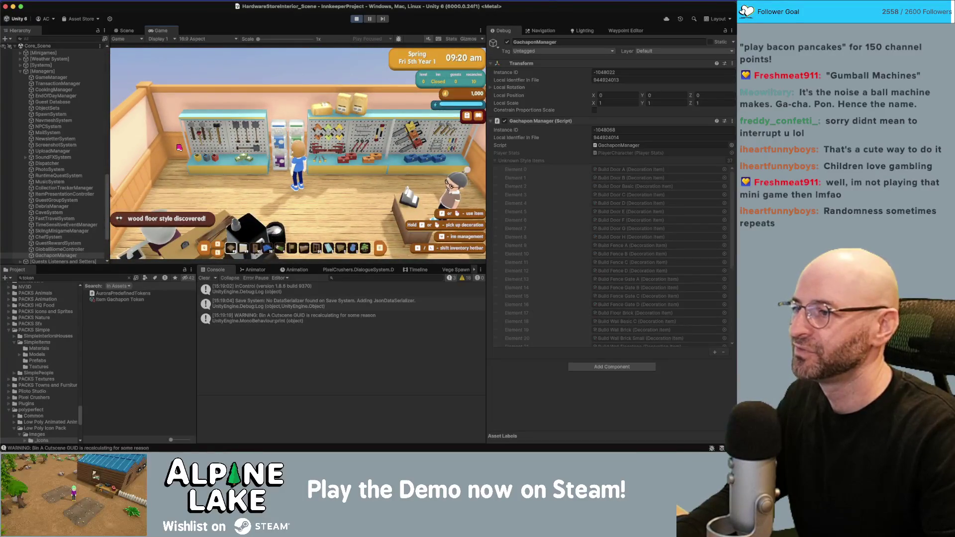
{"action": "key", "text": "e"}
{"action": "left_click", "coordinate": [180, 145]}
{"action": "key", "text": "e"}
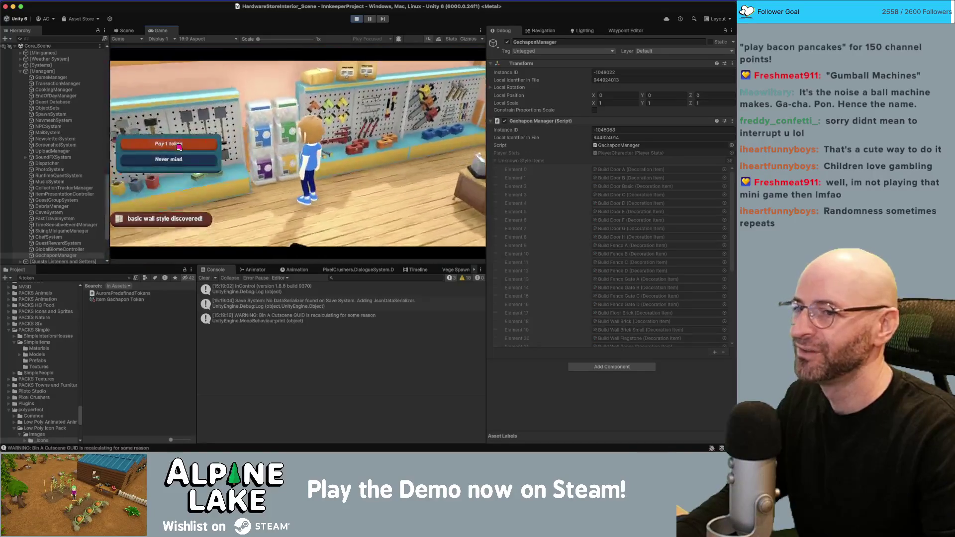
{"action": "left_click", "coordinate": [179, 145]}
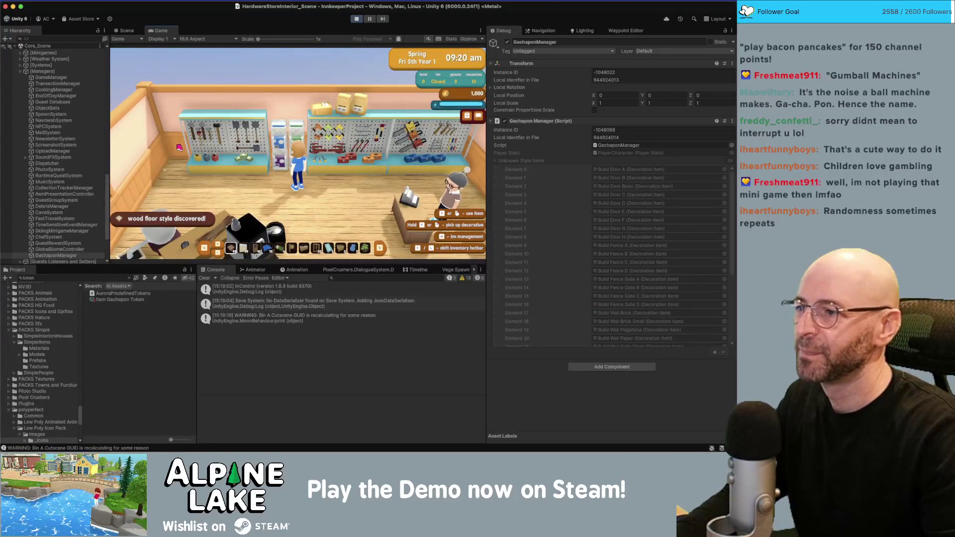
{"action": "key", "text": "e"}
{"action": "left_click", "coordinate": [179, 148]}
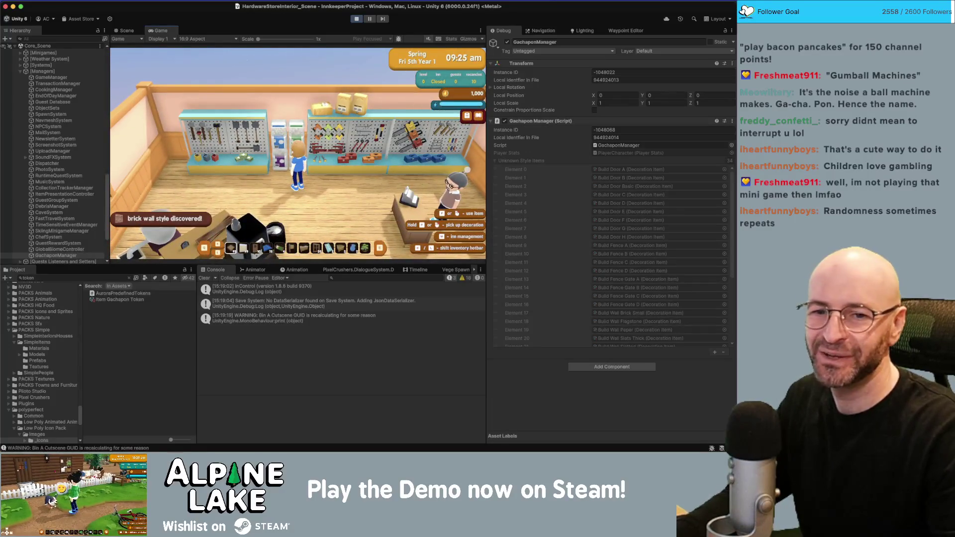
{"action": "key", "text": "super+Tab"}
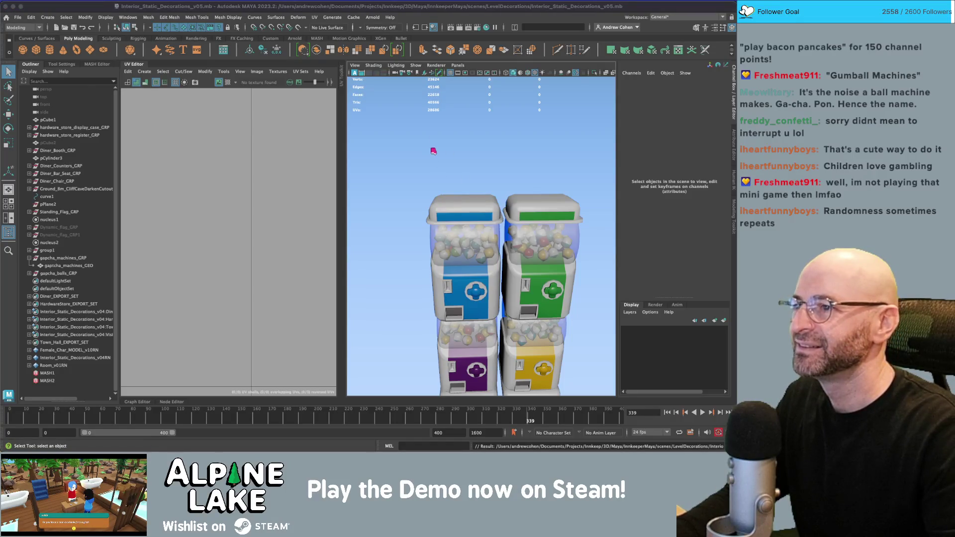
{"action": "key", "text": "super+Tab"}
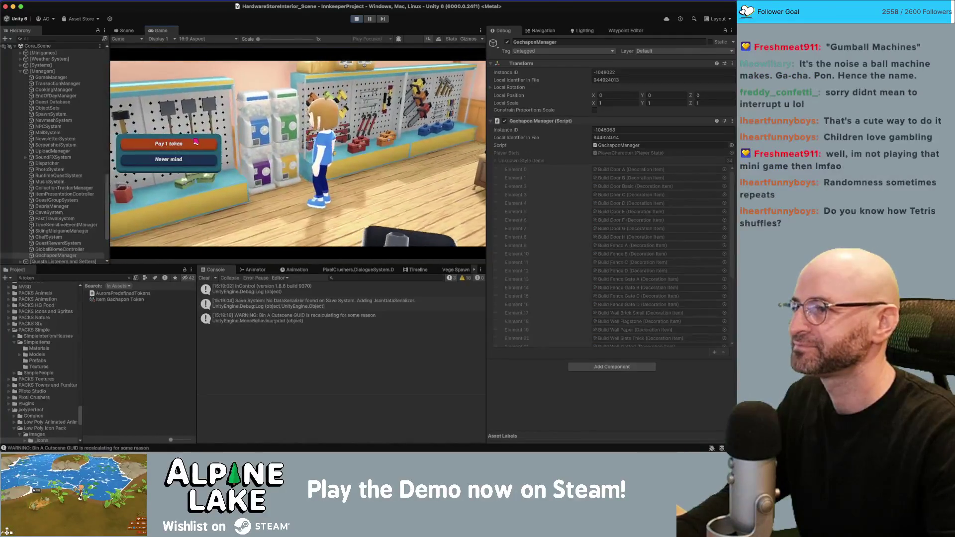
Pay one token per draw repeatedly until the last unknown style item is discovered.
{"action": "left_click", "coordinate": [196, 145]}
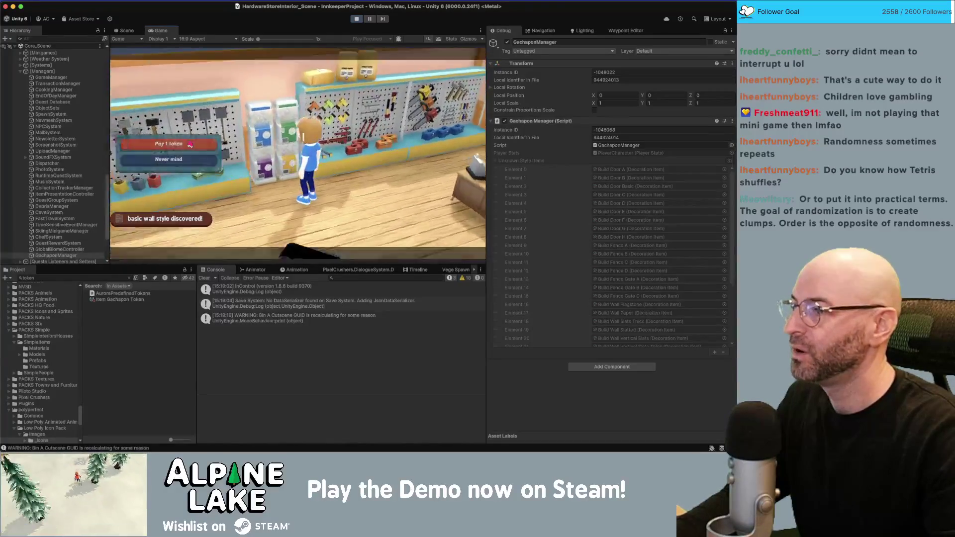
{"action": "left_click", "coordinate": [190, 144]}
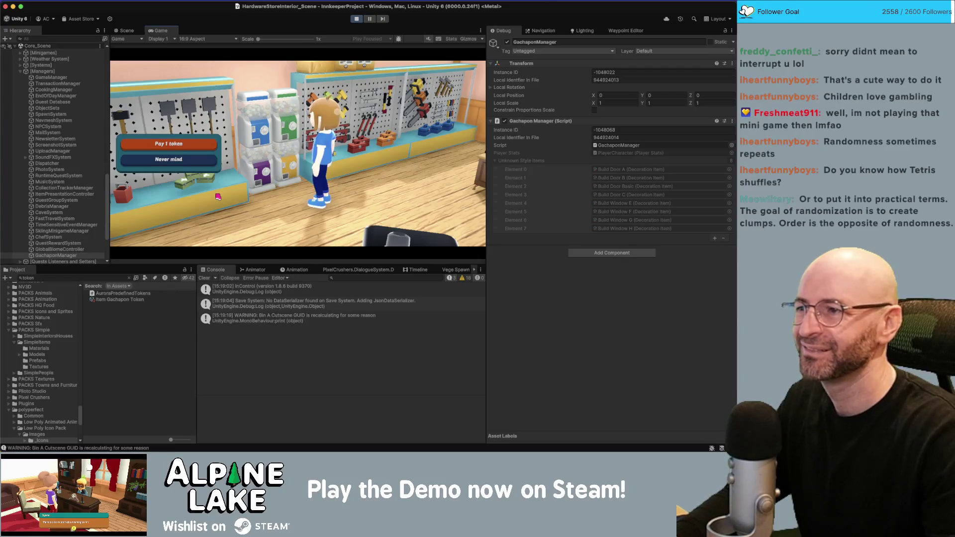
{"action": "key", "text": "e"}
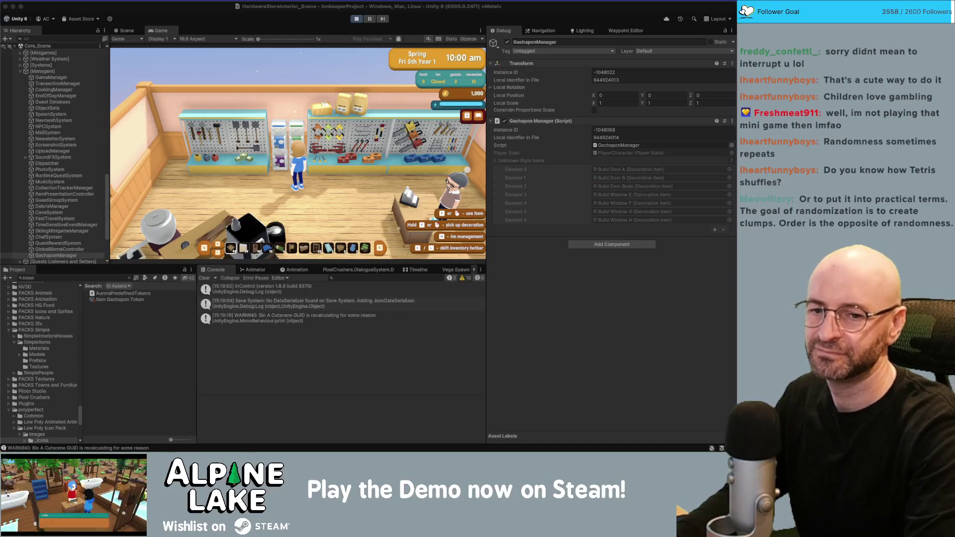
{"action": "left_click", "coordinate": [287, 146]}
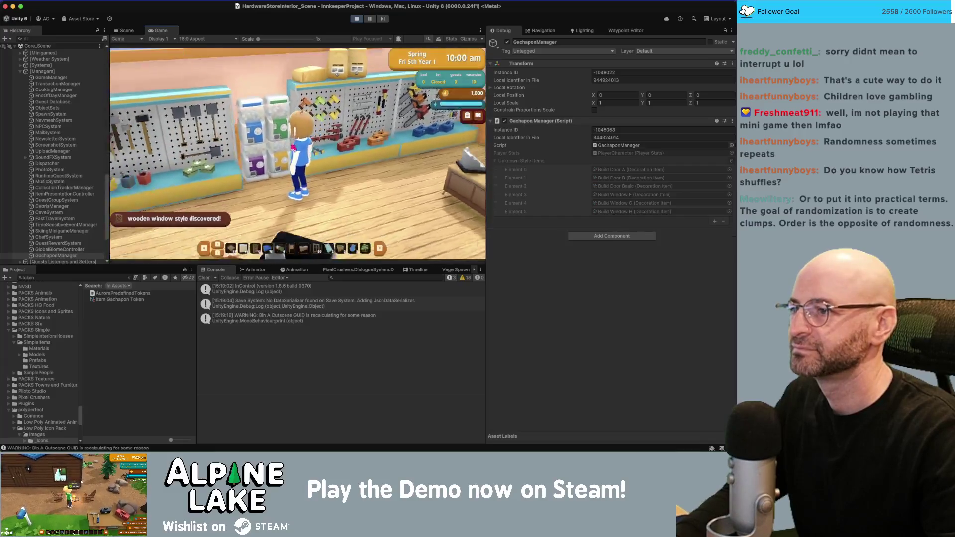
{"action": "left_click", "coordinate": [293, 148]}
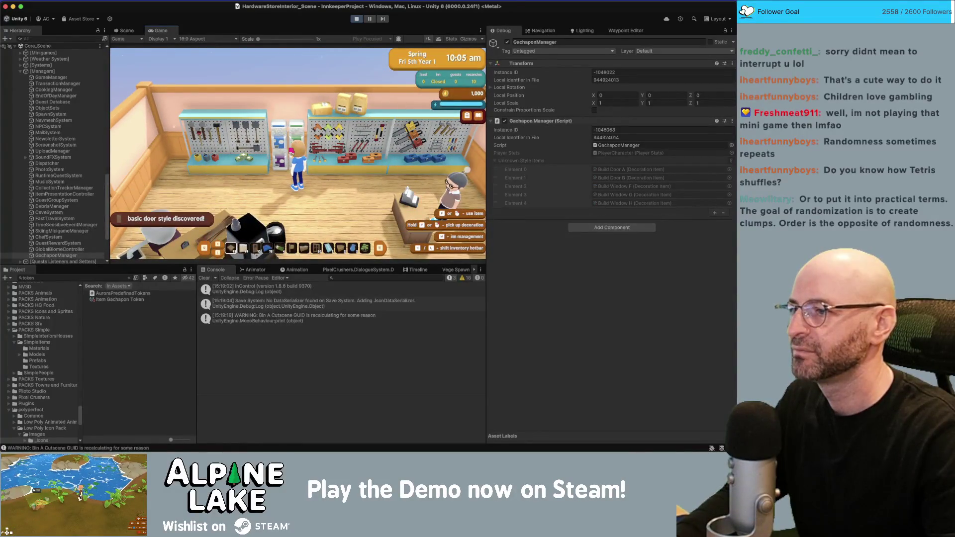
{"action": "left_click", "coordinate": [291, 150]}
{"action": "left_click", "coordinate": [291, 150]}
{"action": "left_click", "coordinate": [290, 150]}
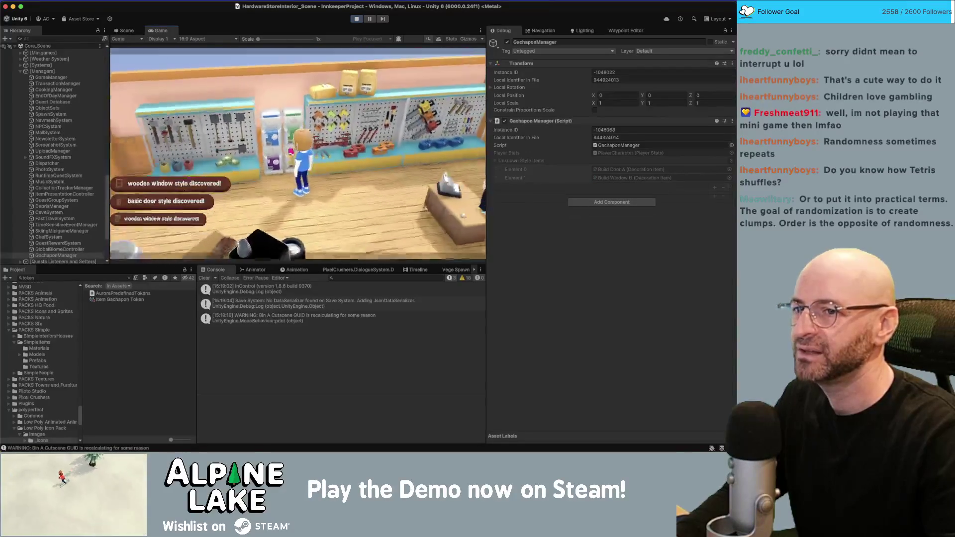
{"action": "left_click", "coordinate": [290, 151]}
{"action": "left_click", "coordinate": [290, 151]}
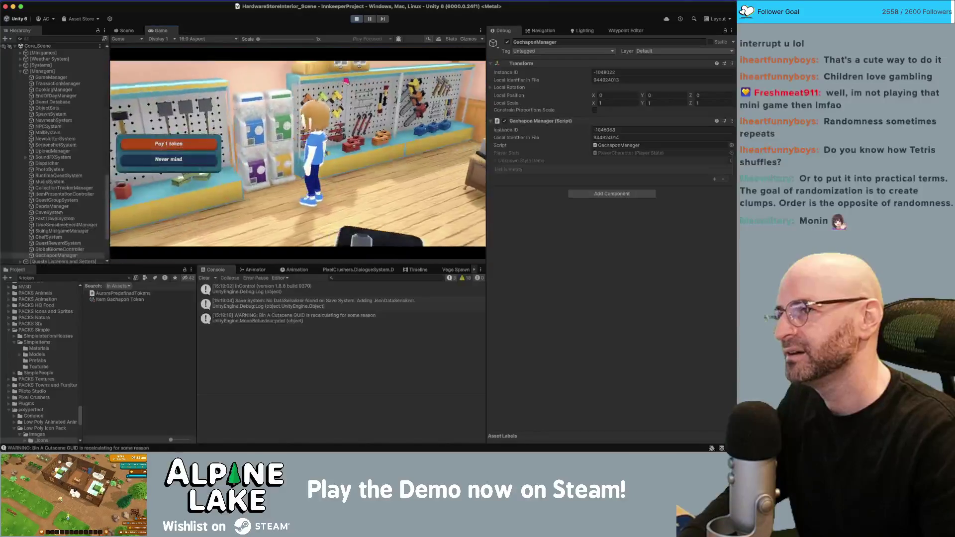
Try one more draw, close the collected-everything message, and stop play mode.
{"action": "left_click", "coordinate": [363, 19]}
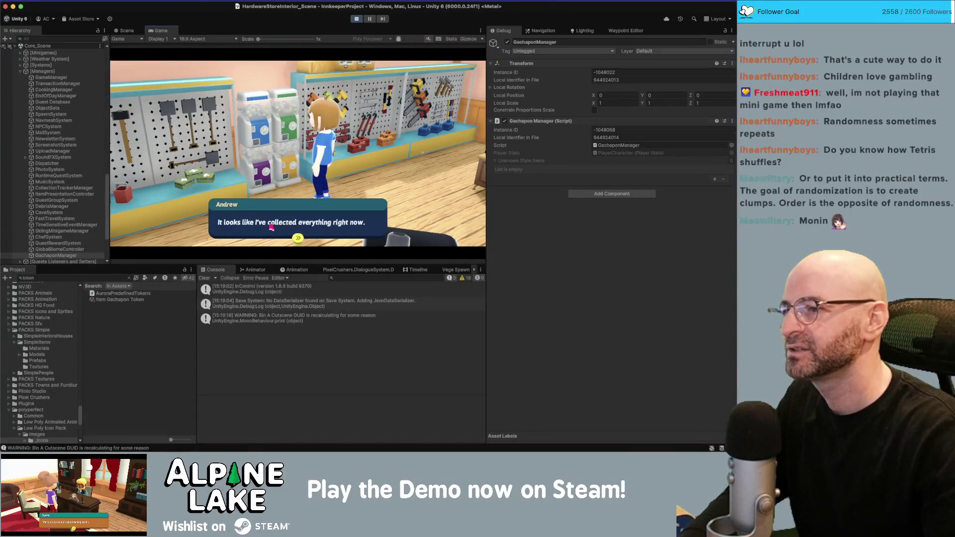
{"action": "left_click", "coordinate": [292, 221]}
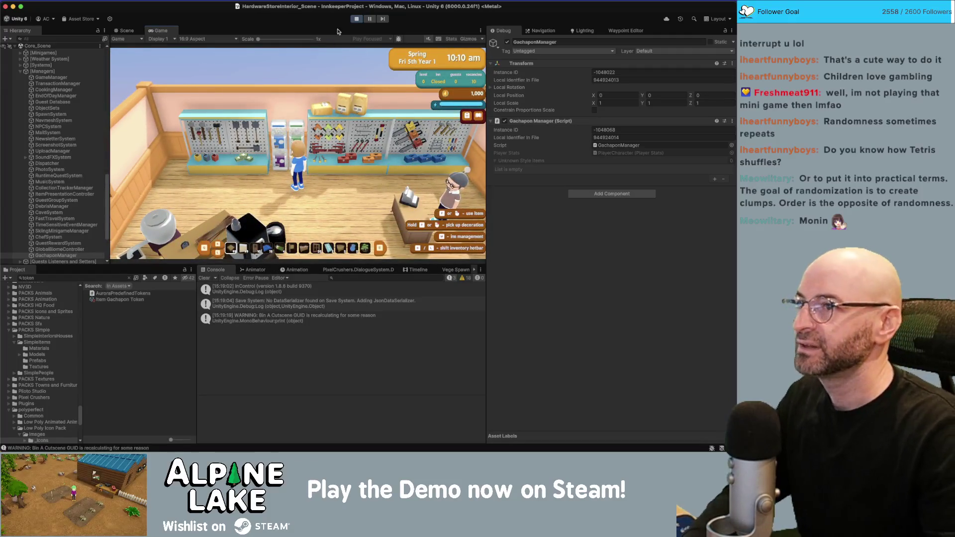
{"action": "left_click", "coordinate": [356, 20]}
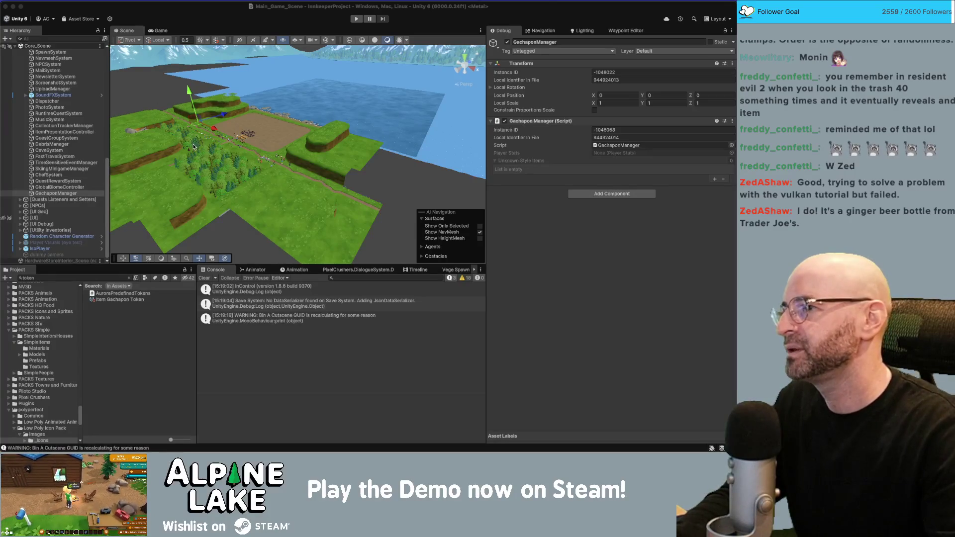
Orbit and zoom the Scene view over the terrain, then start play mode again.
{"action": "left_click_drag", "start_coordinate": [218, 137], "coordinate": [196, 108]}
{"action": "scroll", "coordinate": [273, 143], "scroll_direction": "up", "scroll_amount": 10}
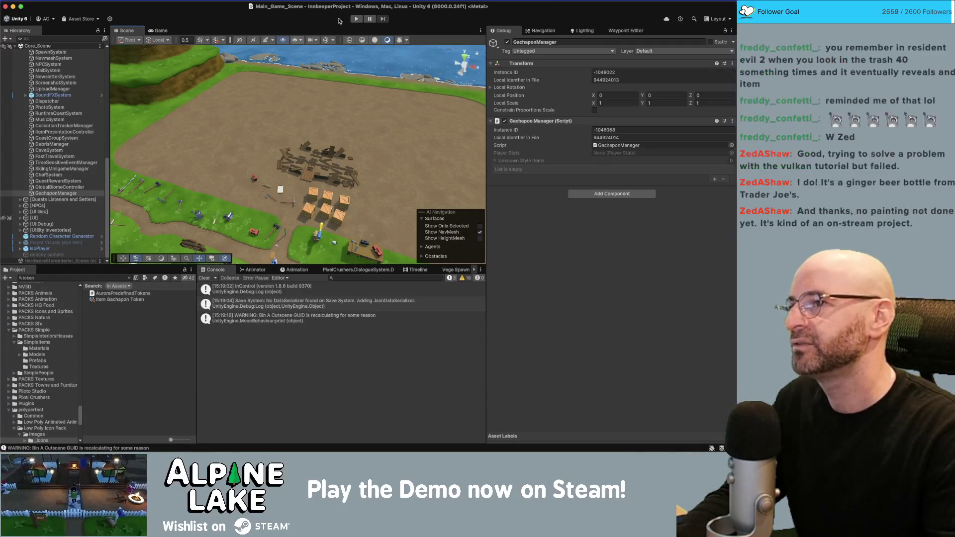
{"action": "left_click", "coordinate": [356, 19]}
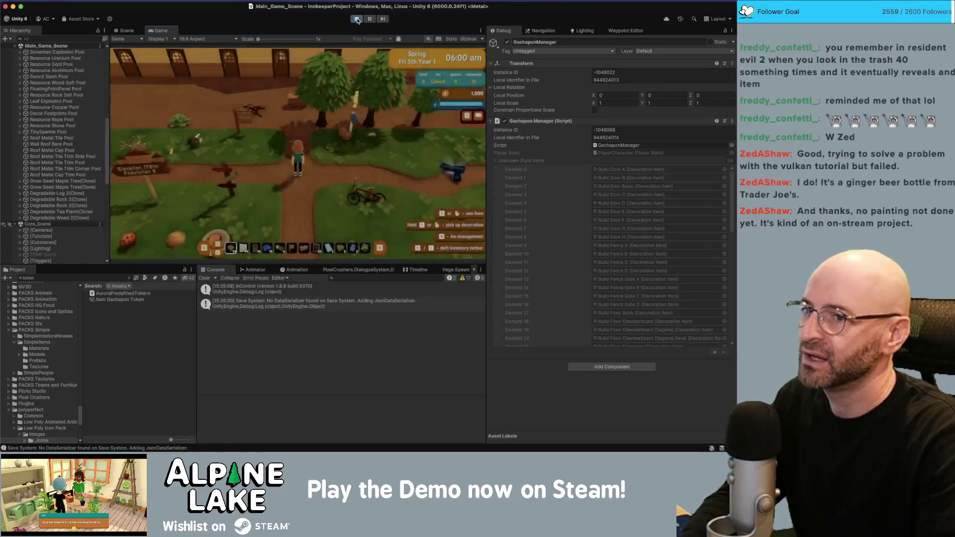
Mount the bicycle and ride along the path into the hardware store.
{"action": "key", "text": "d"}
{"action": "key", "text": "e"}
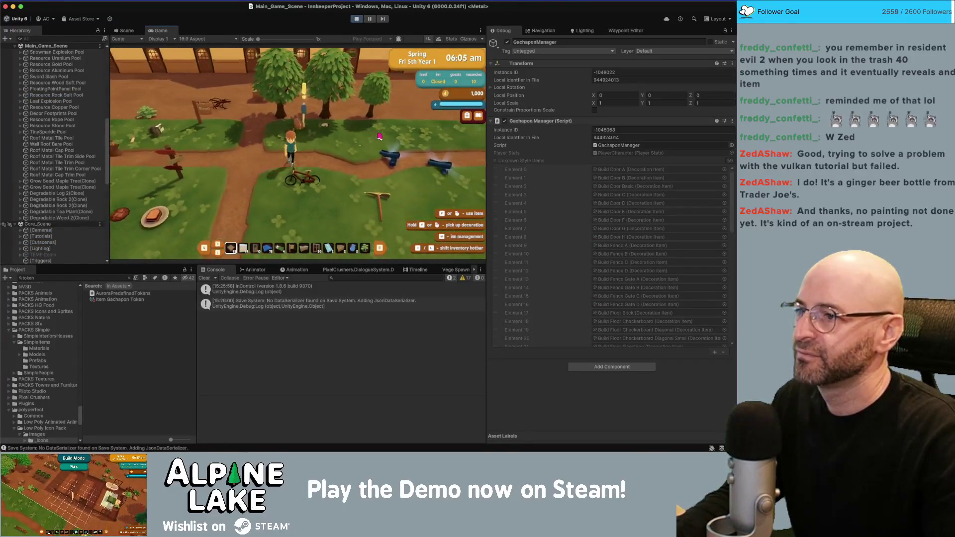
{"action": "key", "text": "s"}
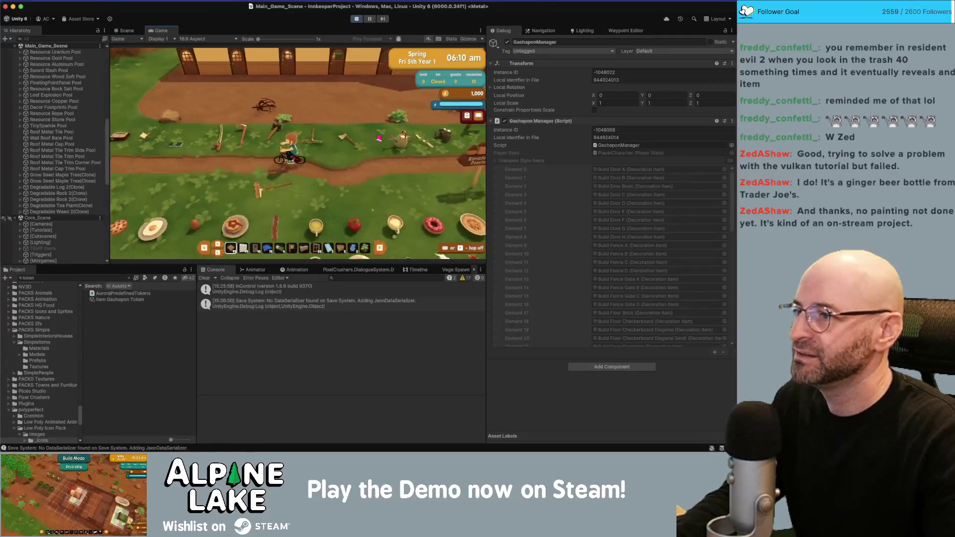
{"action": "key", "text": "w"}
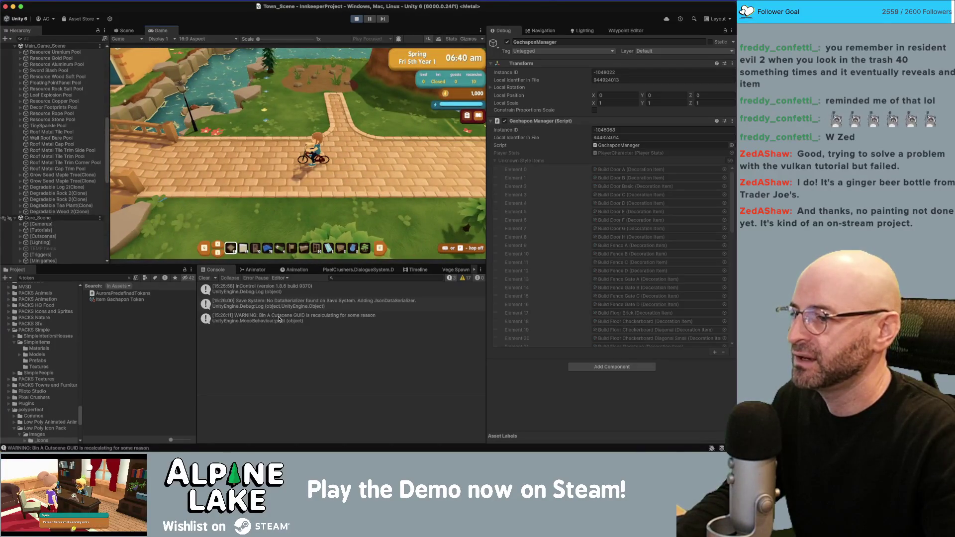
{"action": "key", "text": "a"}
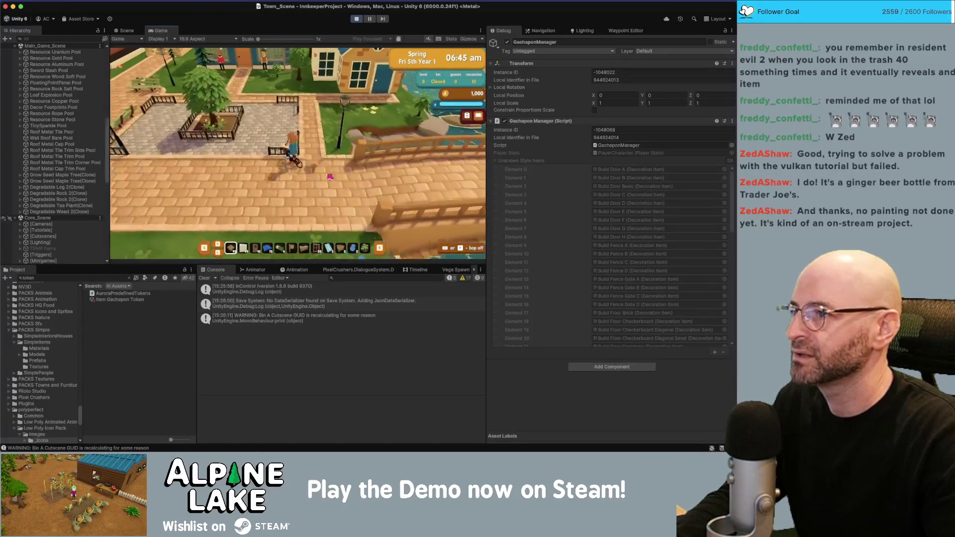
{"action": "key", "text": "w"}
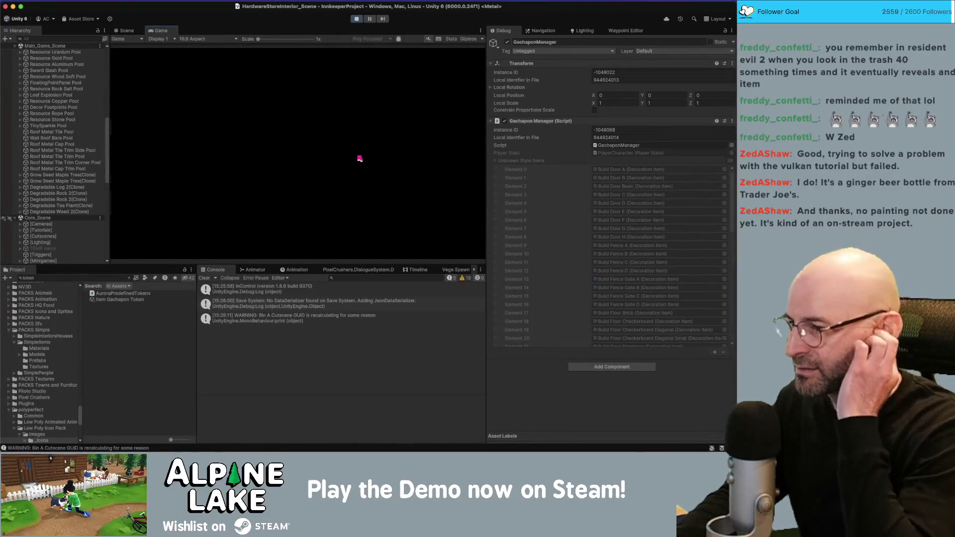
{"action": "key", "text": "w"}
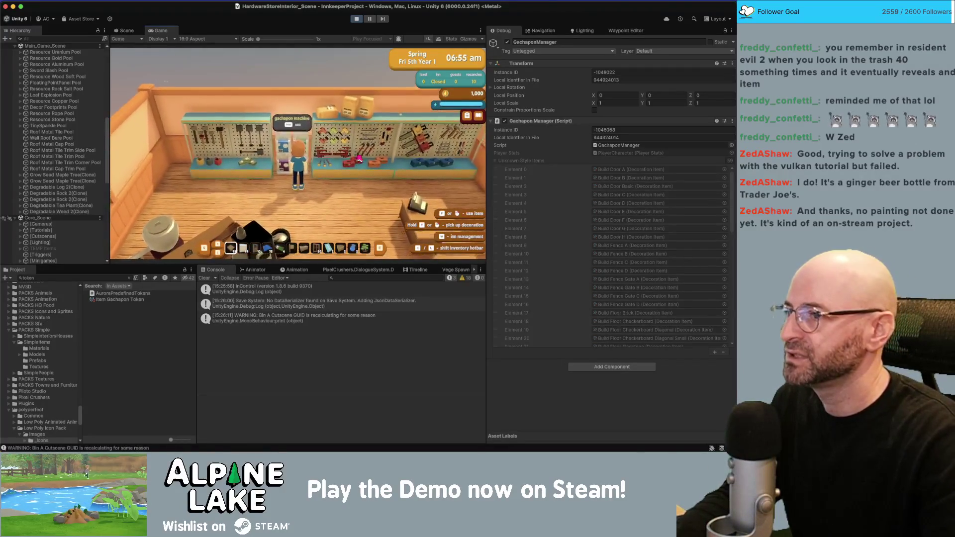
Try paying 1 token at the gachapon machine, dismiss the no-tokens dialogue, and select Item Gachapon Token.
{"action": "key", "text": "e"}
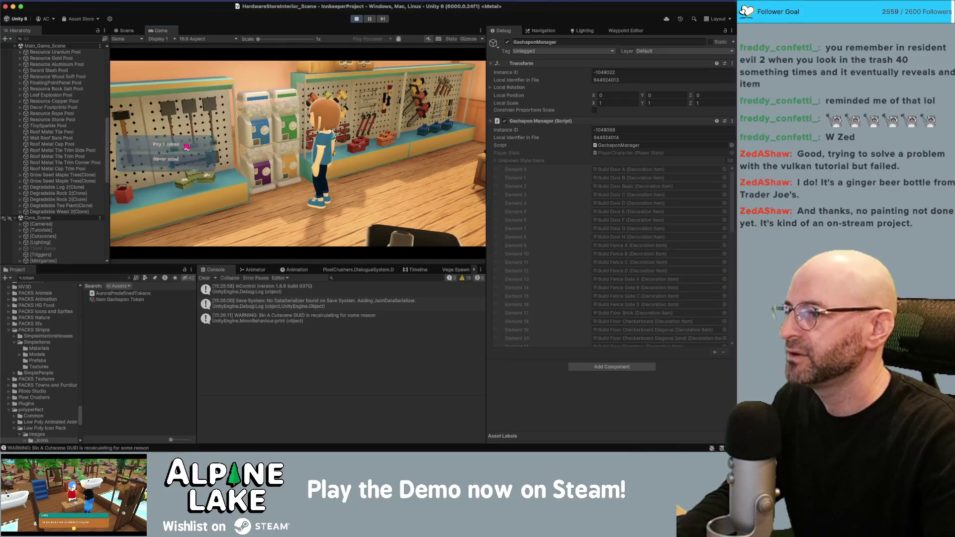
{"action": "key", "text": "e"}
{"action": "left_click", "coordinate": [269, 224]}
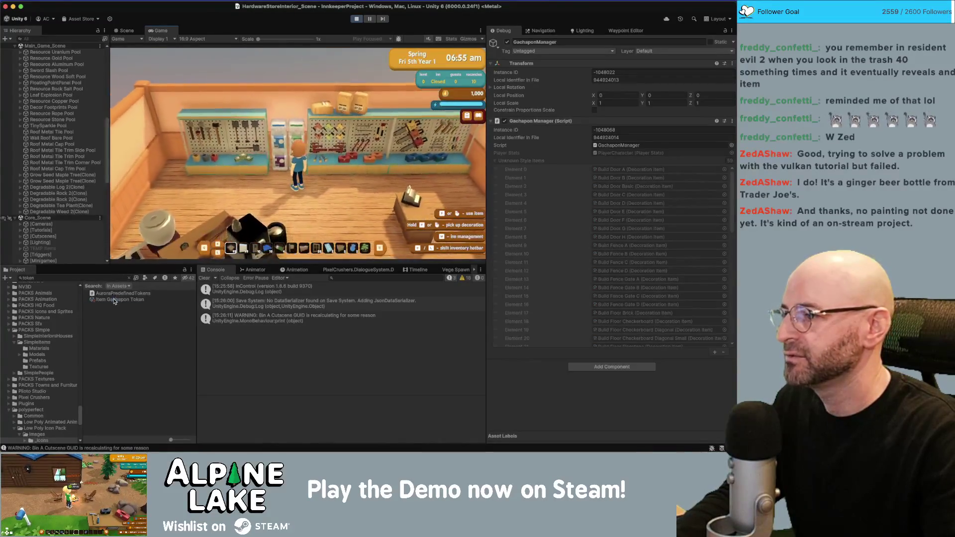
{"action": "left_click", "coordinate": [120, 300]}
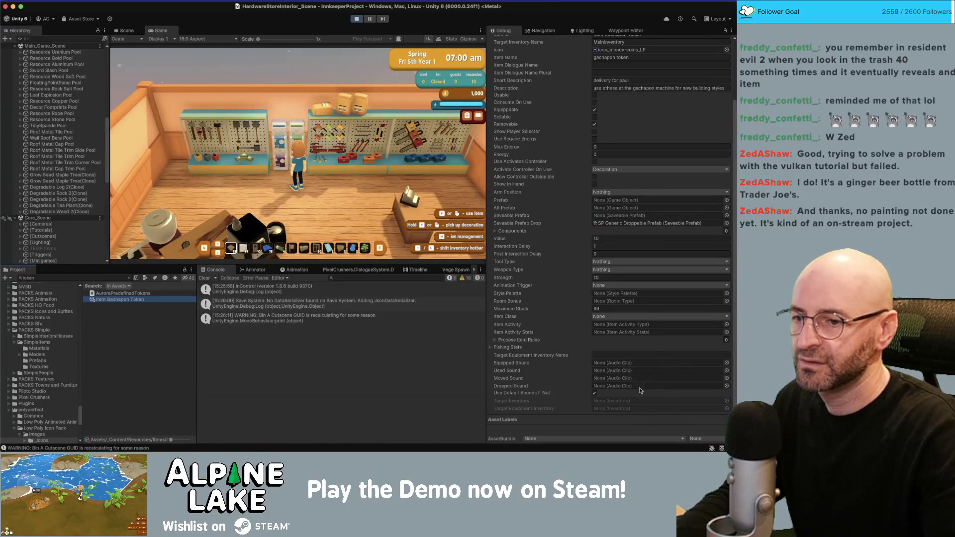
Switch the Inspector from Debug to Normal view for the gachapon token.
{"action": "scroll", "coordinate": [565, 334], "scroll_direction": "up", "scroll_amount": 5}
{"action": "scroll", "coordinate": [565, 335], "scroll_direction": "down", "scroll_amount": 3}
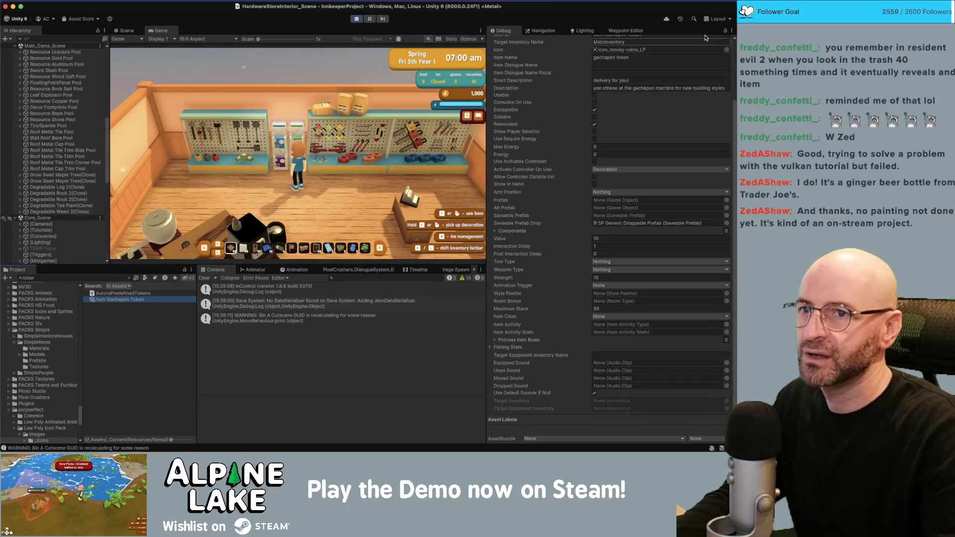
{"action": "left_click", "coordinate": [731, 31]}
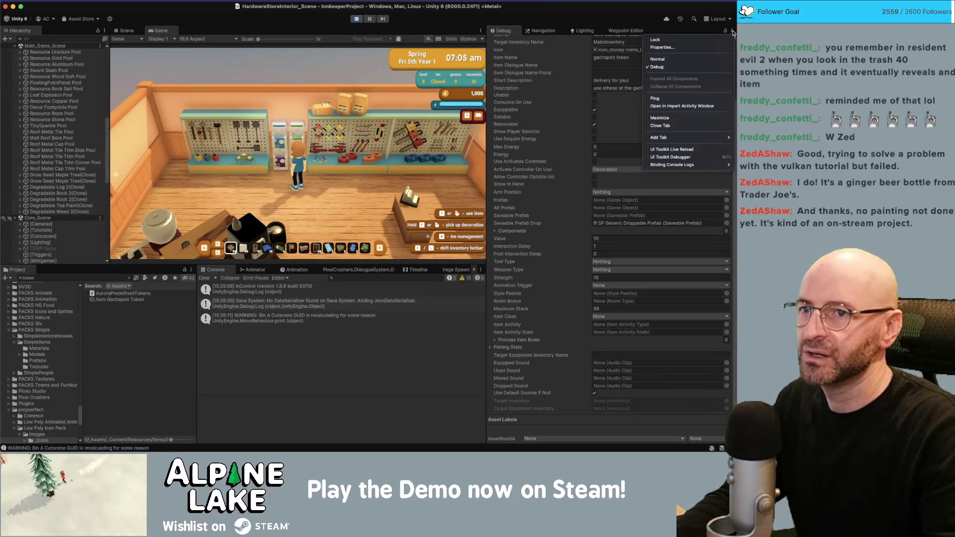
{"action": "left_click", "coordinate": [657, 59]}
Give the player a batch of gachapon tokens with Give Item Now Bulk, then return to the code editor.
{"action": "scroll", "coordinate": [546, 170], "scroll_direction": "down", "scroll_amount": 7}
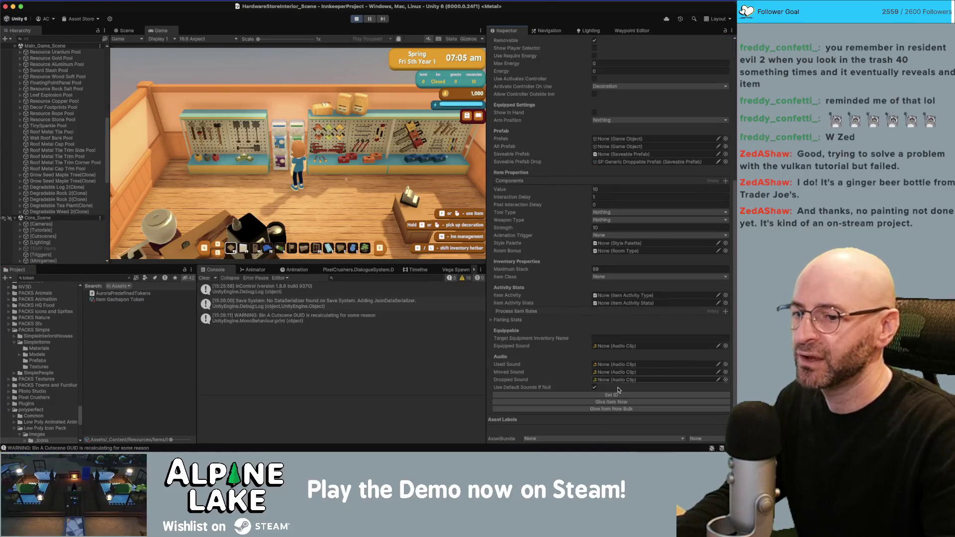
{"action": "left_click", "coordinate": [611, 409]}
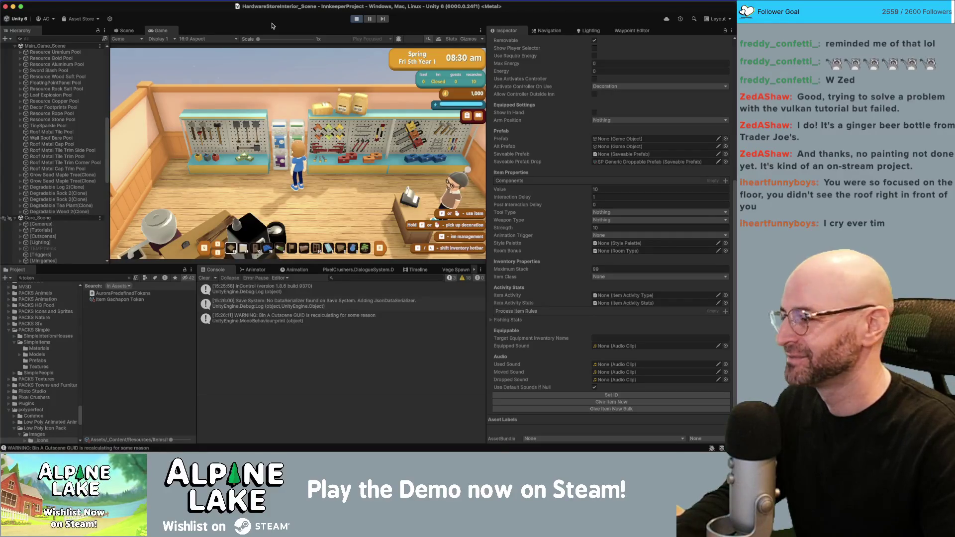
{"action": "mouse_move", "coordinate": [242, 443]}
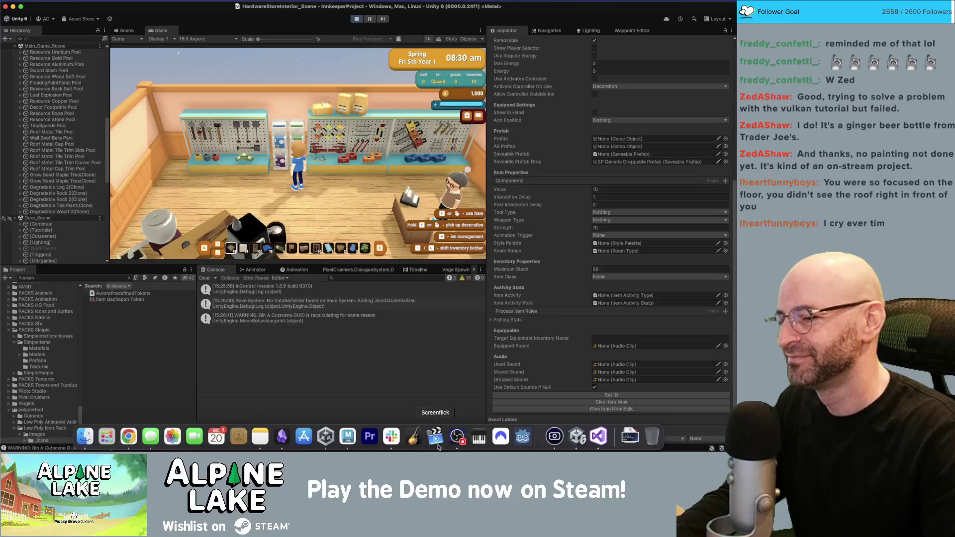
{"action": "left_click", "coordinate": [598, 437]}
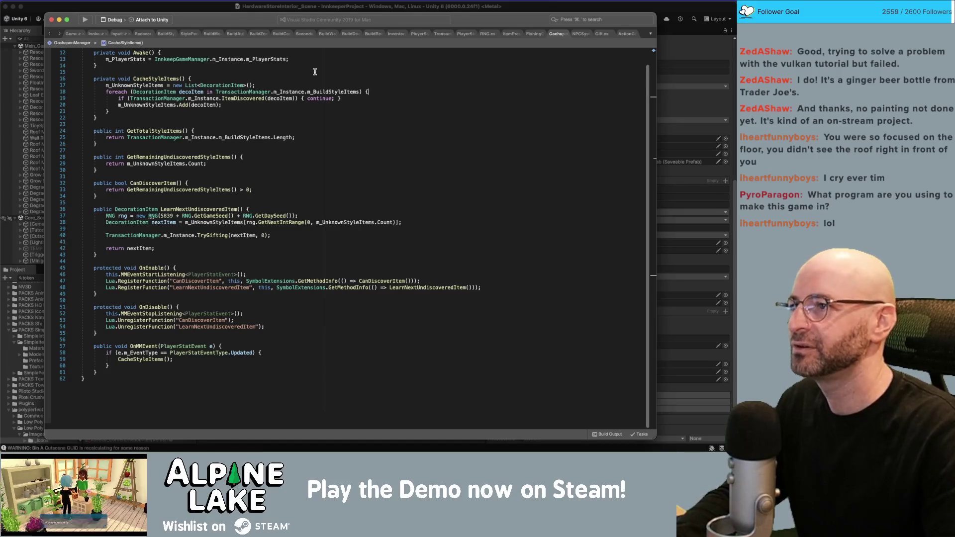
Inspect the local rng variable's seeded constructor in LearnNextUndiscoveredItem.
{"action": "left_click_drag", "start_coordinate": [260, 25], "coordinate": [245, 25]}
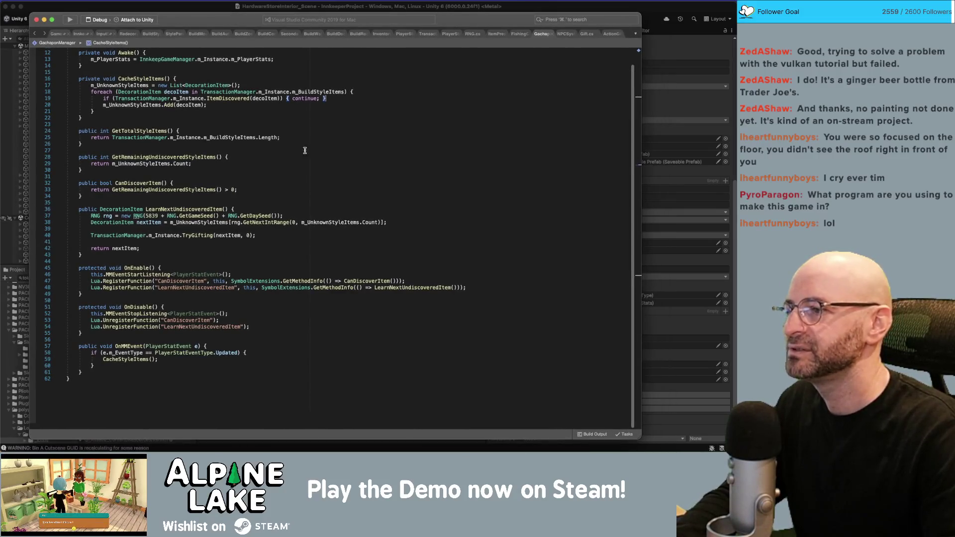
{"action": "scroll", "coordinate": [305, 150], "scroll_direction": "up", "scroll_amount": 4}
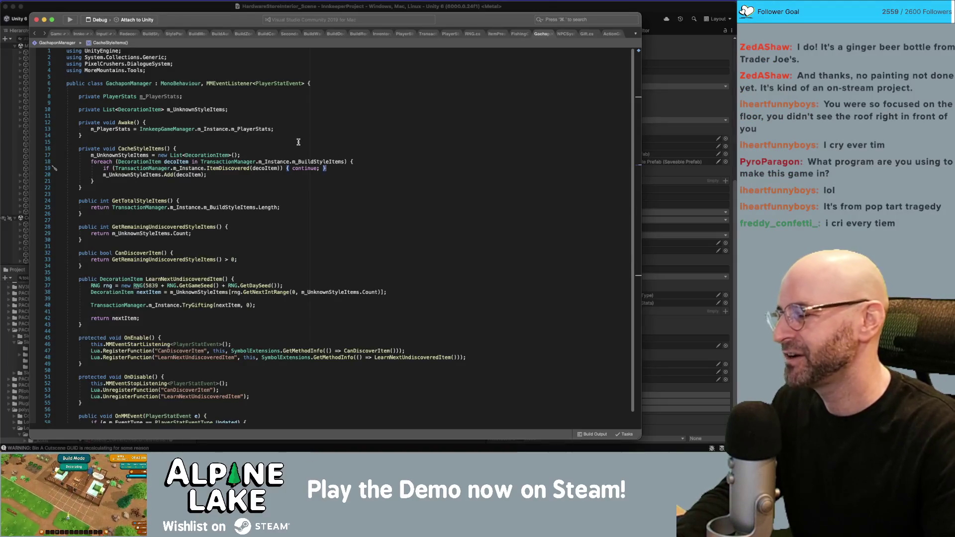
{"action": "scroll", "coordinate": [258, 154], "scroll_direction": "down", "scroll_amount": 5}
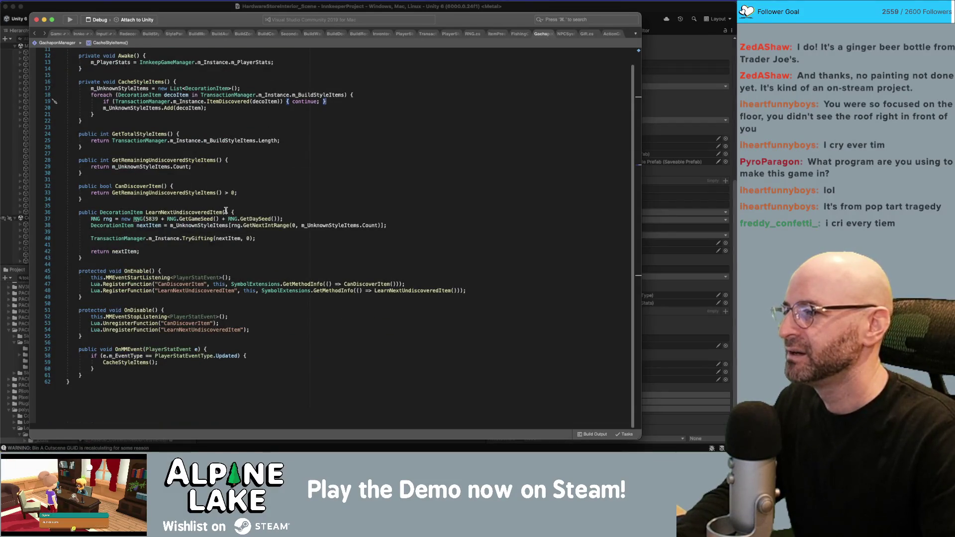
{"action": "left_click", "coordinate": [108, 219]}
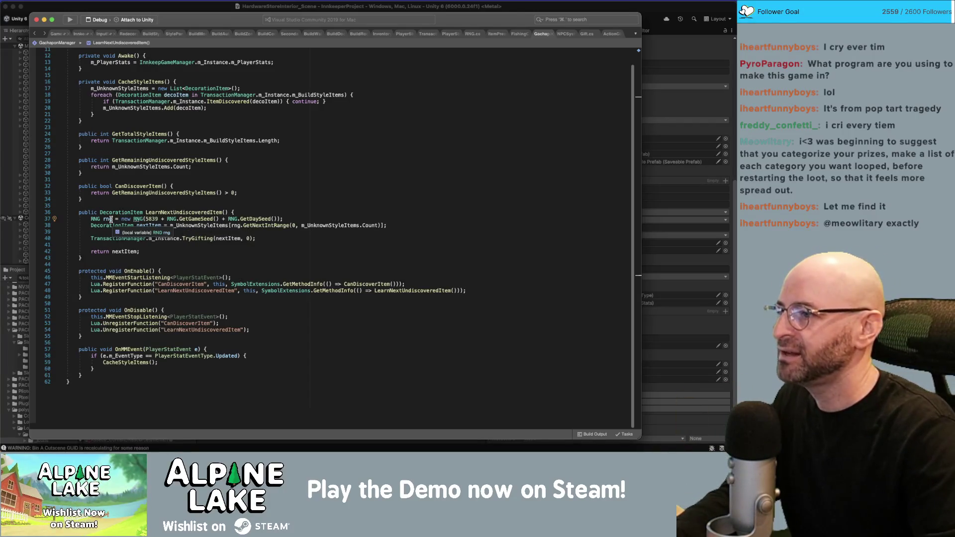
{"action": "left_click", "coordinate": [107, 219]}
Add a blank line after the m_UnknownStyleItems declaration for a new field.
{"action": "scroll", "coordinate": [147, 211], "scroll_direction": "up", "scroll_amount": 5}
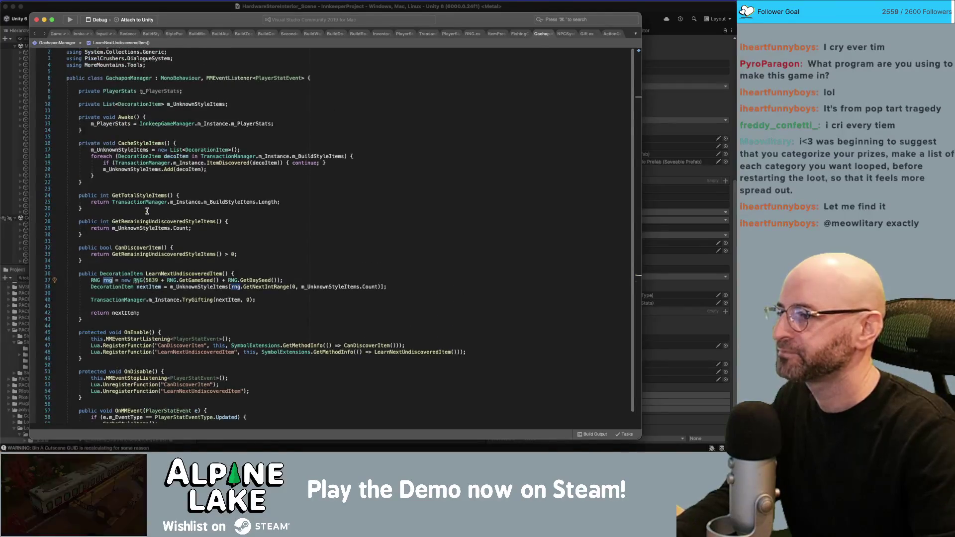
{"action": "scroll", "coordinate": [147, 211], "scroll_direction": "up", "scroll_amount": 1}
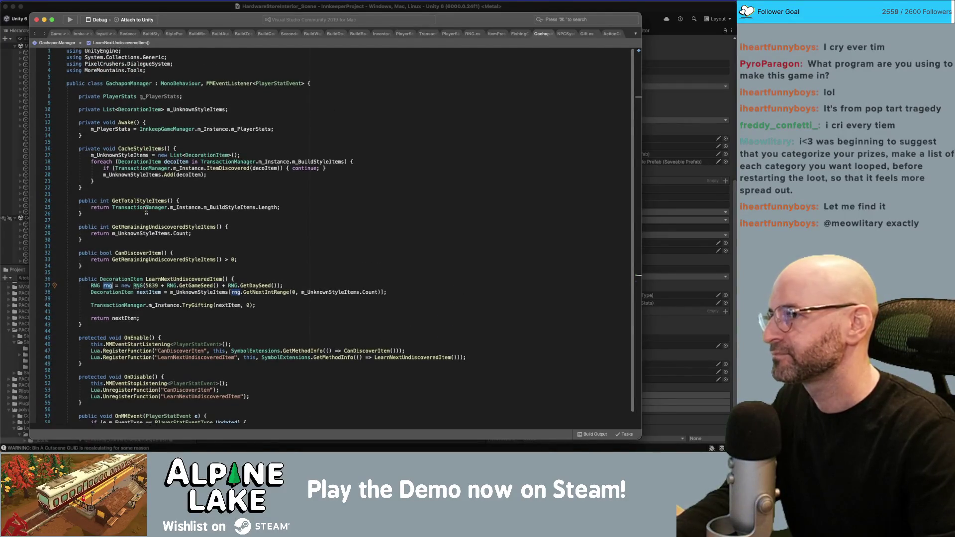
{"action": "left_click", "coordinate": [161, 115]}
{"action": "key", "text": "Return"}
{"action": "key", "text": "Return"}
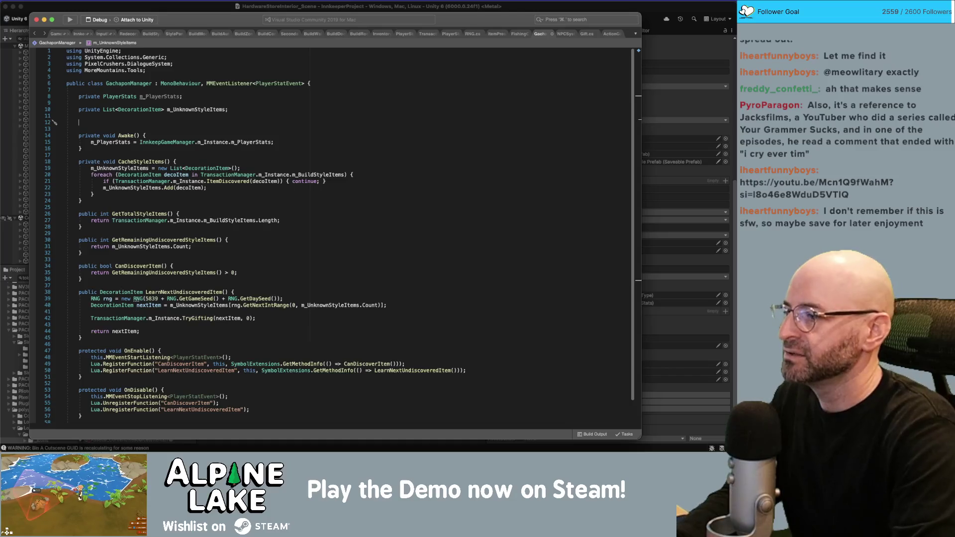
Declare a new RNG field named m_RNG below m_UnknownStyleItems.
{"action": "type", "text": "RNG rng"}
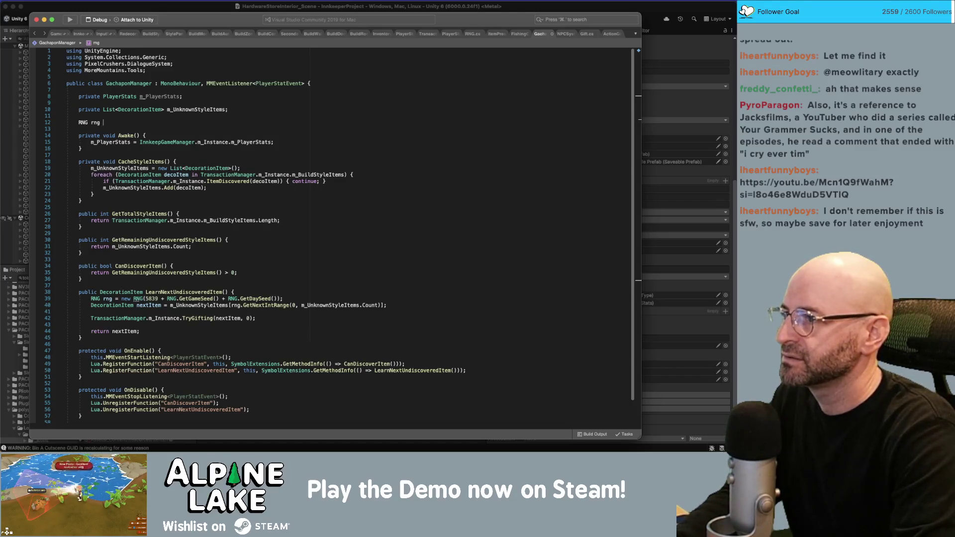
{"action": "key", "text": "BackSpace"}
{"action": "key", "text": "BackSpace"}
{"action": "key", "text": "BackSpace"}
{"action": "type", "text": "RNG;"}
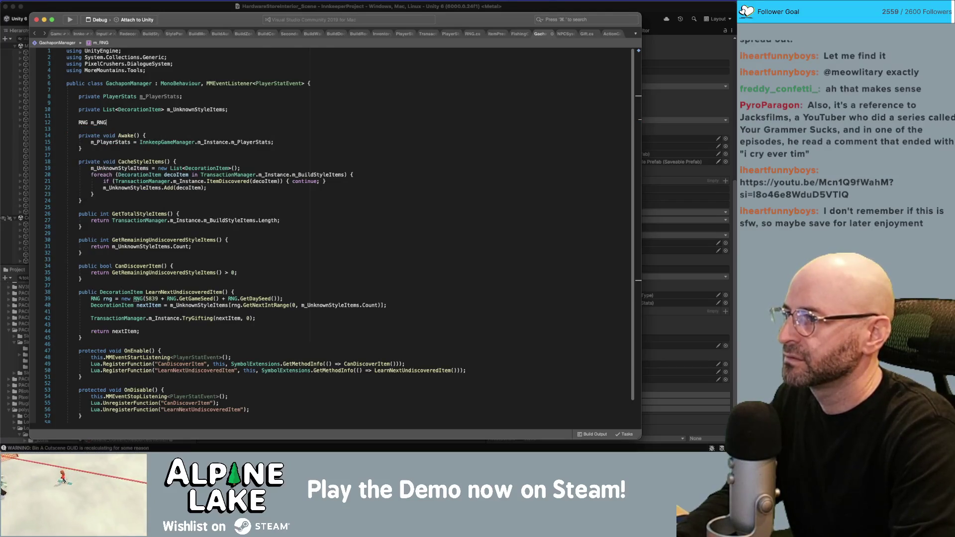
{"action": "key", "text": "BackSpace"}
Initialize m_RNG in Awake with the seeded RNG constructor copied from line 40.
{"action": "left_click", "coordinate": [272, 143]}
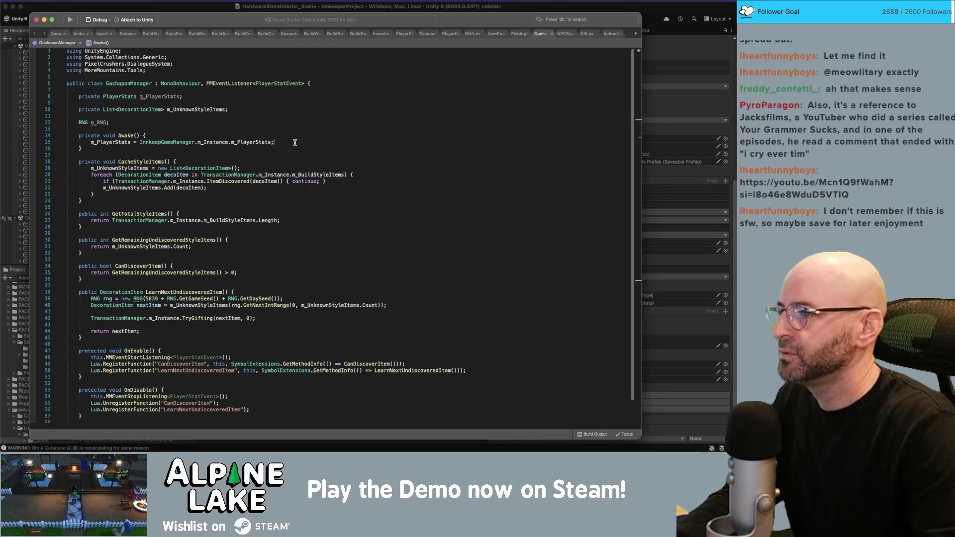
{"action": "key", "text": "Return"}
{"action": "type", "text": "RNG m"}
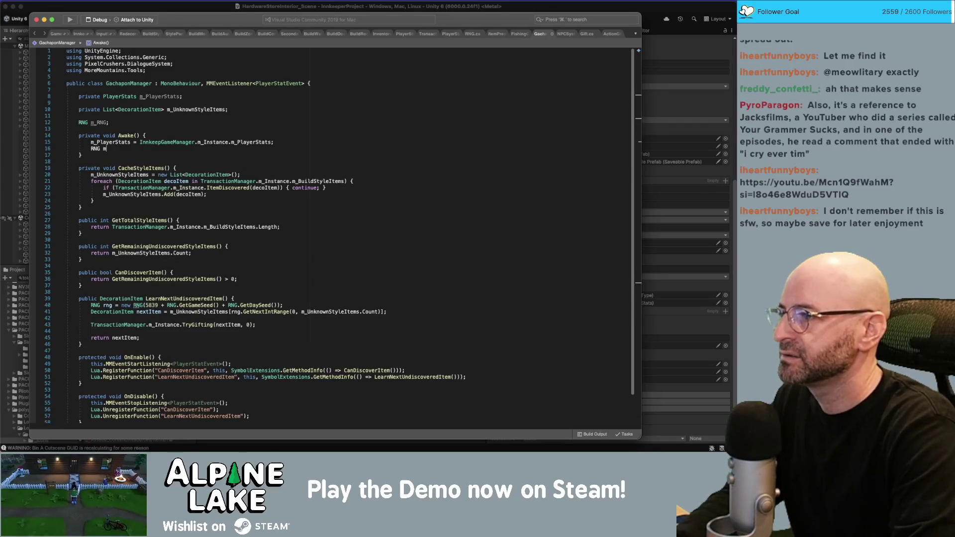
{"action": "key", "text": "BackSpace"}
{"action": "key", "text": "BackSpace"}
{"action": "type", "text": "m_"}
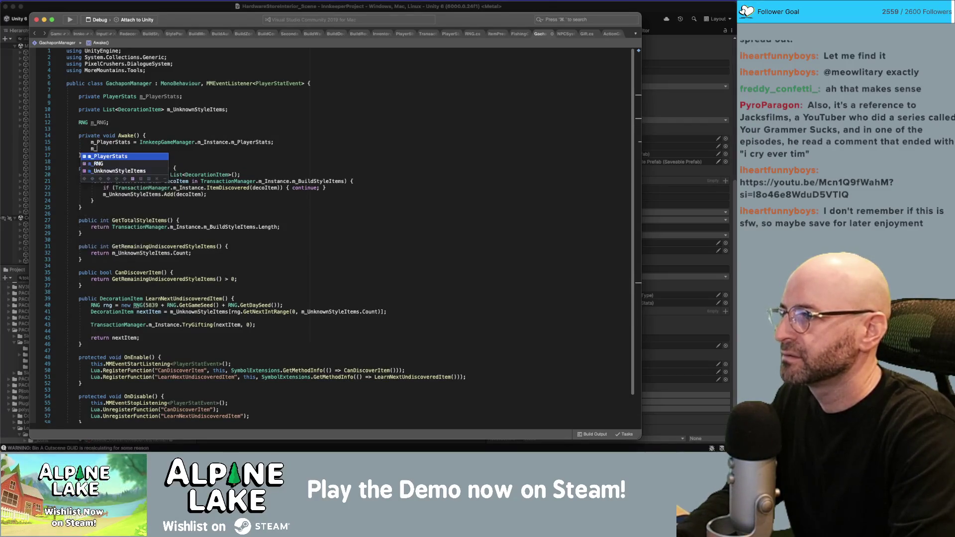
{"action": "type", "text": "RNG = new RNG("}
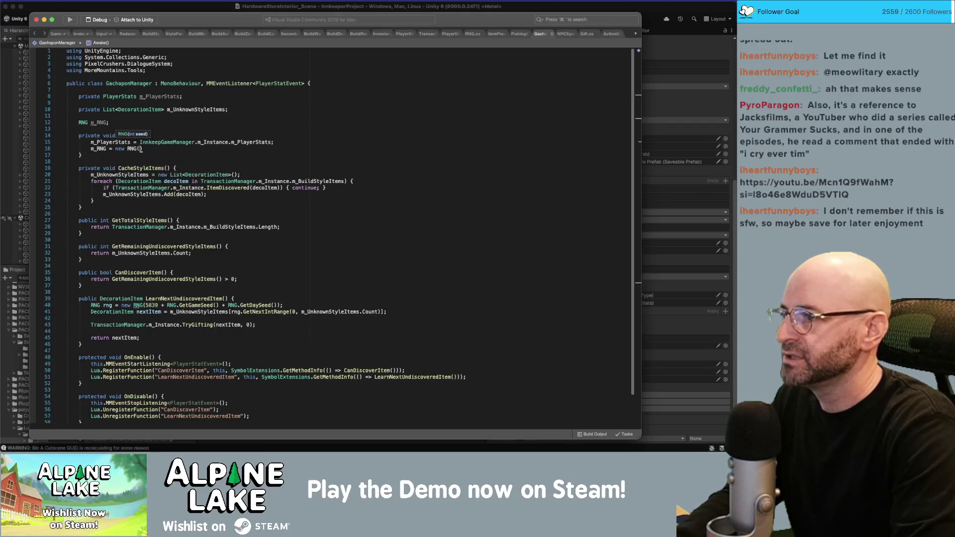
{"action": "left_click_drag", "start_coordinate": [134, 305], "coordinate": [284, 305]}
{"action": "key", "text": "super+c"}
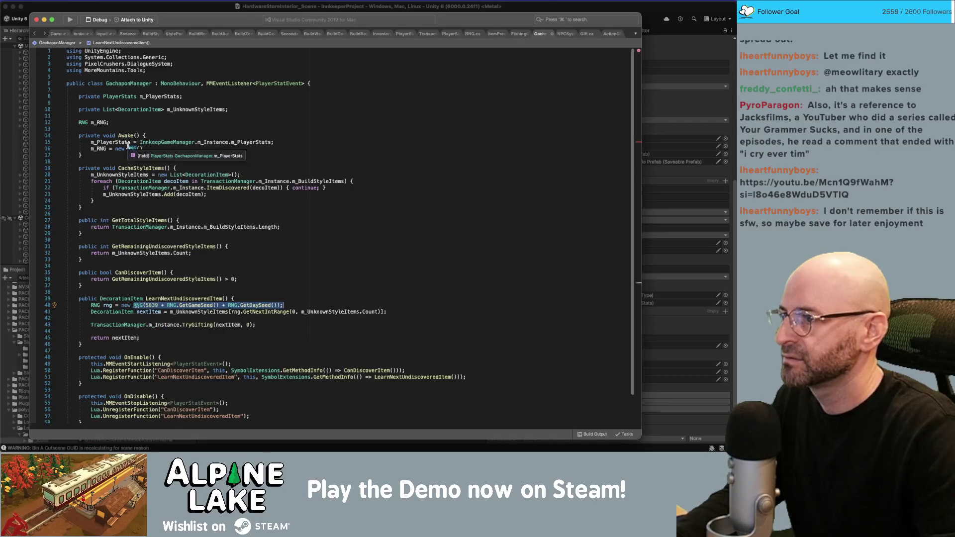
{"action": "left_click_drag", "start_coordinate": [127, 149], "coordinate": [143, 149]}
{"action": "key", "text": "super+v"}
Delete the old local rng declaration on line 40.
{"action": "left_click", "coordinate": [299, 305]}
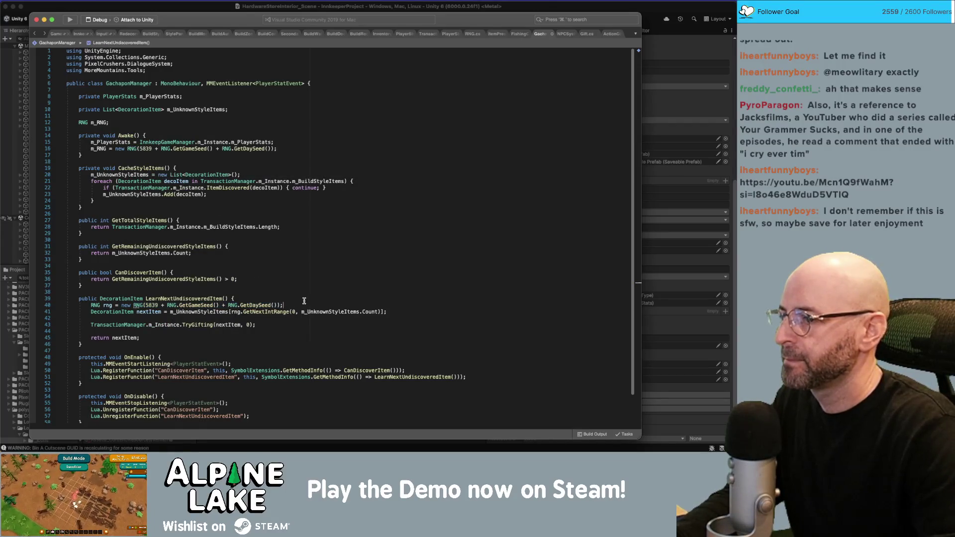
{"action": "key", "text": "shift+Home"}
{"action": "key", "text": "BackSpace"}
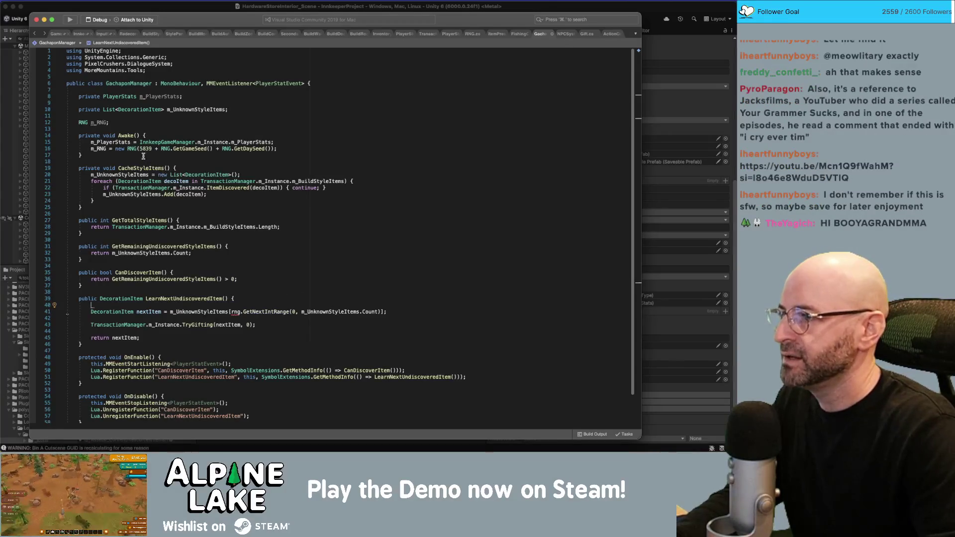
Remove ' + RNG.GetDaySeed()' so m_RNG is seeded from 5839 + RNG.GetGameSeed().
{"action": "double_click", "coordinate": [102, 149]}
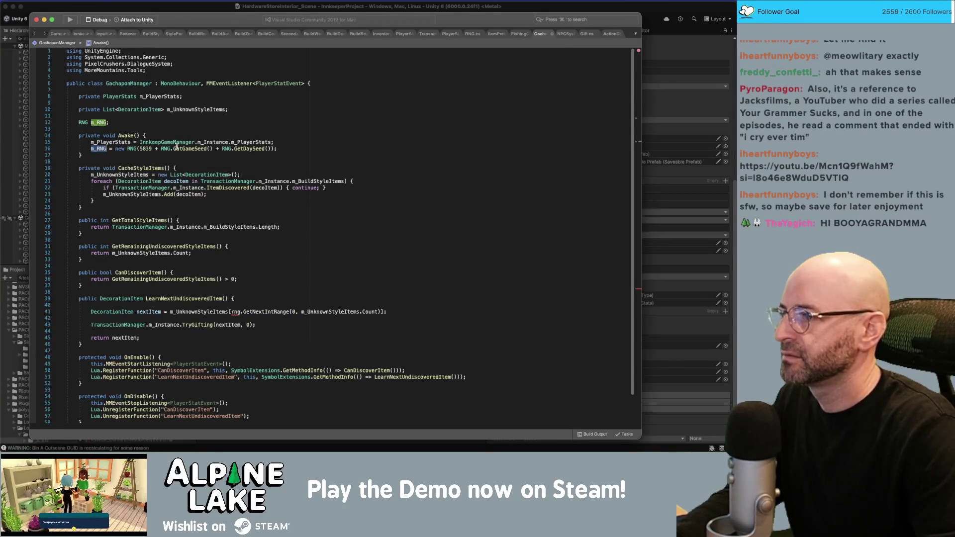
{"action": "left_click", "coordinate": [212, 149]}
{"action": "key", "text": "shift+End"}
{"action": "key", "text": "shift+Left"}
{"action": "key", "text": "shift+Left"}
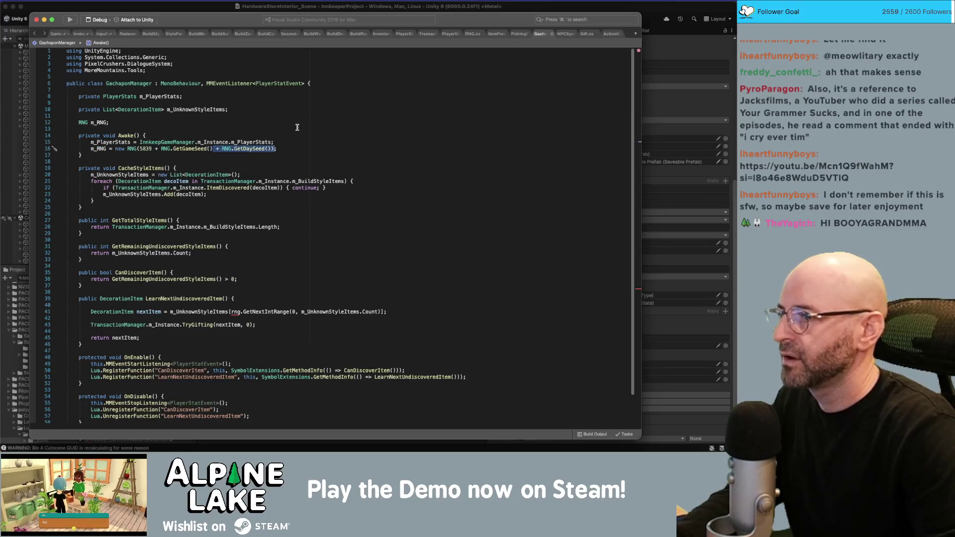
{"action": "key", "text": "BackSpace"}
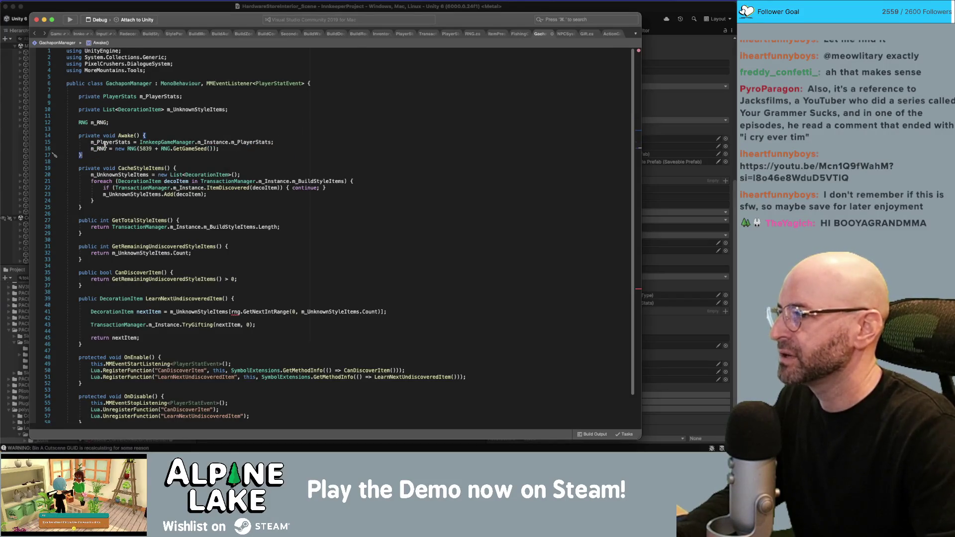
{"action": "double_click", "coordinate": [102, 149]}
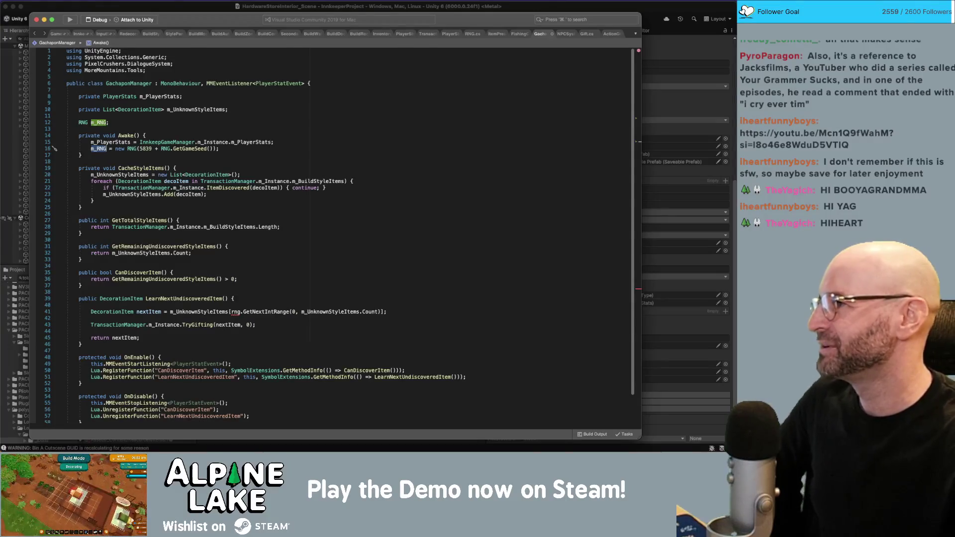
Undo the deletion in Awake to restore ' + RNG.GetDaySeed()' in the m_RNG seed.
{"action": "key", "text": "super+Tab"}
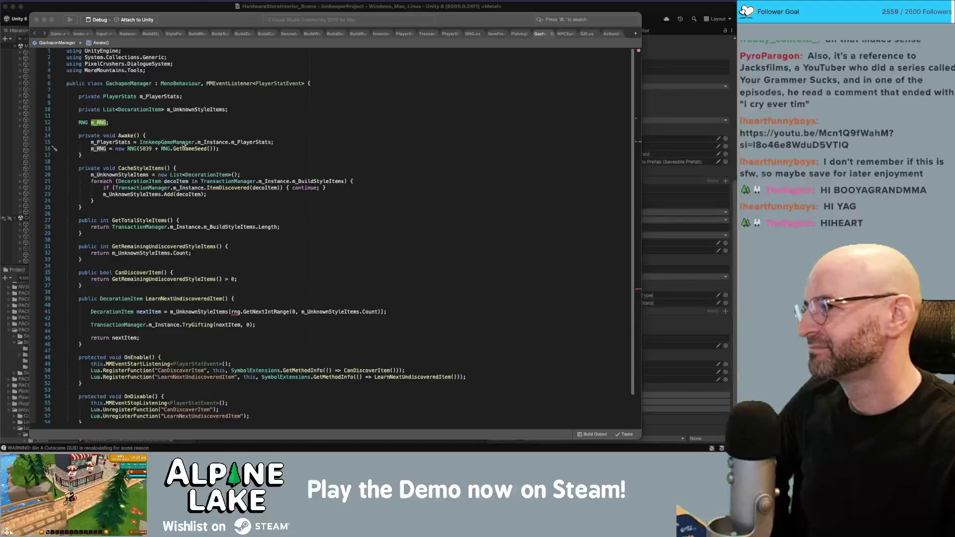
{"action": "left_click", "coordinate": [168, 123]}
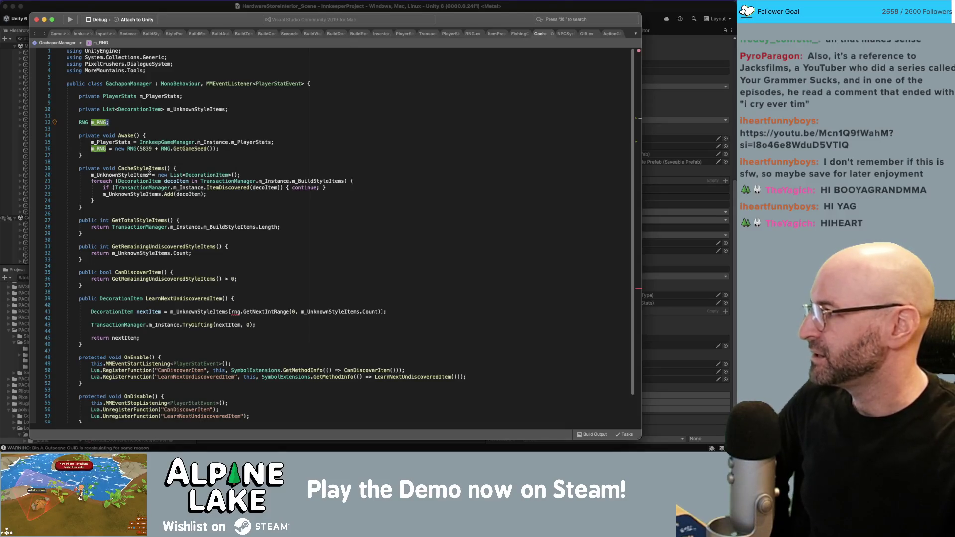
{"action": "left_click", "coordinate": [303, 83]}
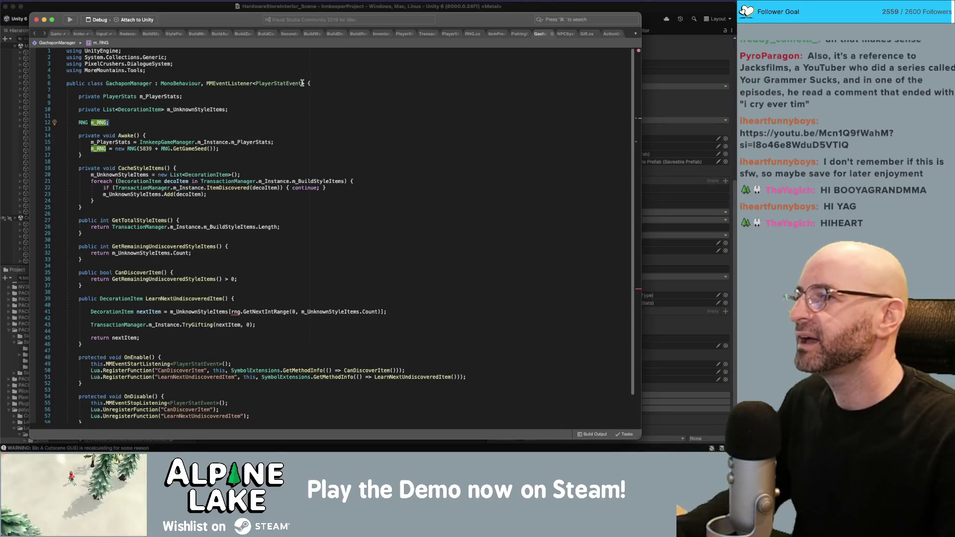
{"action": "key", "text": "Down"}
{"action": "key", "text": "Down"}
{"action": "key", "text": "Down"}
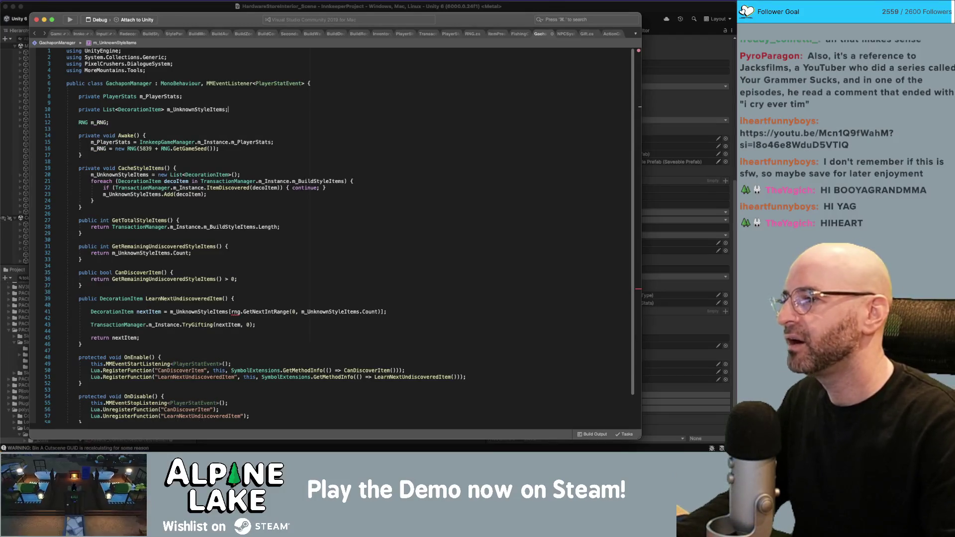
{"action": "left_click", "coordinate": [231, 152]}
{"action": "key", "text": "super+z"}
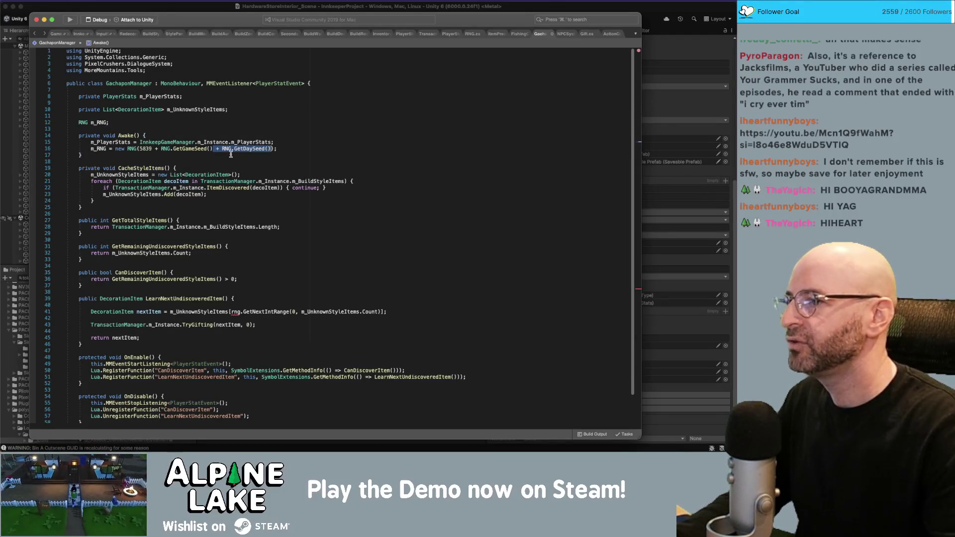
{"action": "left_click", "coordinate": [250, 135]}
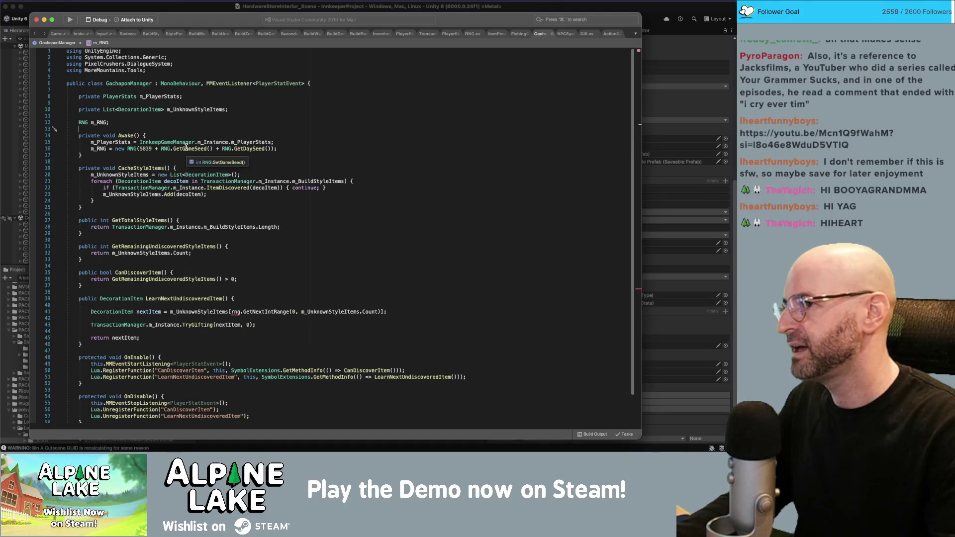
{"action": "left_click", "coordinate": [304, 83]}
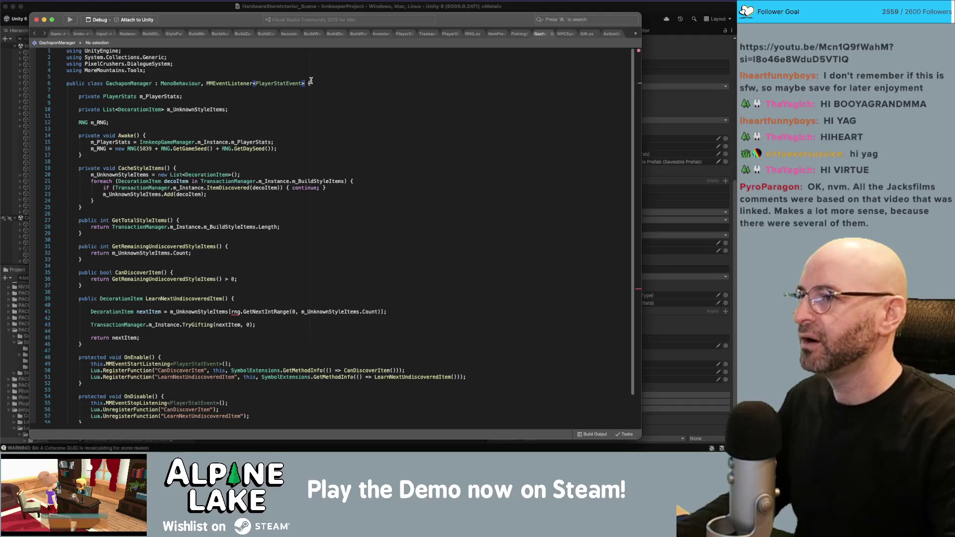
Append ', MMEventListener<DayTickEvent>' to the GachaponManager class declaration.
{"action": "type", "text": ","}
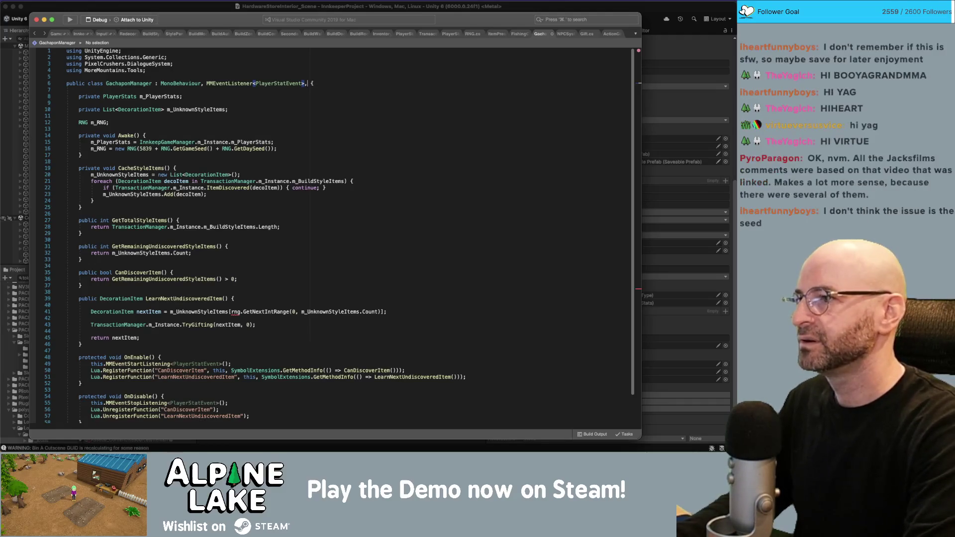
{"action": "type", "text": " MMEventLi"}
{"action": "type", "text": "stener<DayE"}
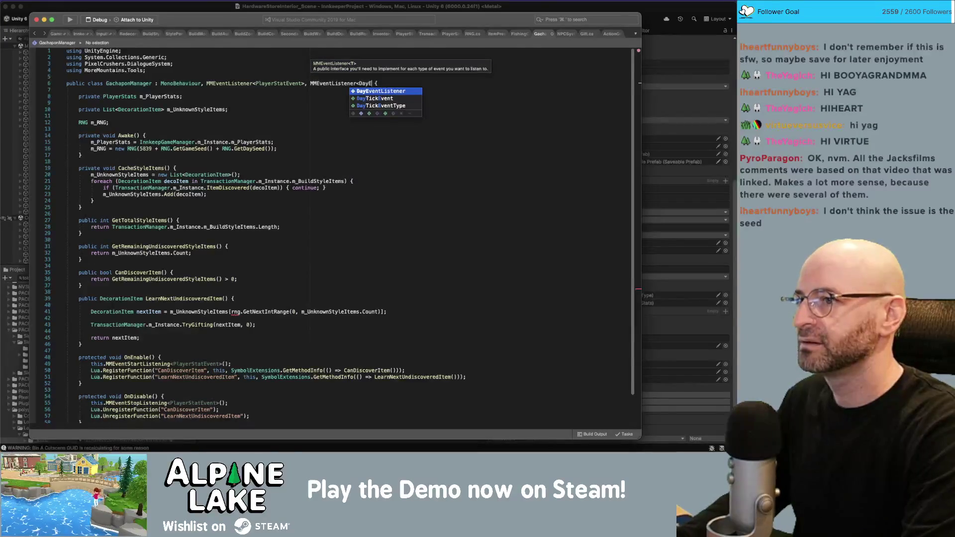
{"action": "key", "text": "Down"}
{"action": "key", "text": "Return"}
{"action": "type", "text": ">"}
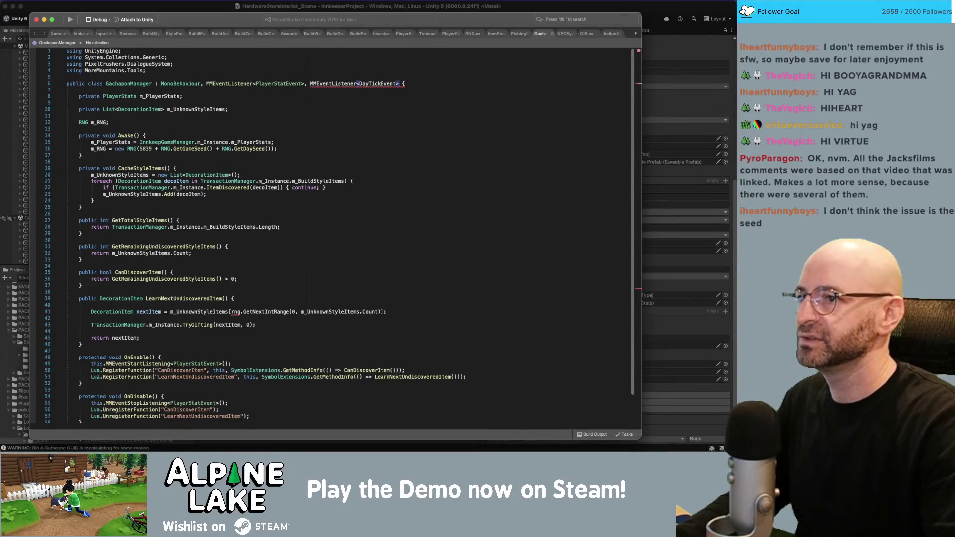
{"action": "left_click", "coordinate": [159, 122]}
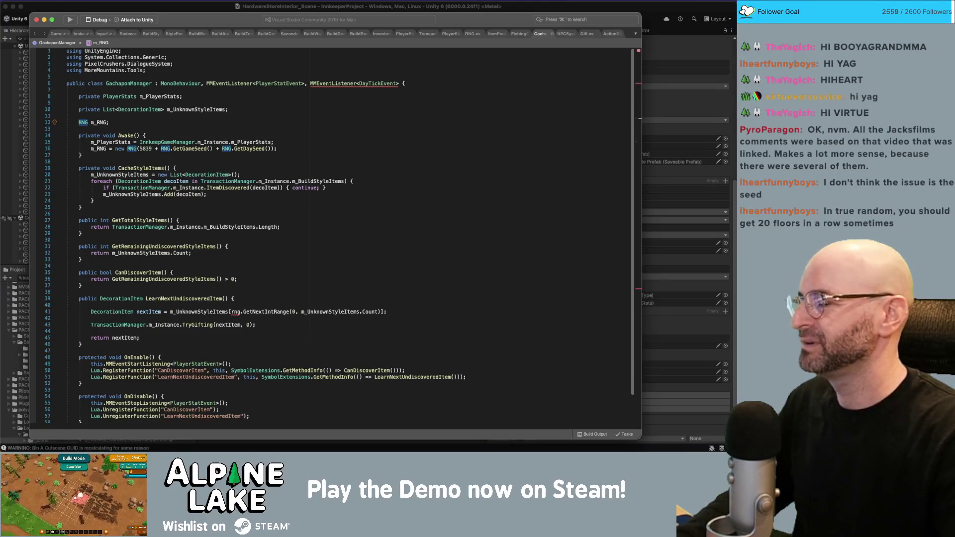
Check the error reported on DayTickEvent in the class declaration.
{"action": "double_click", "coordinate": [391, 82]}
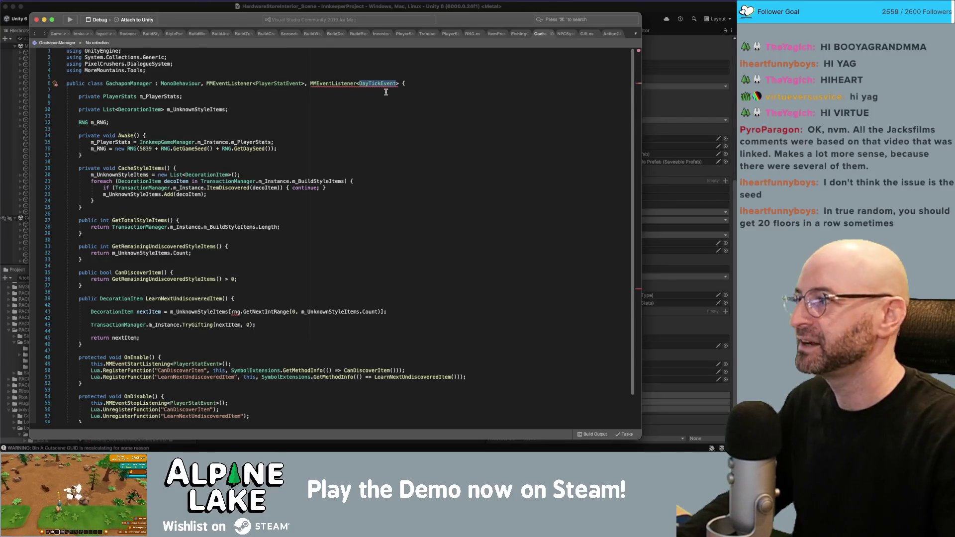
{"action": "left_click", "coordinate": [375, 95]}
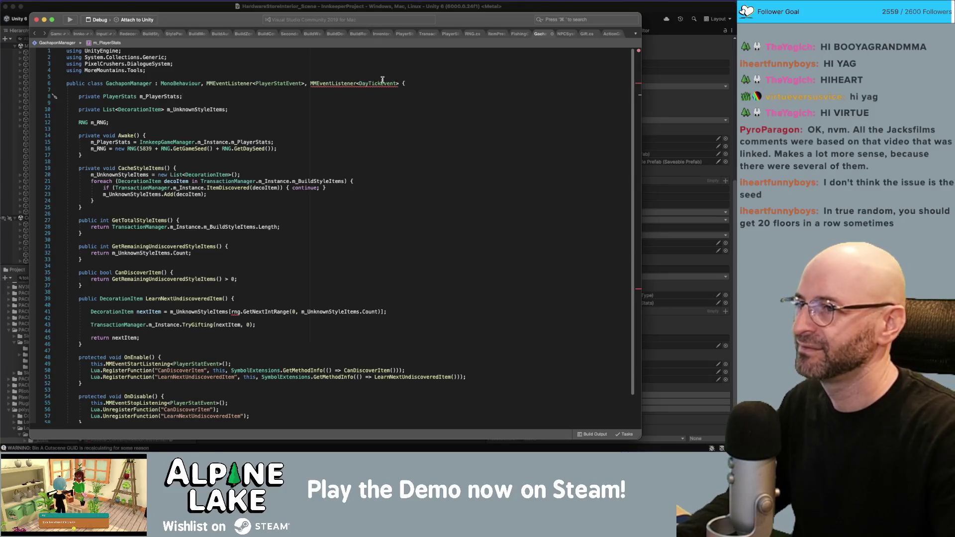
{"action": "double_click", "coordinate": [385, 82]}
{"action": "mouse_move", "coordinate": [385, 81]}
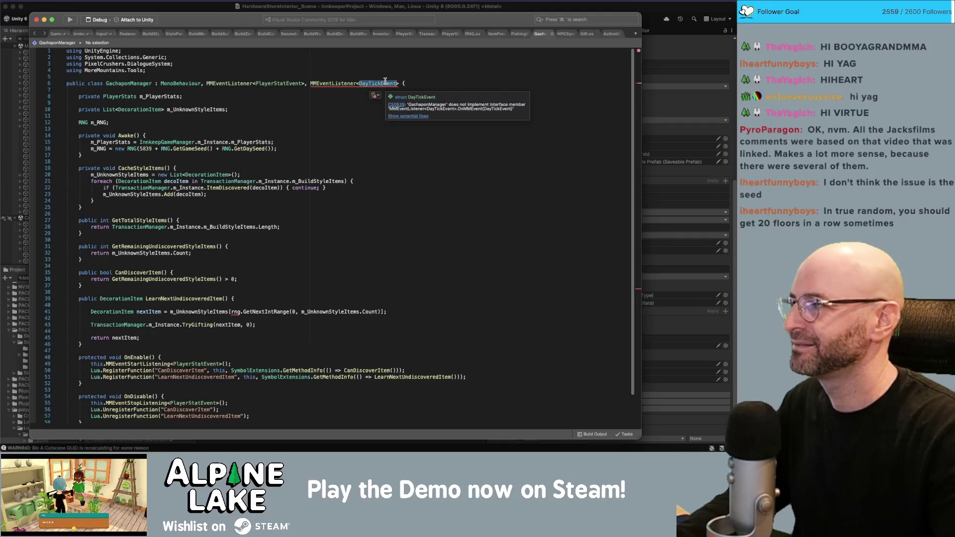
{"action": "scroll", "coordinate": [367, 124], "scroll_direction": "down", "scroll_amount": 3}
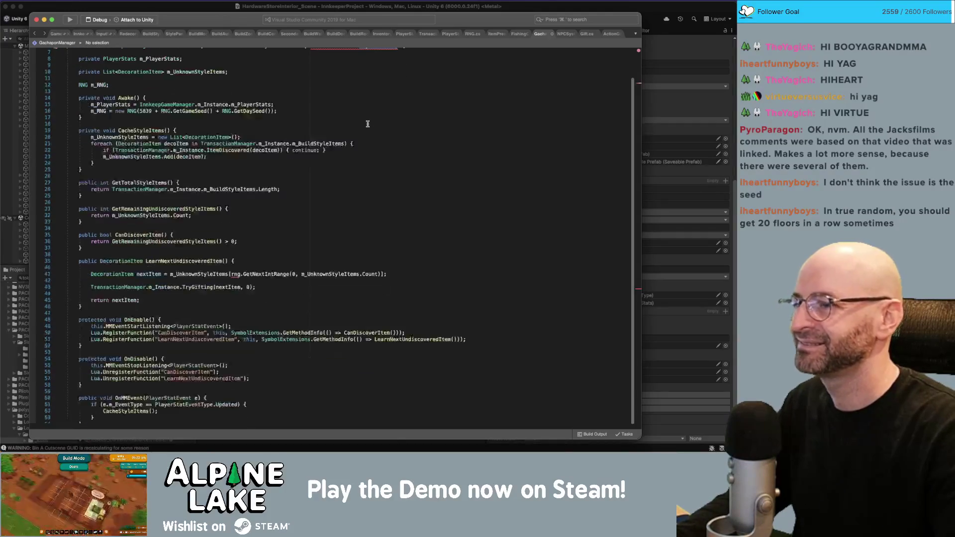
{"action": "scroll", "coordinate": [236, 257], "scroll_direction": "down", "scroll_amount": 2}
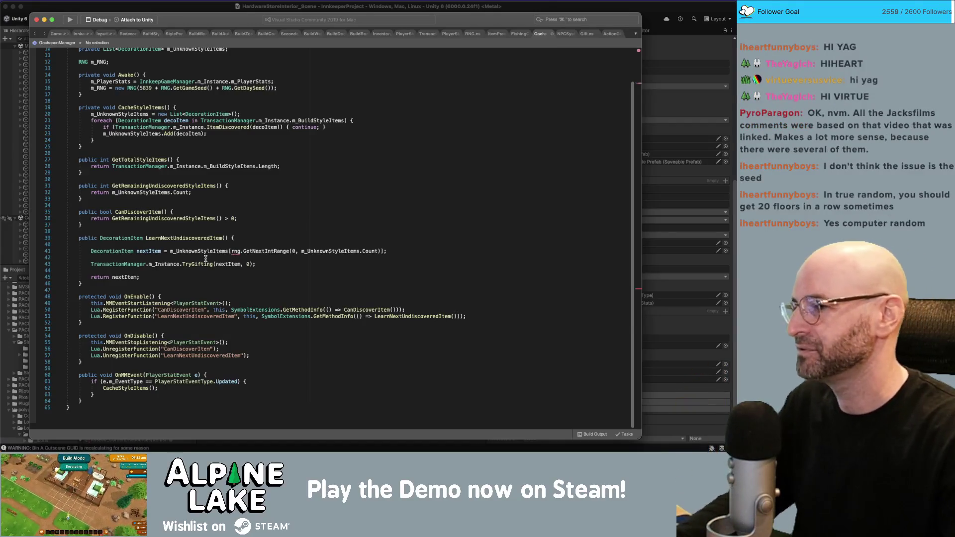
{"action": "scroll", "coordinate": [237, 255], "scroll_direction": "up", "scroll_amount": 5}
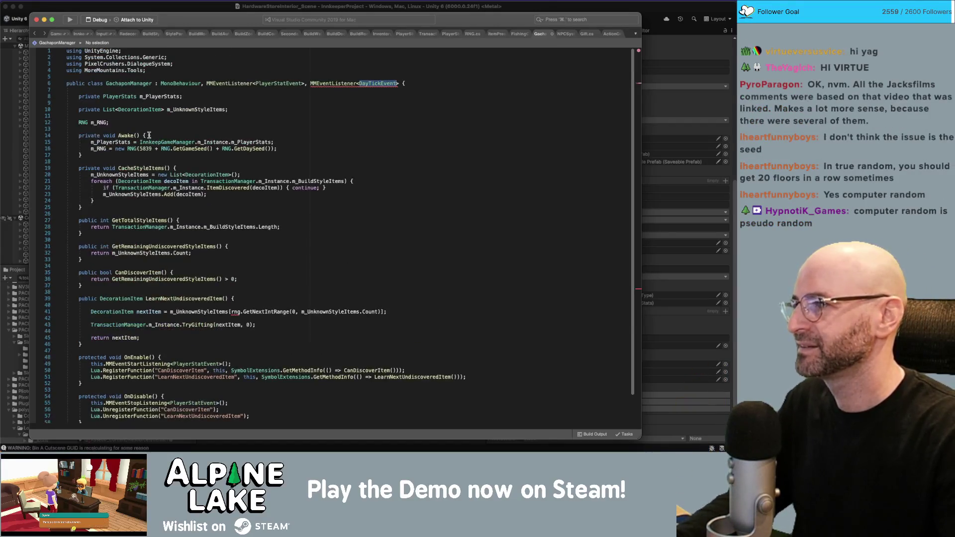
Replace rng with m_RNG on line 41, then switch to Unity.
{"action": "double_click", "coordinate": [100, 122]}
{"action": "key", "text": "super+c"}
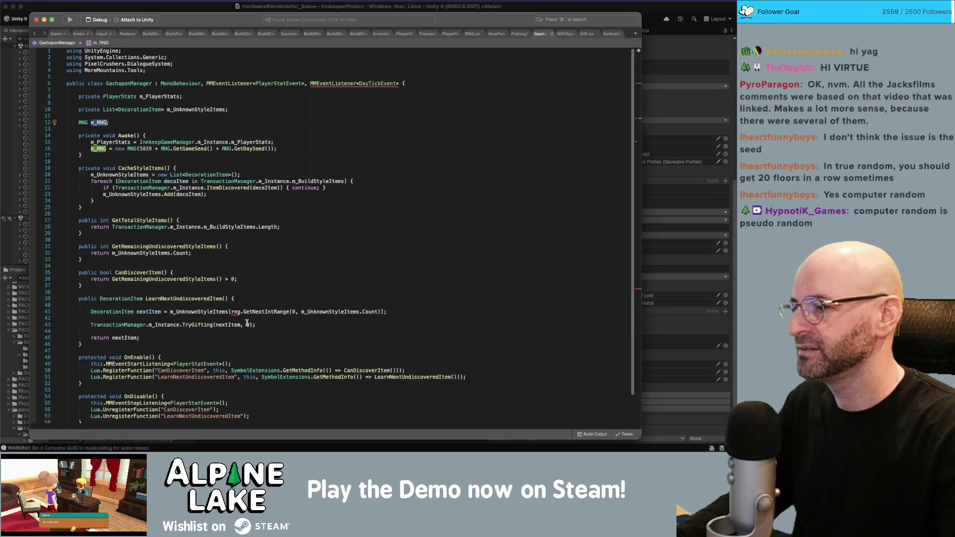
{"action": "double_click", "coordinate": [237, 312]}
{"action": "key", "text": "super+v"}
{"action": "key", "text": "super+Tab"}
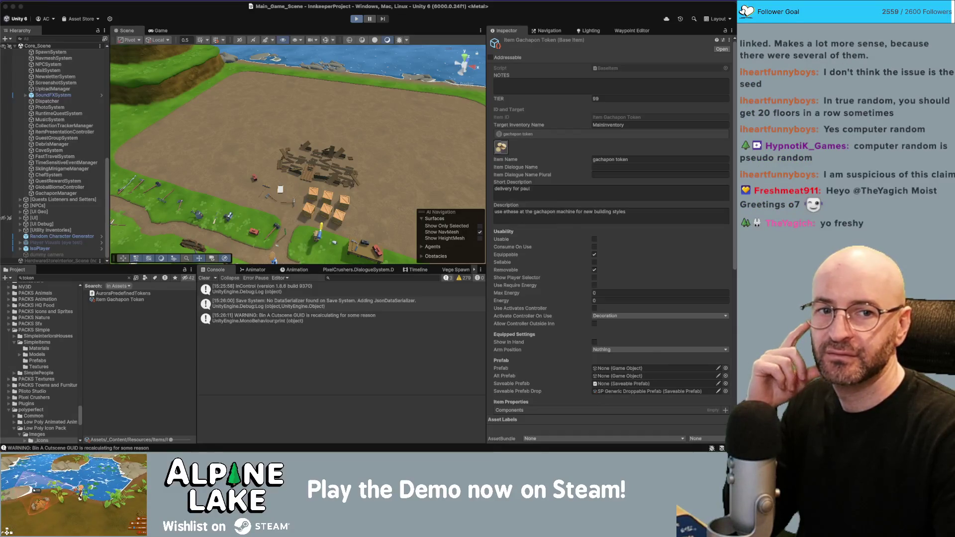
Restart play mode, close the Photos window, and ride the bicycle across the bridge into town.
{"action": "key", "text": "super+p"}
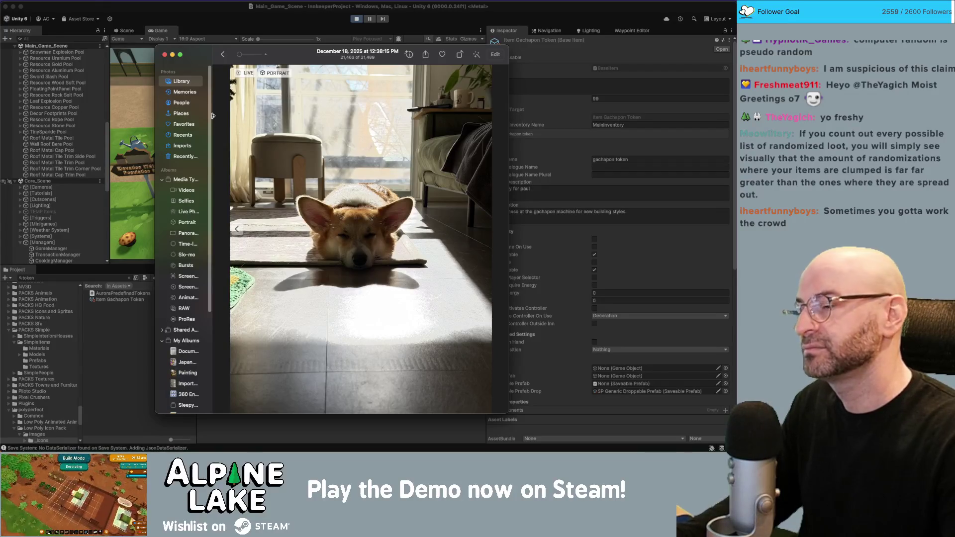
{"action": "left_click", "coordinate": [201, 29]}
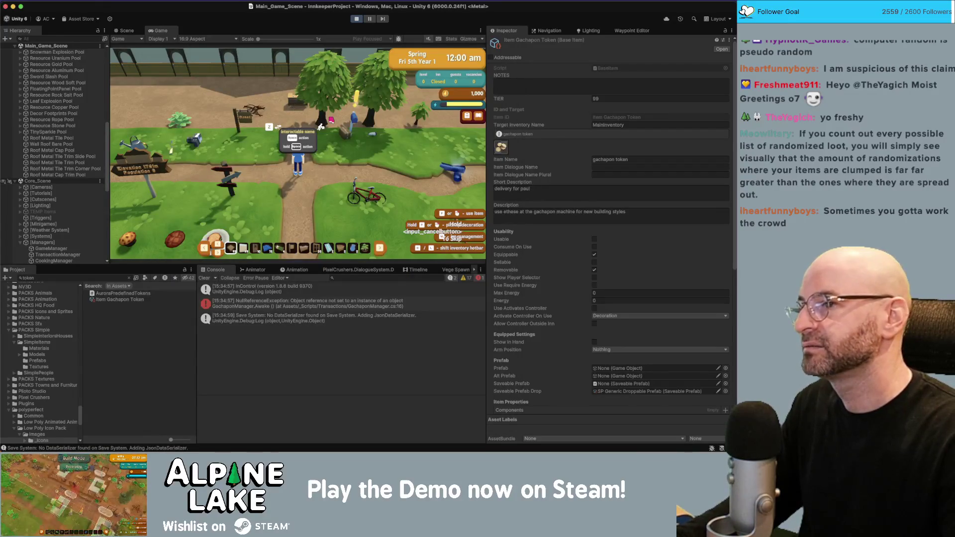
{"action": "key", "text": "e"}
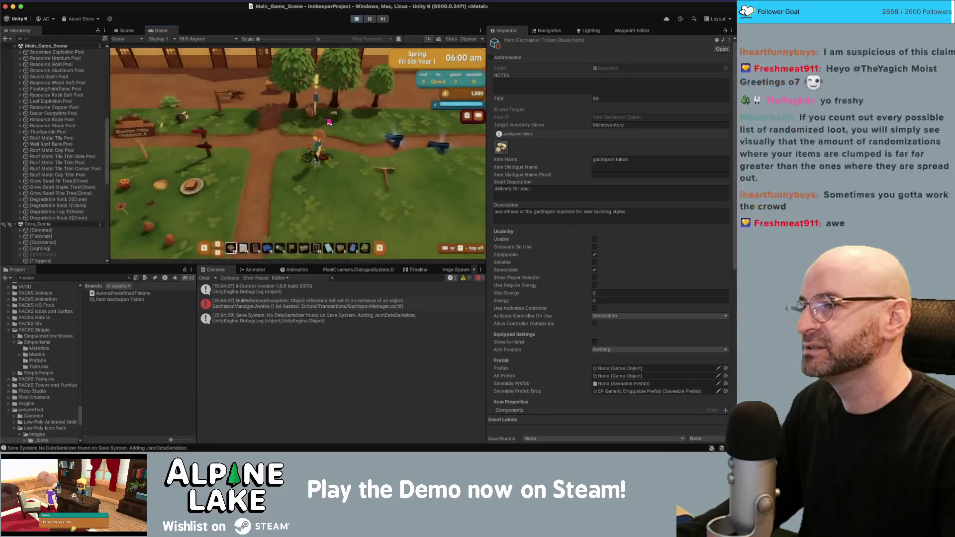
{"action": "key", "text": "a"}
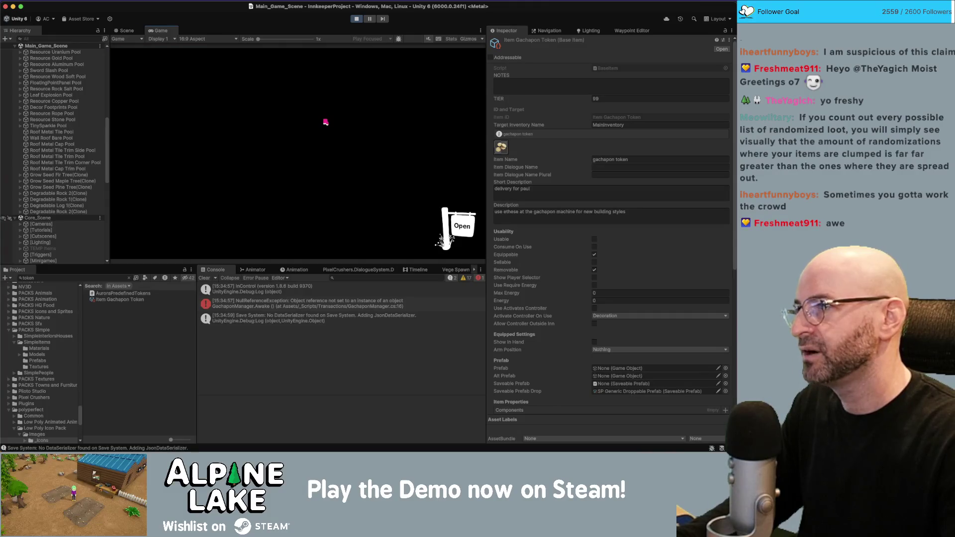
{"action": "key", "text": "w"}
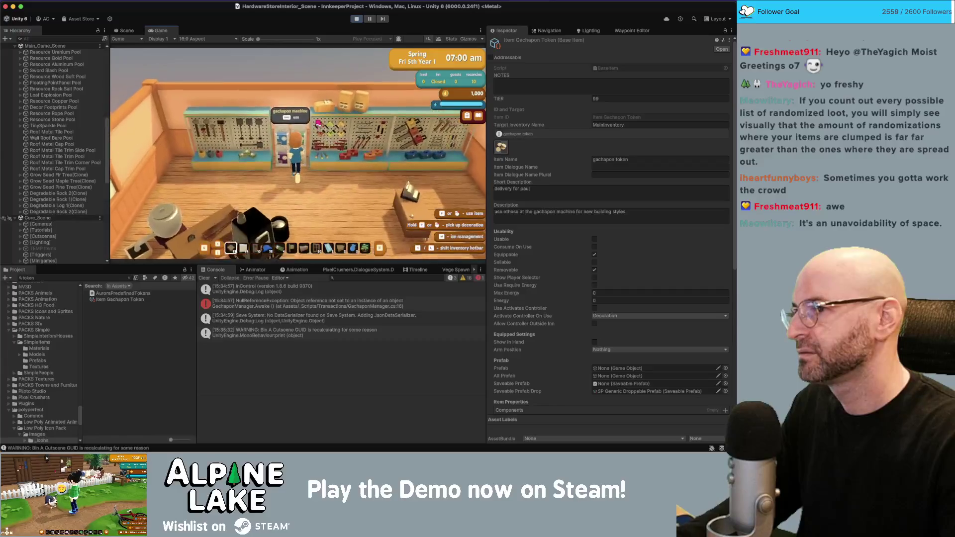
Enter the hardware store, grant tokens via Give Item Now Bulk, and pay 1 token for a draw.
{"action": "key", "text": "e"}
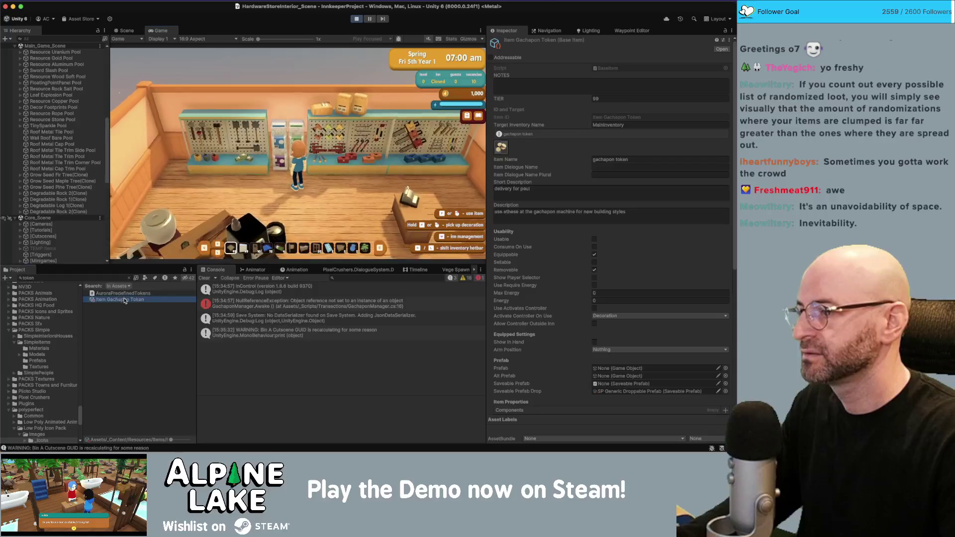
{"action": "scroll", "coordinate": [622, 348], "scroll_direction": "down", "scroll_amount": 10}
{"action": "left_click", "coordinate": [638, 409]}
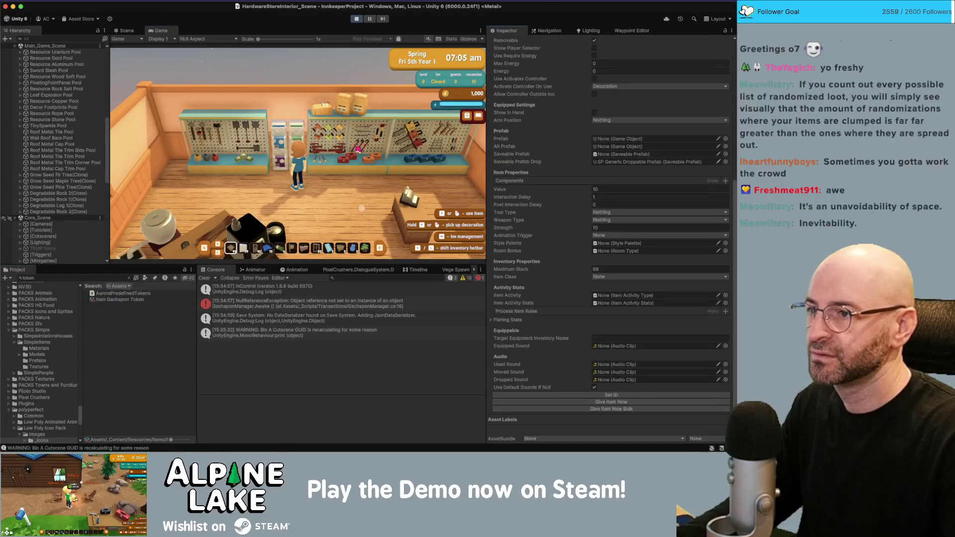
{"action": "left_click", "coordinate": [289, 134]}
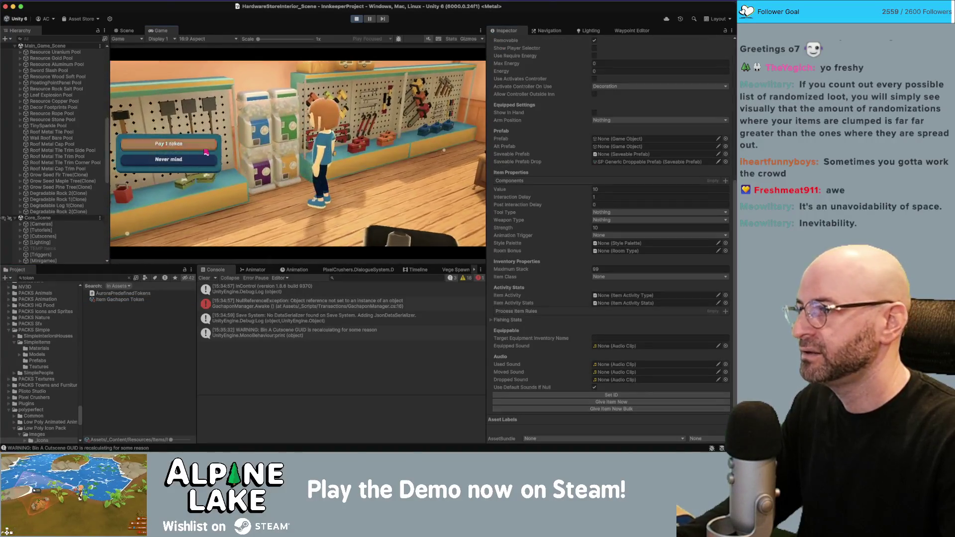
{"action": "left_click", "coordinate": [206, 152]}
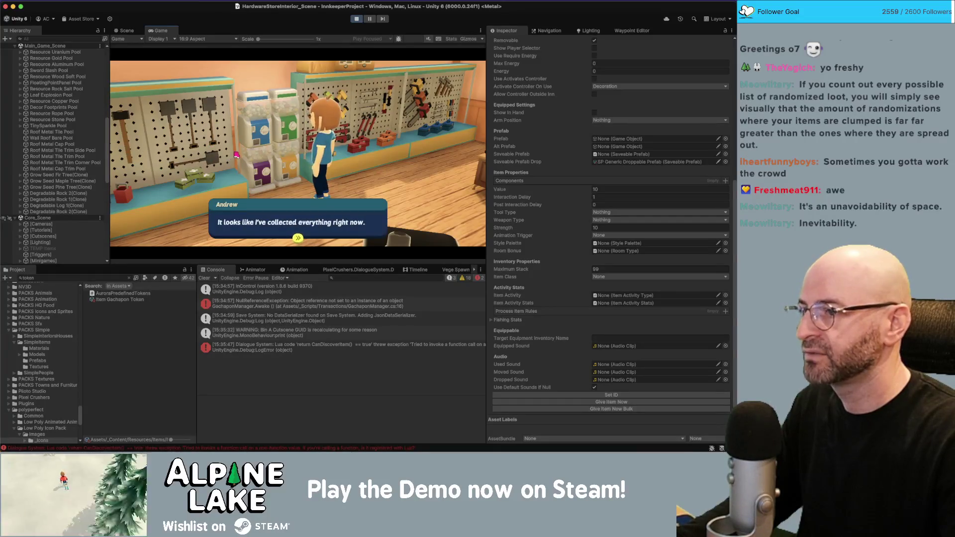
{"action": "left_click", "coordinate": [319, 222]}
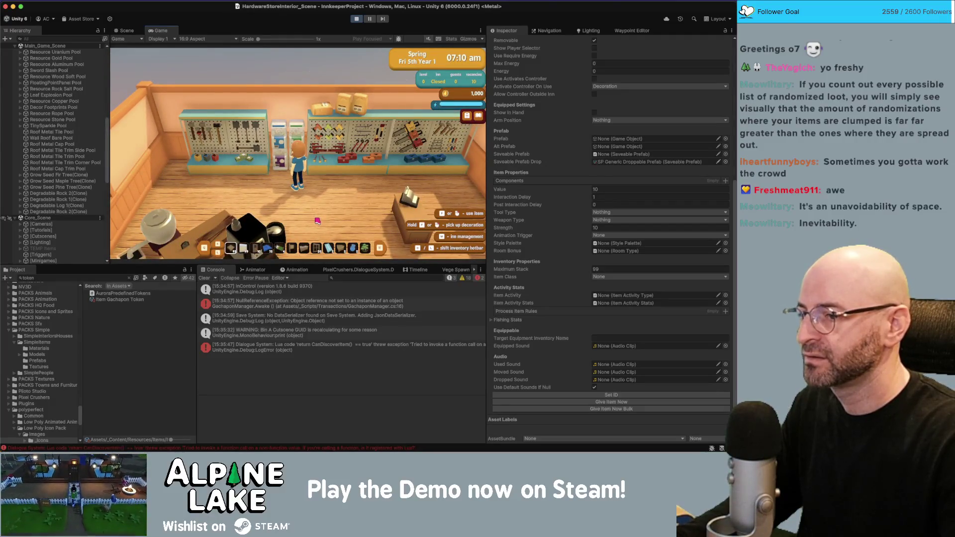
Review the Dialogue System error and GachaponManager's NullReferenceException in the Console, then switch to Photos.
{"action": "left_click", "coordinate": [301, 348]}
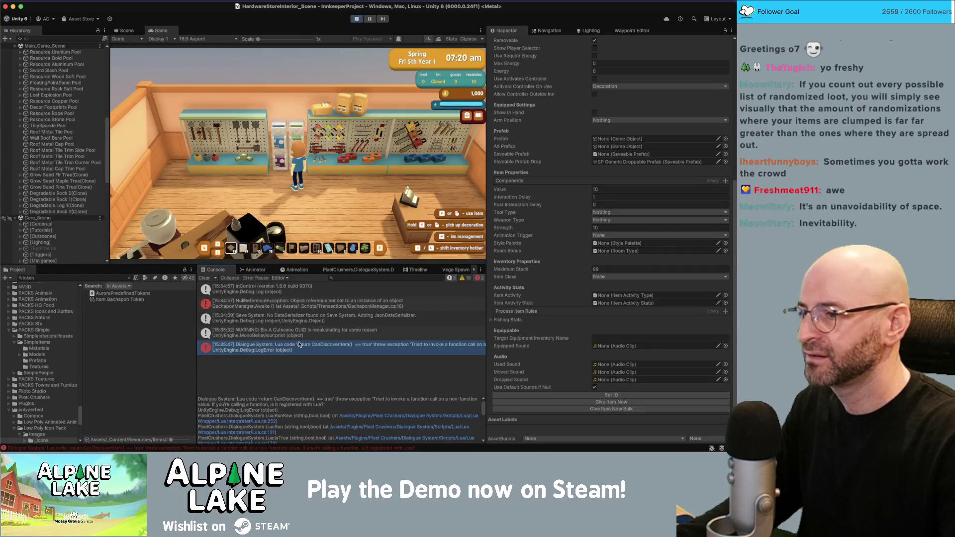
{"action": "left_click", "coordinate": [296, 305]}
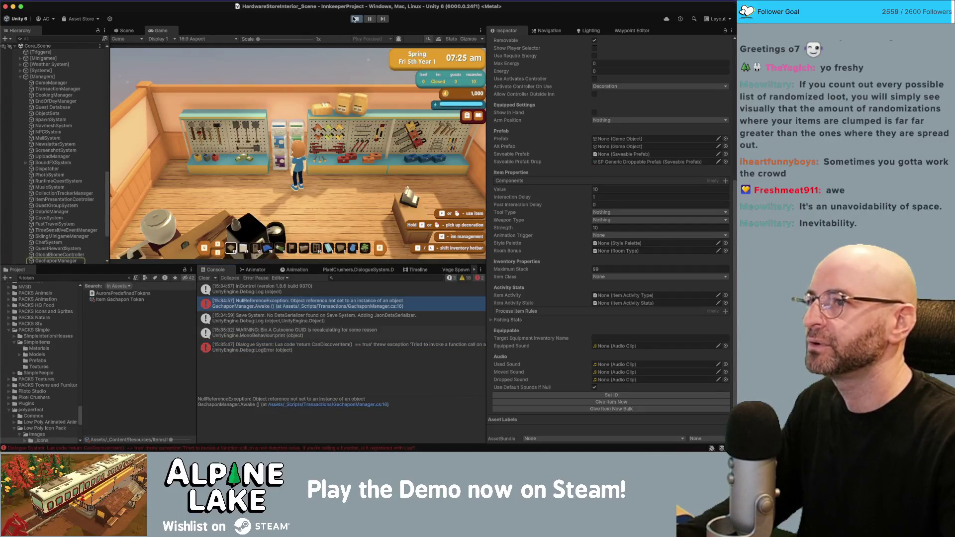
{"action": "key", "text": "super+Tab"}
{"action": "key", "text": "super+Tab"}
{"action": "key", "text": "super+Tab"}
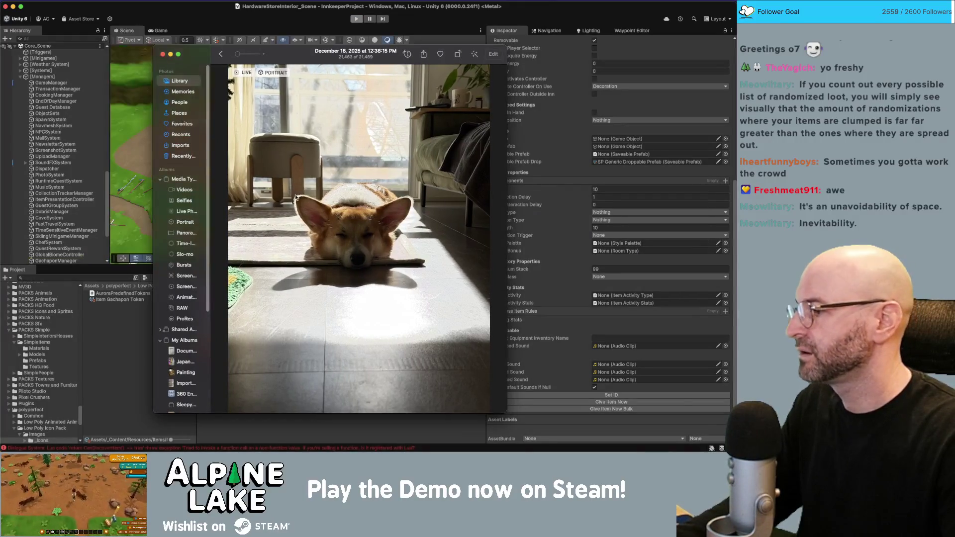
Move the corgi photo over the editor, zoom it and enlarge its window, then close it.
{"action": "left_click_drag", "start_coordinate": [282, 55], "coordinate": [0, 49]}
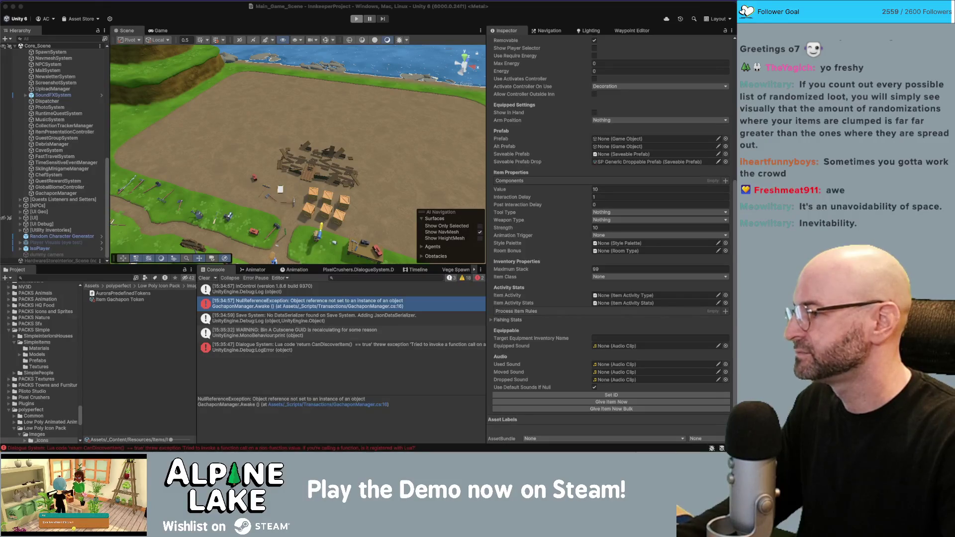
{"action": "left_click_drag", "start_coordinate": [0, 47], "coordinate": [246, 45]}
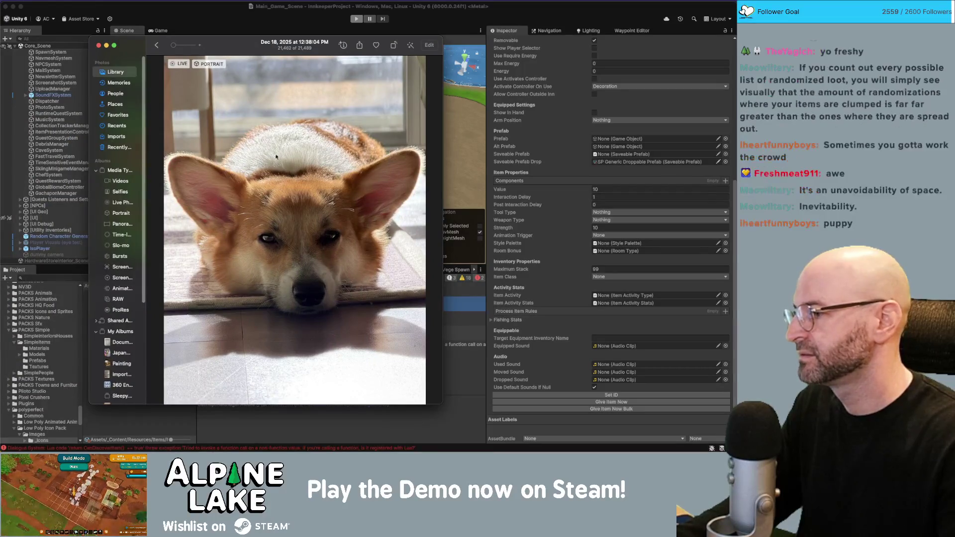
{"action": "scroll", "coordinate": [273, 231], "scroll_direction": "up", "scroll_amount": 5}
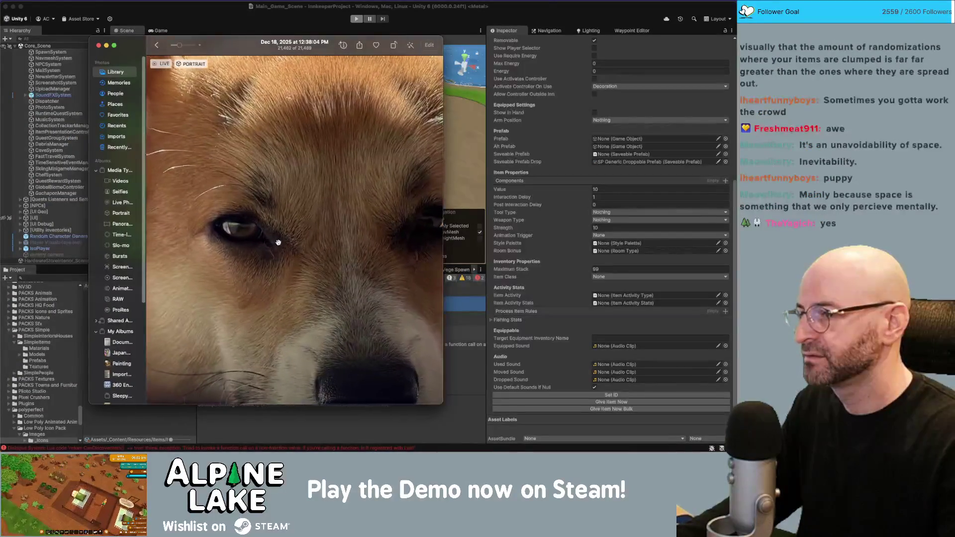
{"action": "scroll", "coordinate": [279, 242], "scroll_direction": "down", "scroll_amount": 3}
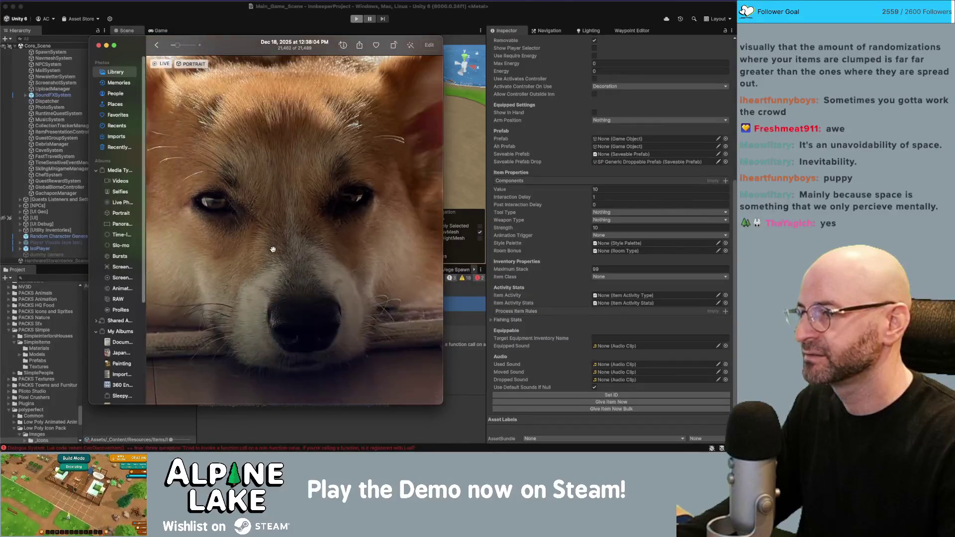
{"action": "scroll", "coordinate": [275, 251], "scroll_direction": "down", "scroll_amount": 5}
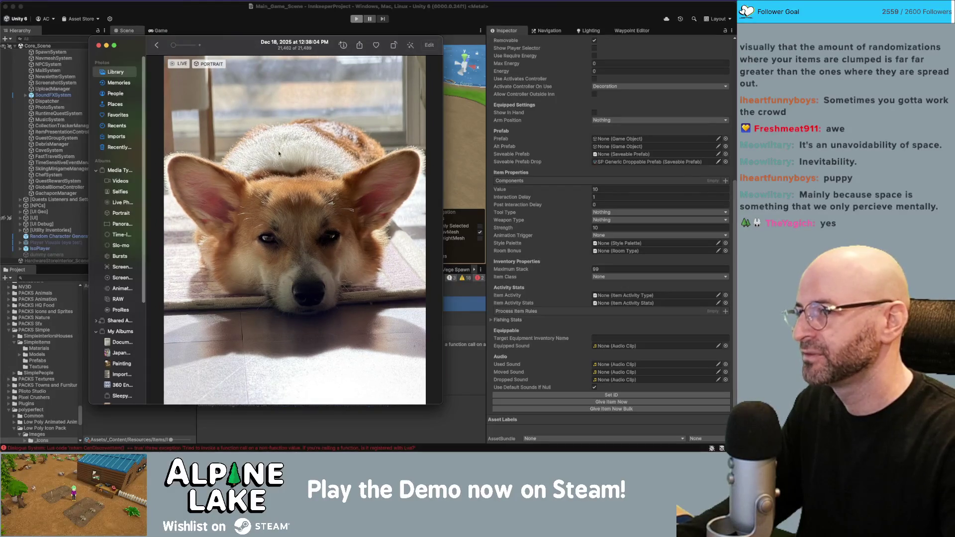
{"action": "left_click_drag", "start_coordinate": [443, 405], "coordinate": [601, 422]}
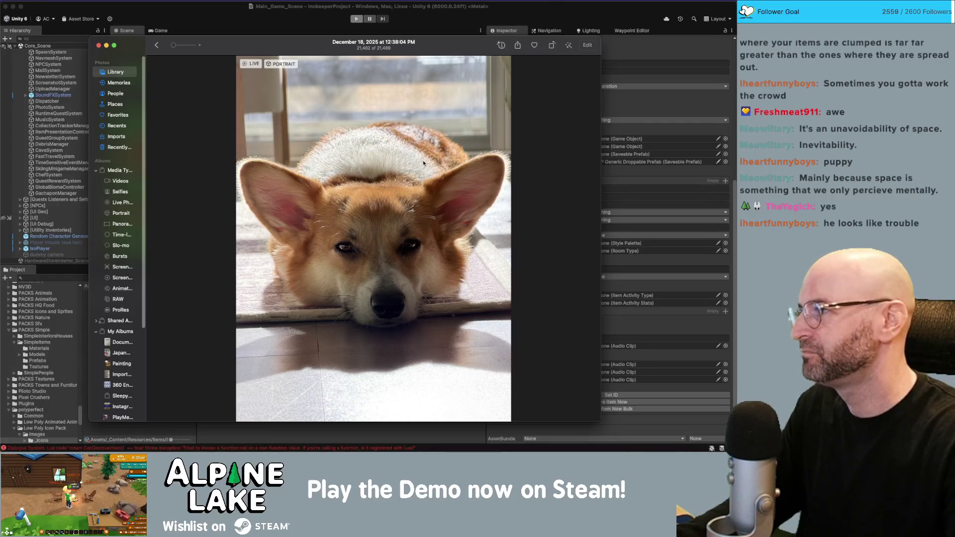
{"action": "key", "text": "super+w"}
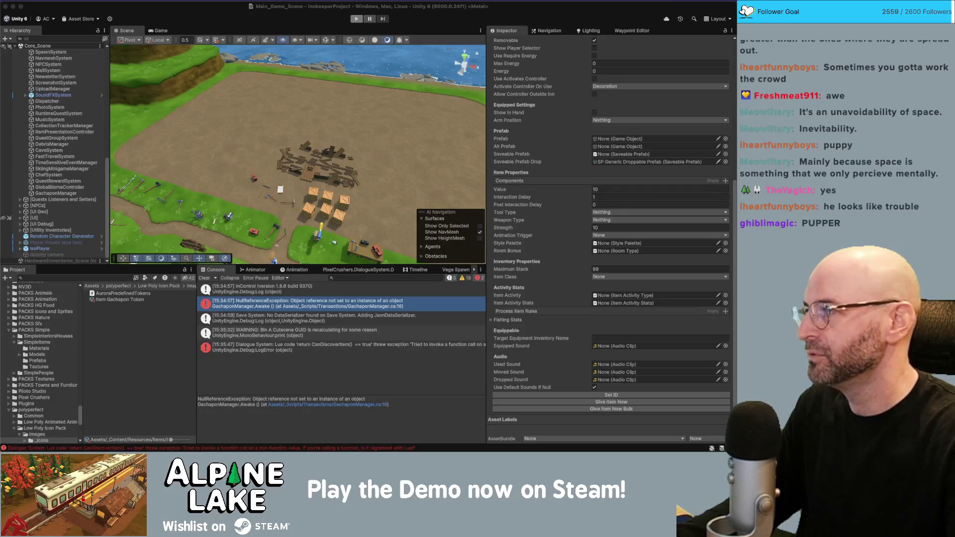
{"action": "left_click_drag", "start_coordinate": [696, 48], "coordinate": [289, 62]}
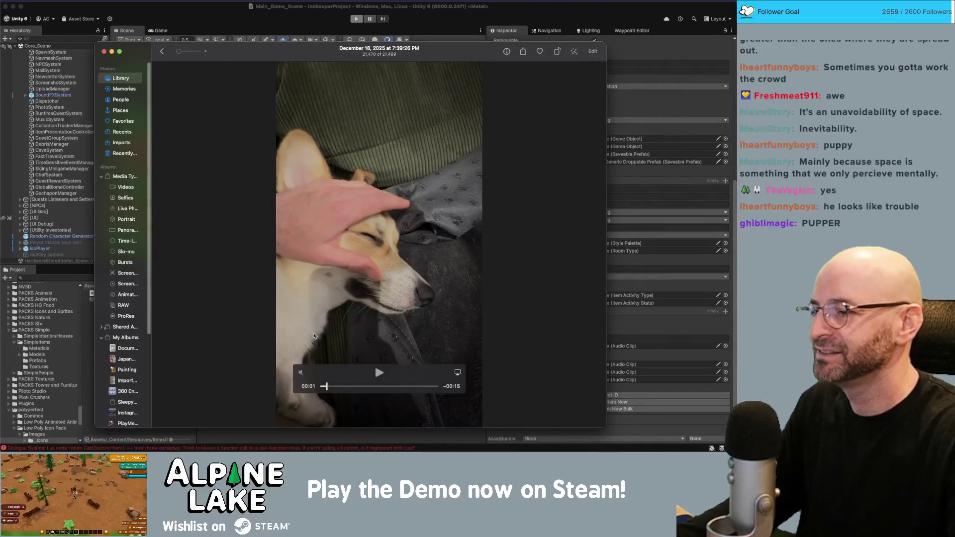
Play the corgi video from the start, replay it once, then close the viewer.
{"action": "left_click", "coordinate": [319, 386]}
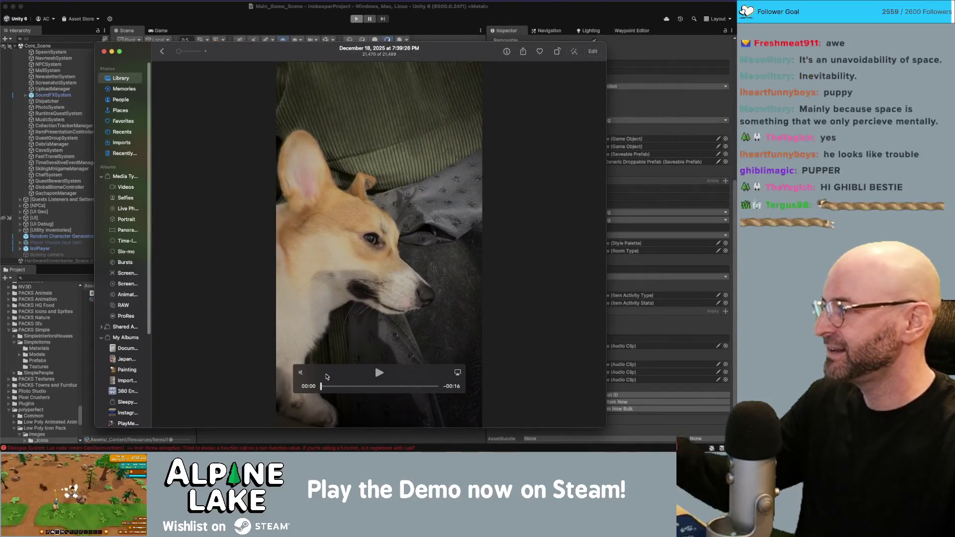
{"action": "left_click", "coordinate": [378, 373]}
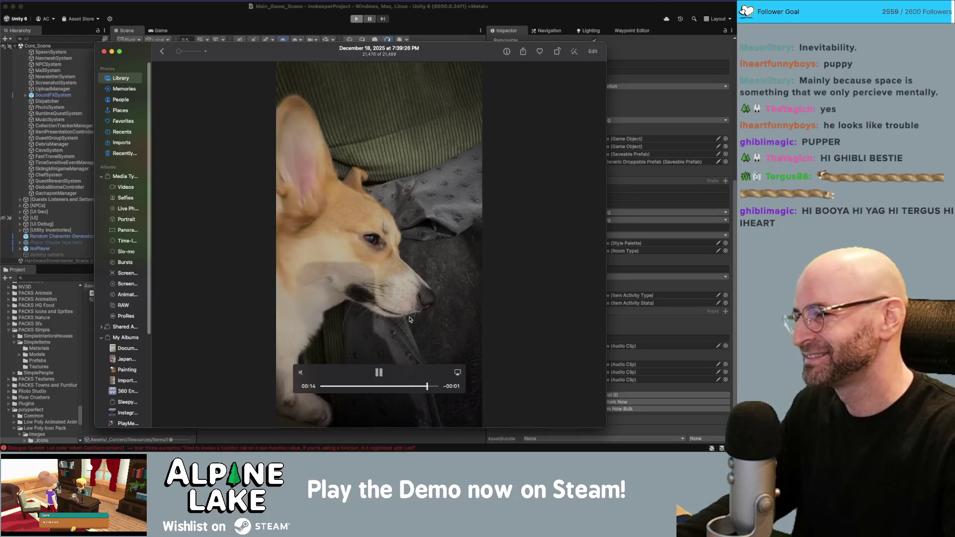
{"action": "left_click", "coordinate": [379, 373]}
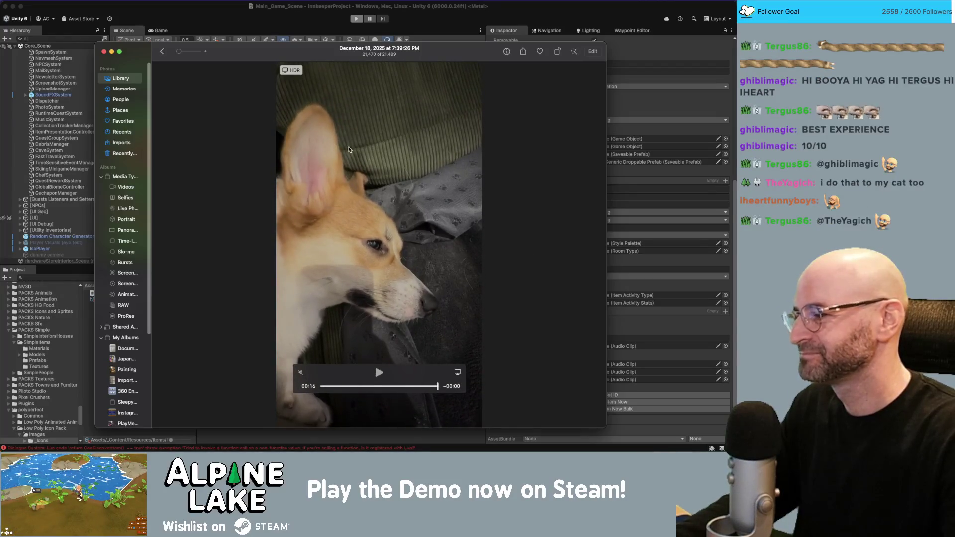
{"action": "key", "text": "super+w"}
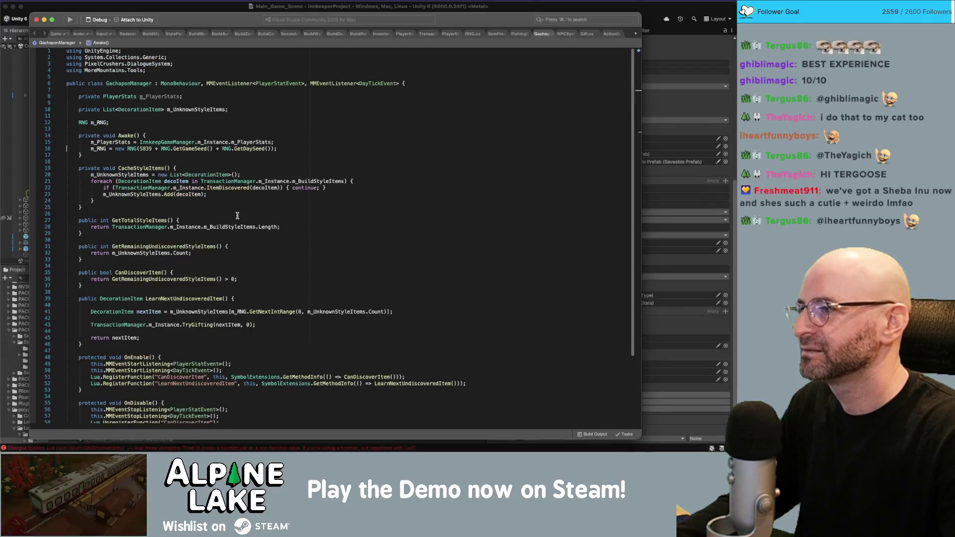
Open GachaponManager.cs from Unity's Console and type 'public' before the 'RNG m_RNG;' field.
{"action": "left_click", "coordinate": [125, 149]}
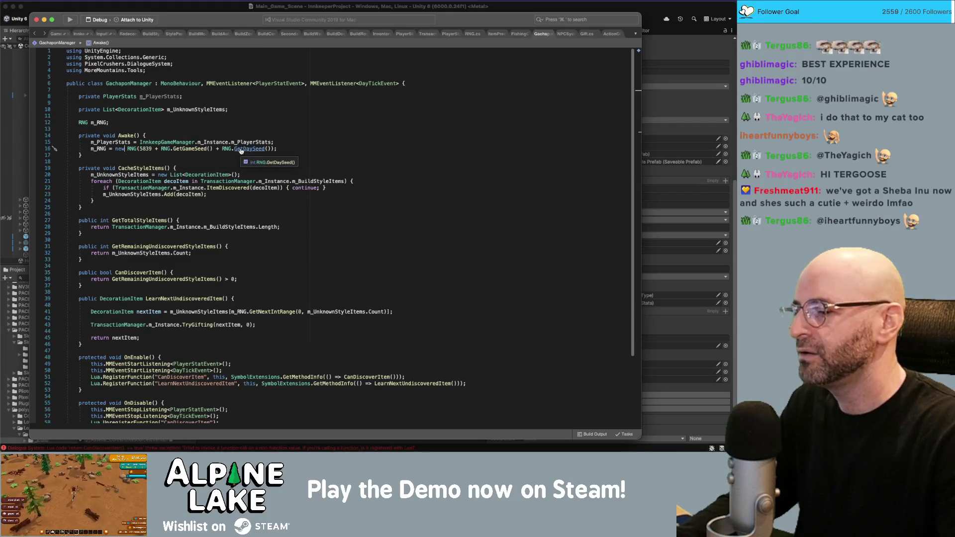
{"action": "key", "text": "super+Tab"}
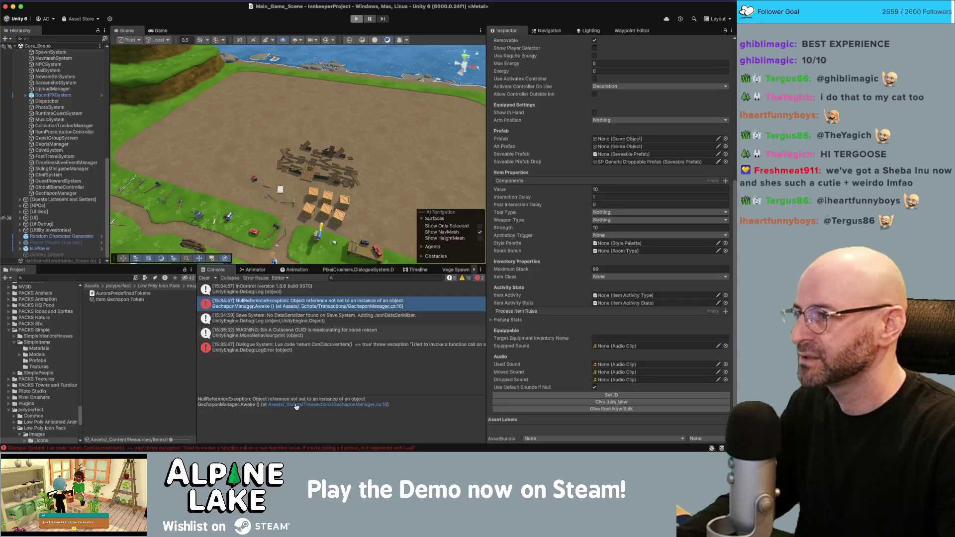
{"action": "left_click", "coordinate": [296, 406]}
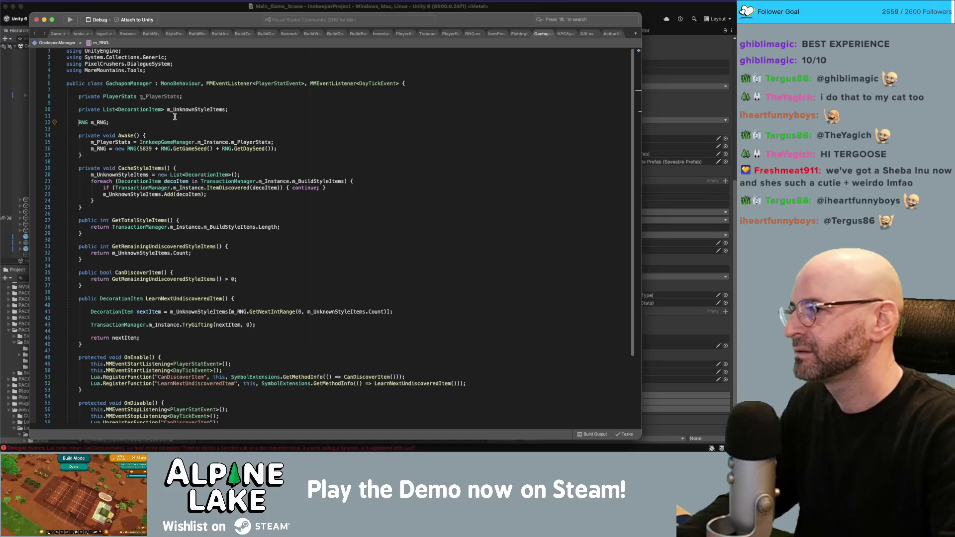
{"action": "type", "text": "public"}
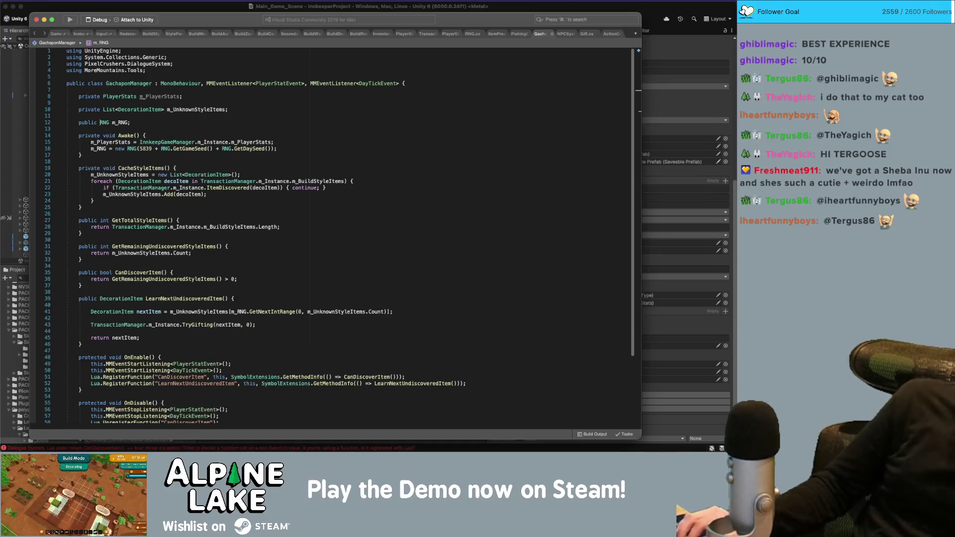